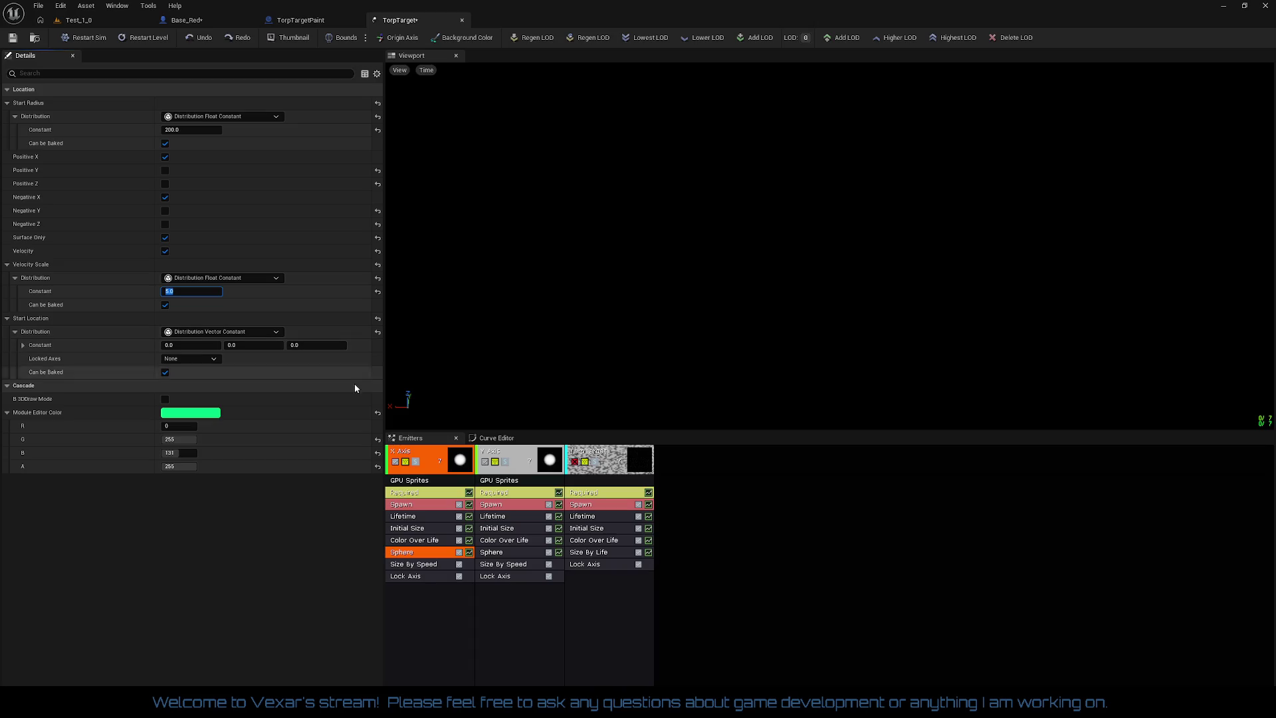
# - Inspect the spawn and lifetime settings of the X Axis and Y Axis emitters
pyautogui.click(420, 507)
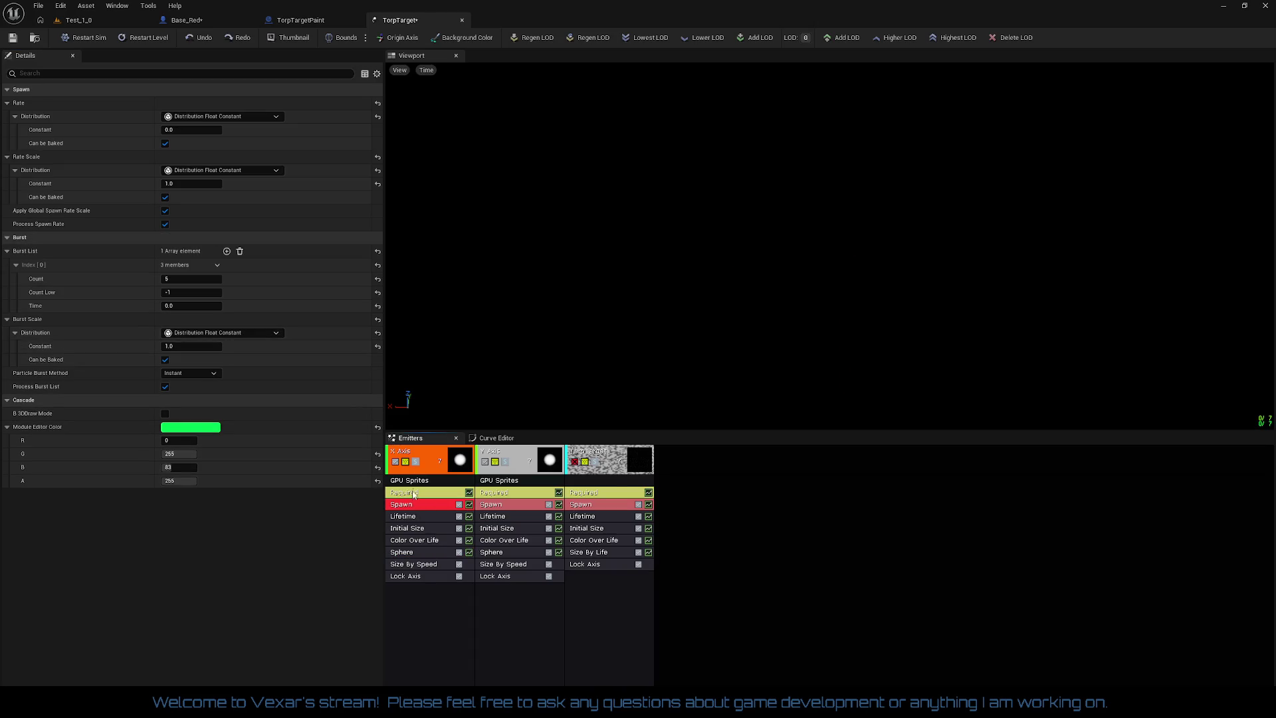
pyautogui.click(183, 280)
pyautogui.click(506, 504)
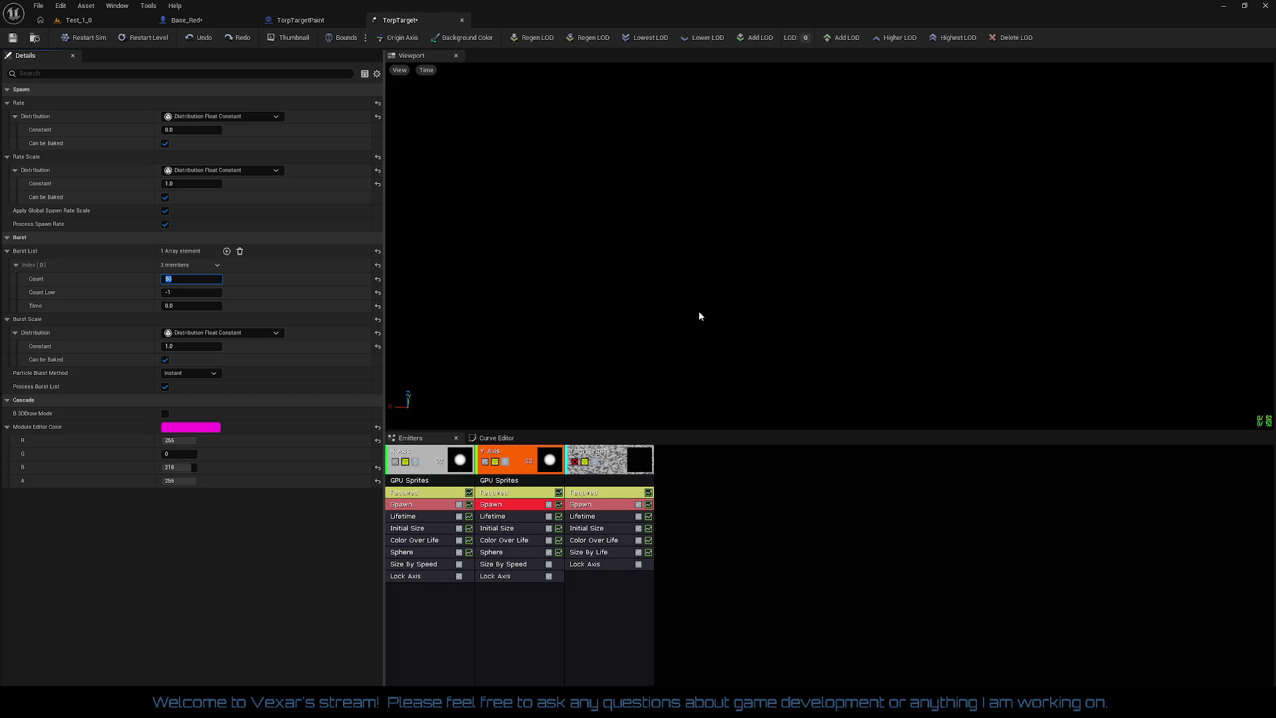
pyautogui.click(429, 521)
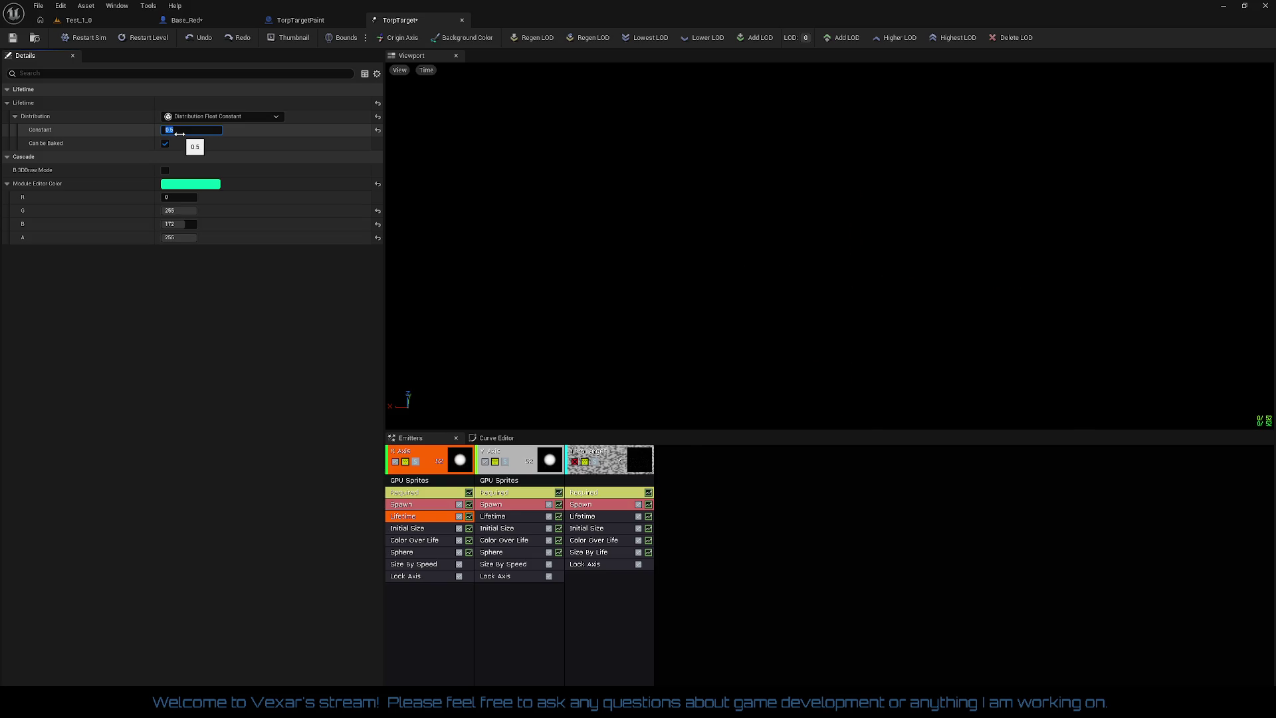
# - Set the Y Axis emitter's Lifetime constant to 0.5
pyautogui.click(513, 516)
pyautogui.click(180, 130)
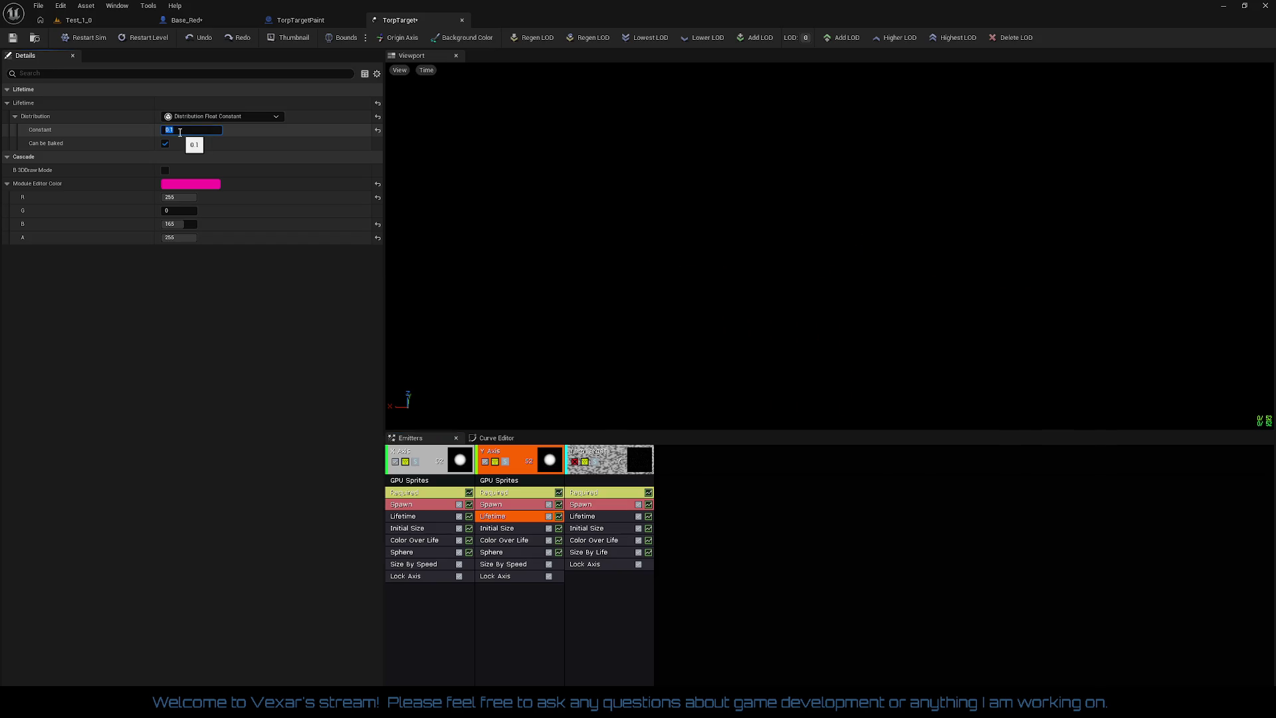
pyautogui.write('0.5')
pyautogui.press('Return')
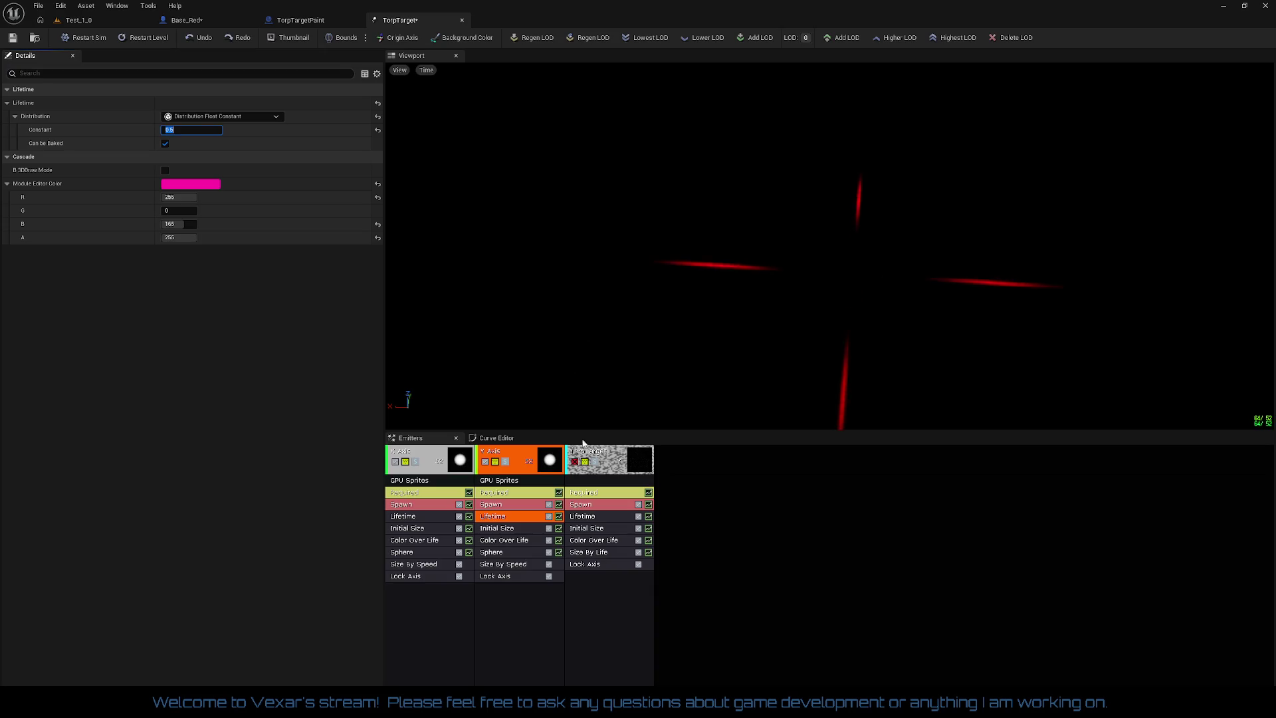
pyautogui.press('Return')
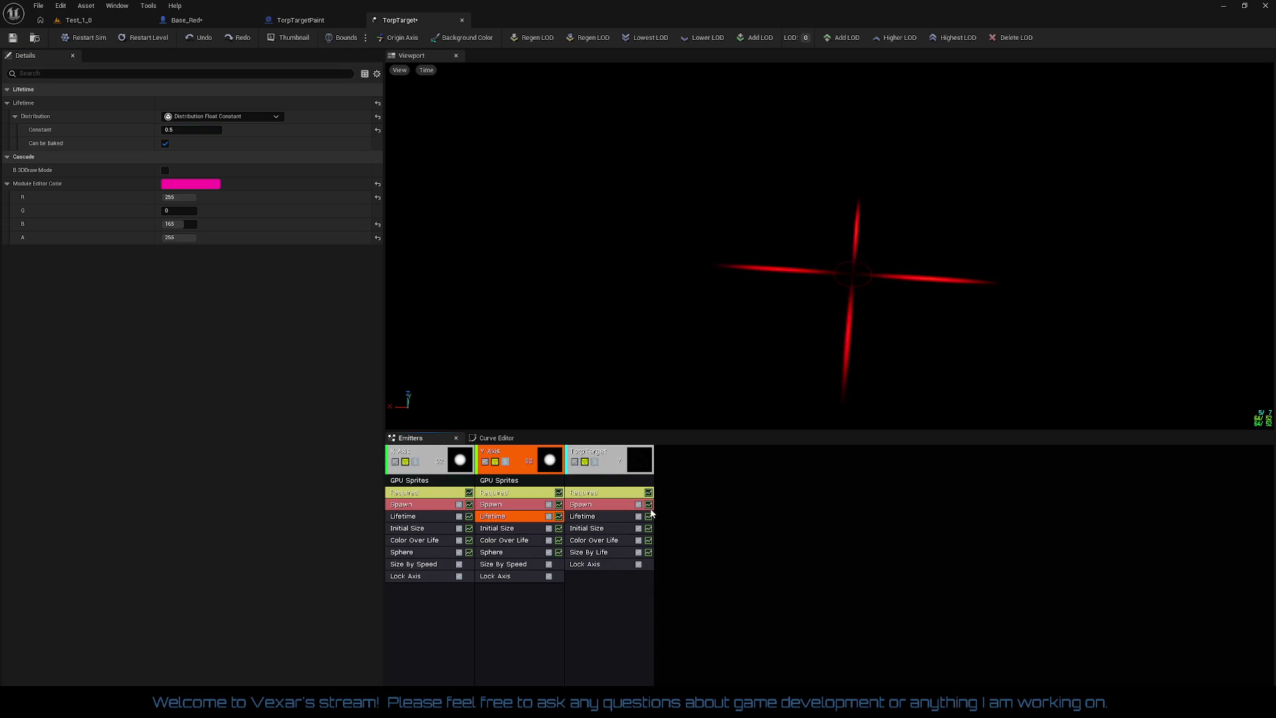
# - Set the TorpTarget emitter's Burst List Count to 50
pyautogui.click(593, 505)
pyautogui.click(194, 282)
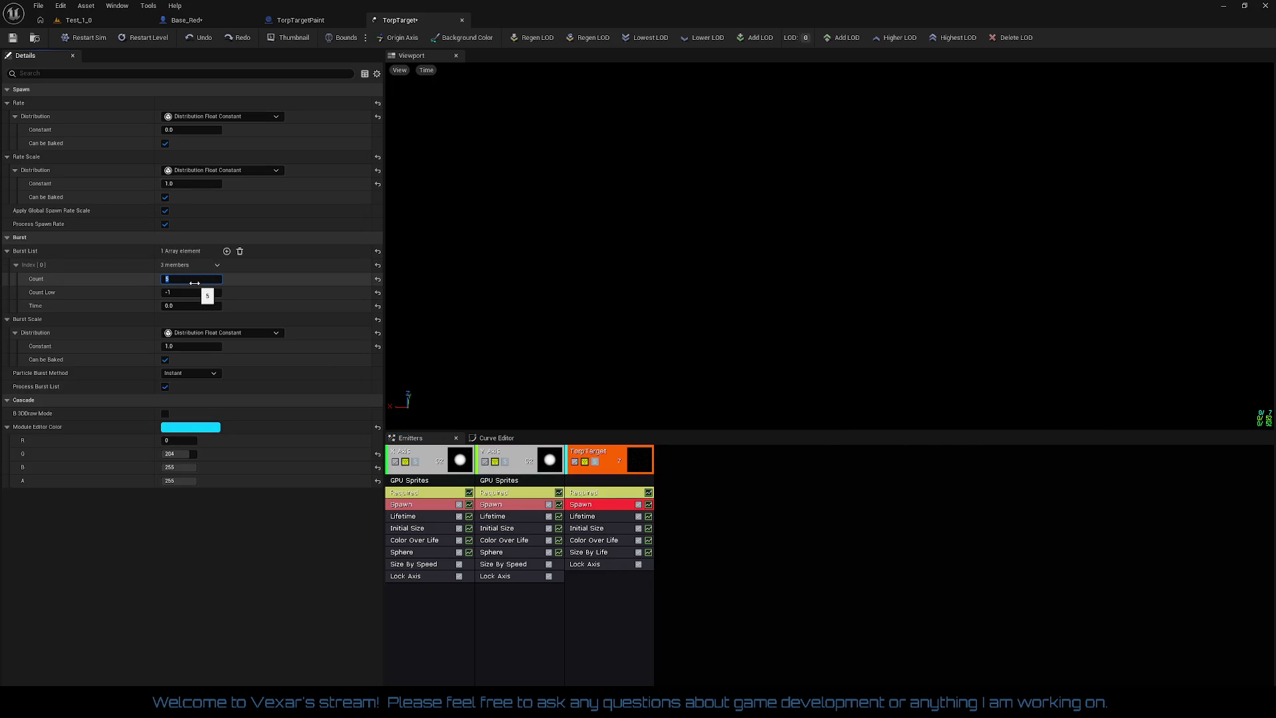
pyautogui.write('50')
pyautogui.press('Return')
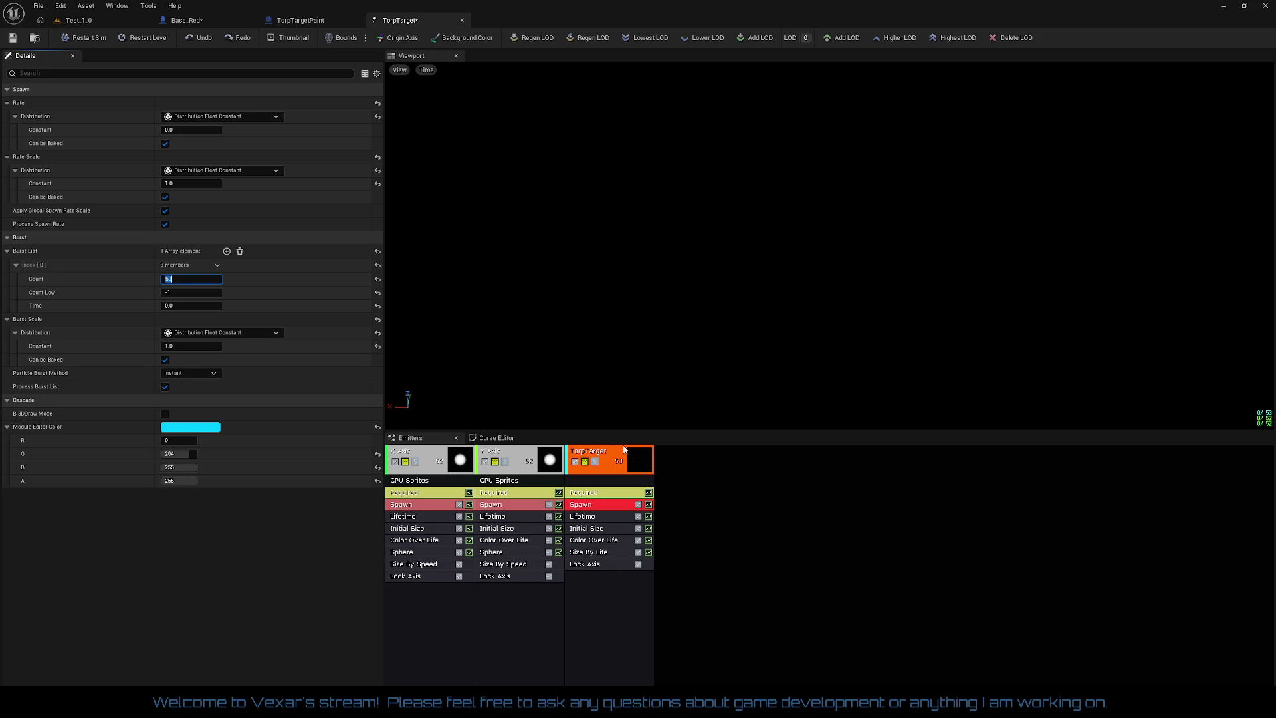
# - Duplicate the Y Axis emitter
pyautogui.click(520, 459)
pyautogui.rightClick(519, 459)
pyautogui.moveTo(565, 480)
pyautogui.click(644, 506)
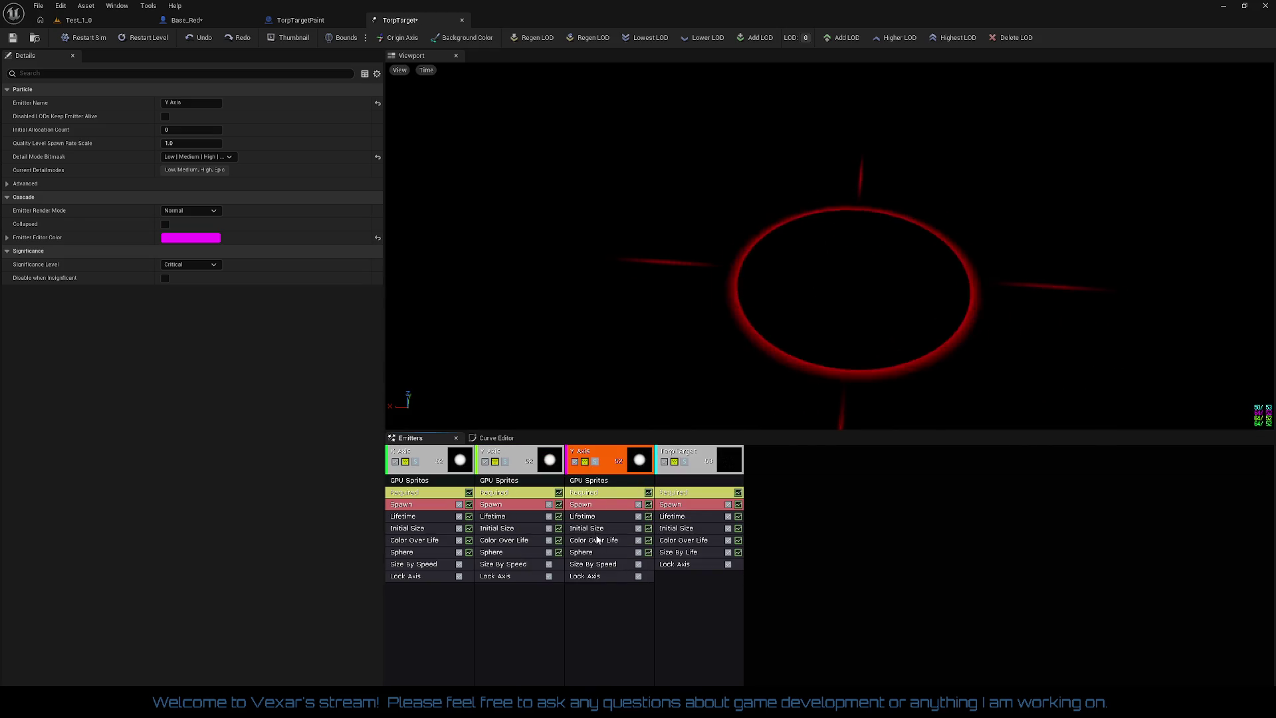
# - Tick Negative X and Positive X in the copied emitter's Sphere module
pyautogui.click(585, 553)
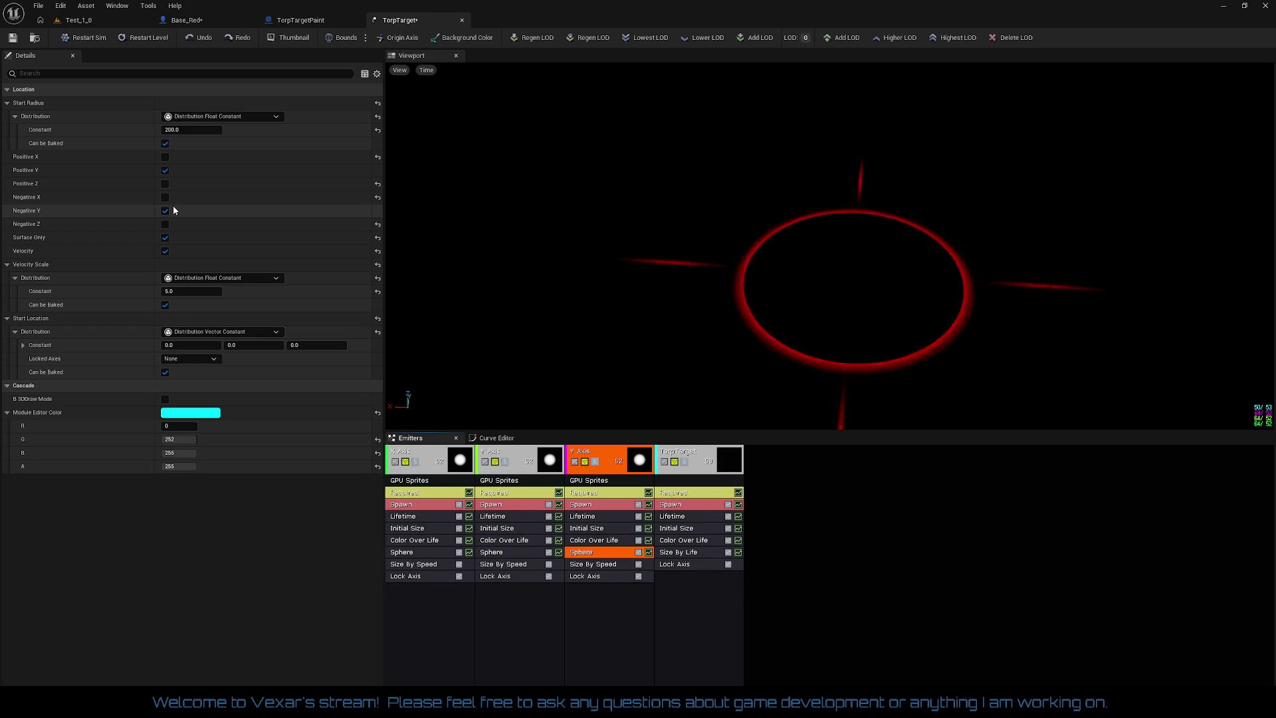
pyautogui.click(165, 197)
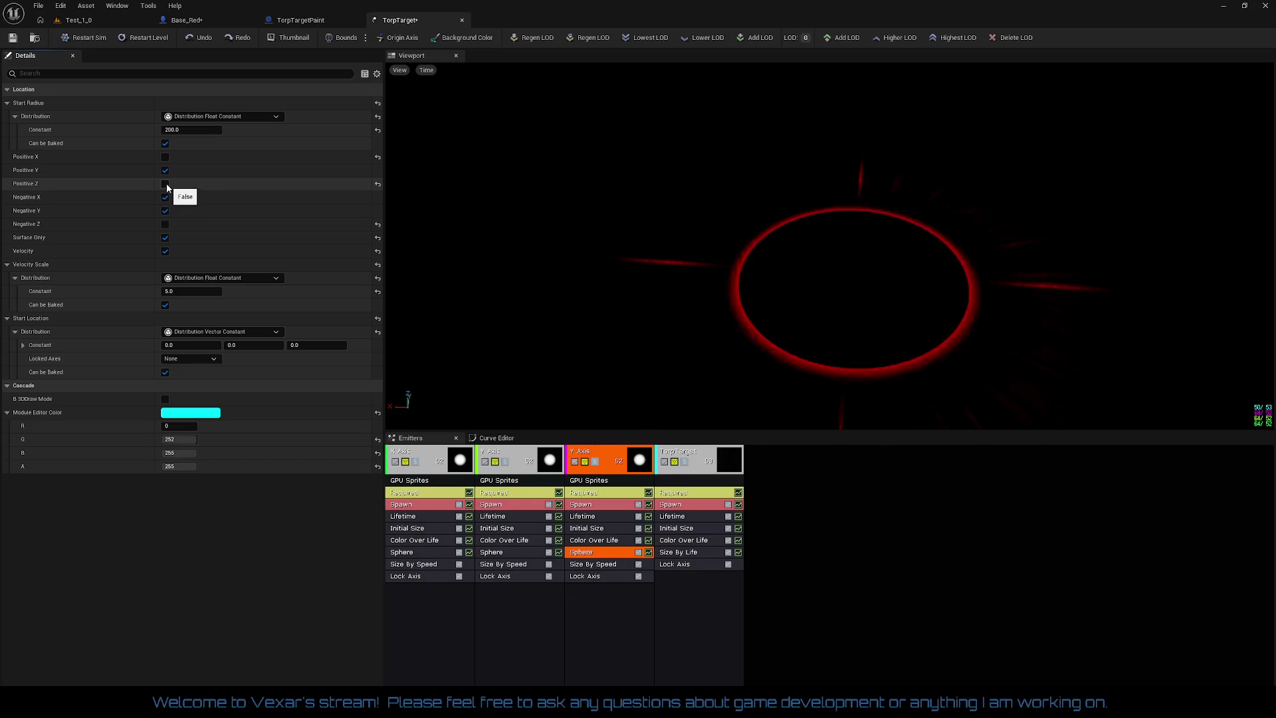
pyautogui.click(165, 157)
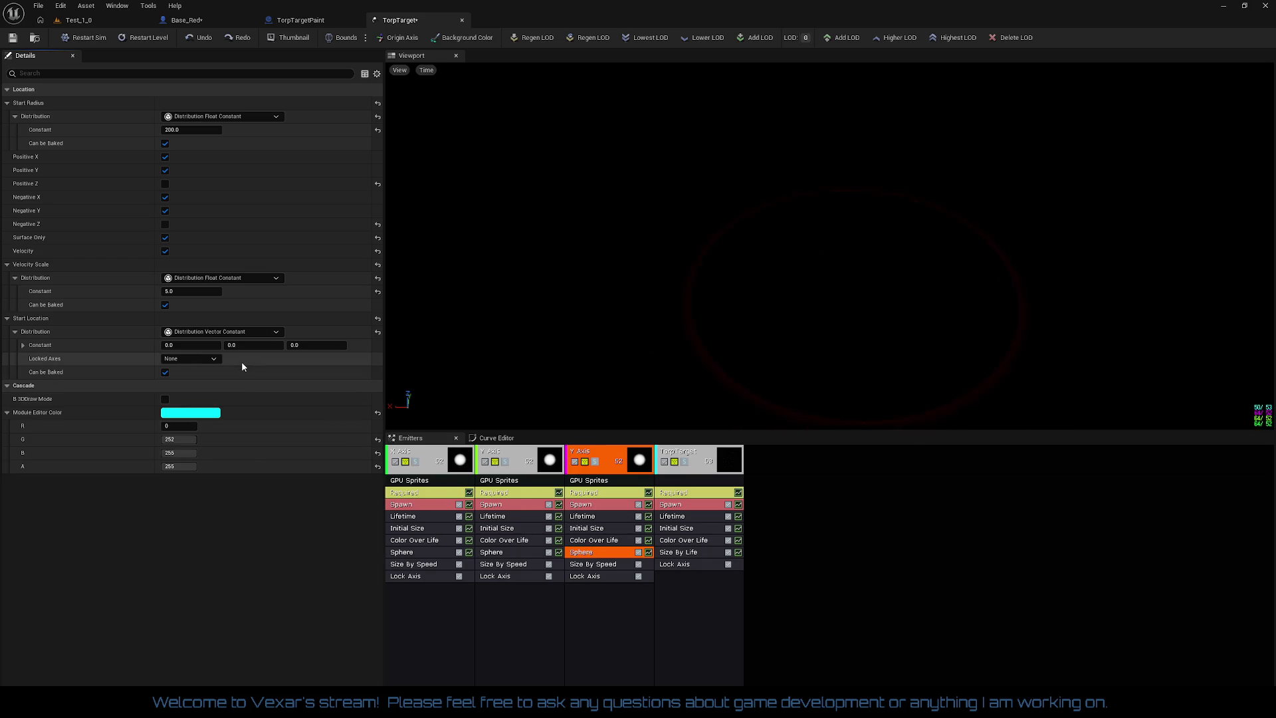
# - Try a velocity scale of -1 and enlarge the Sphere start radius to 1000
pyautogui.click(191, 294)
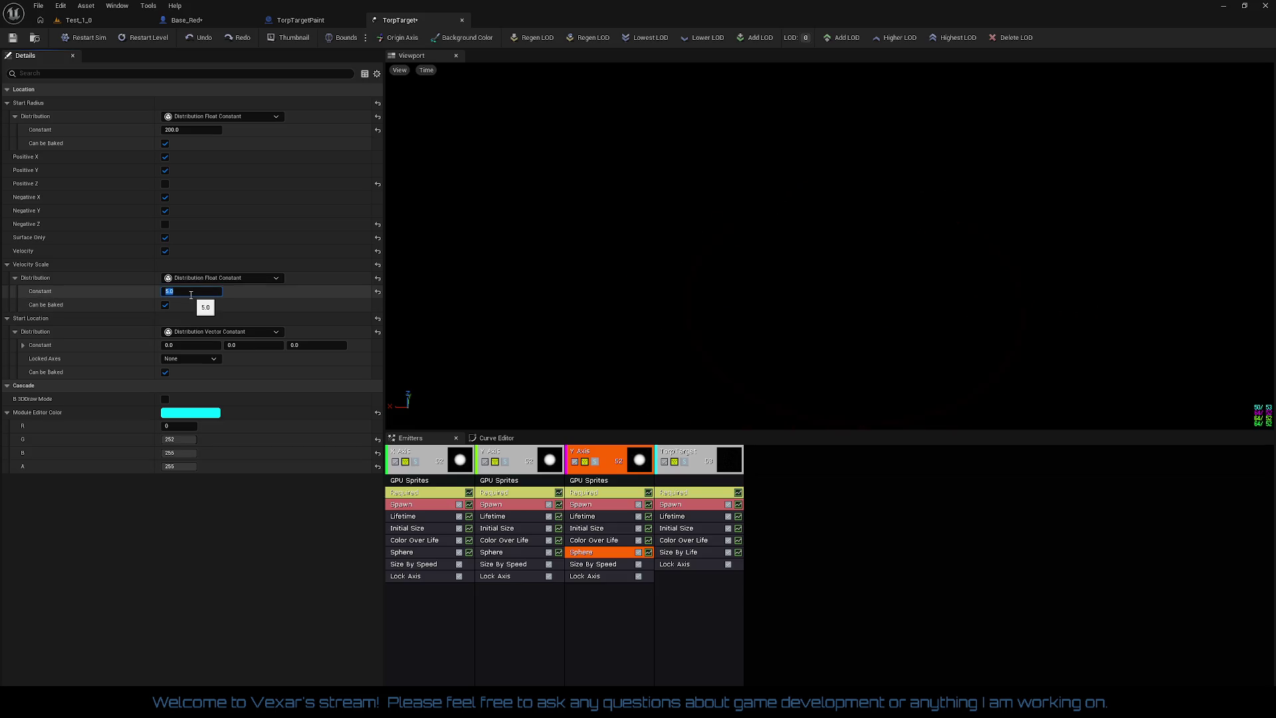
pyautogui.write('-5')
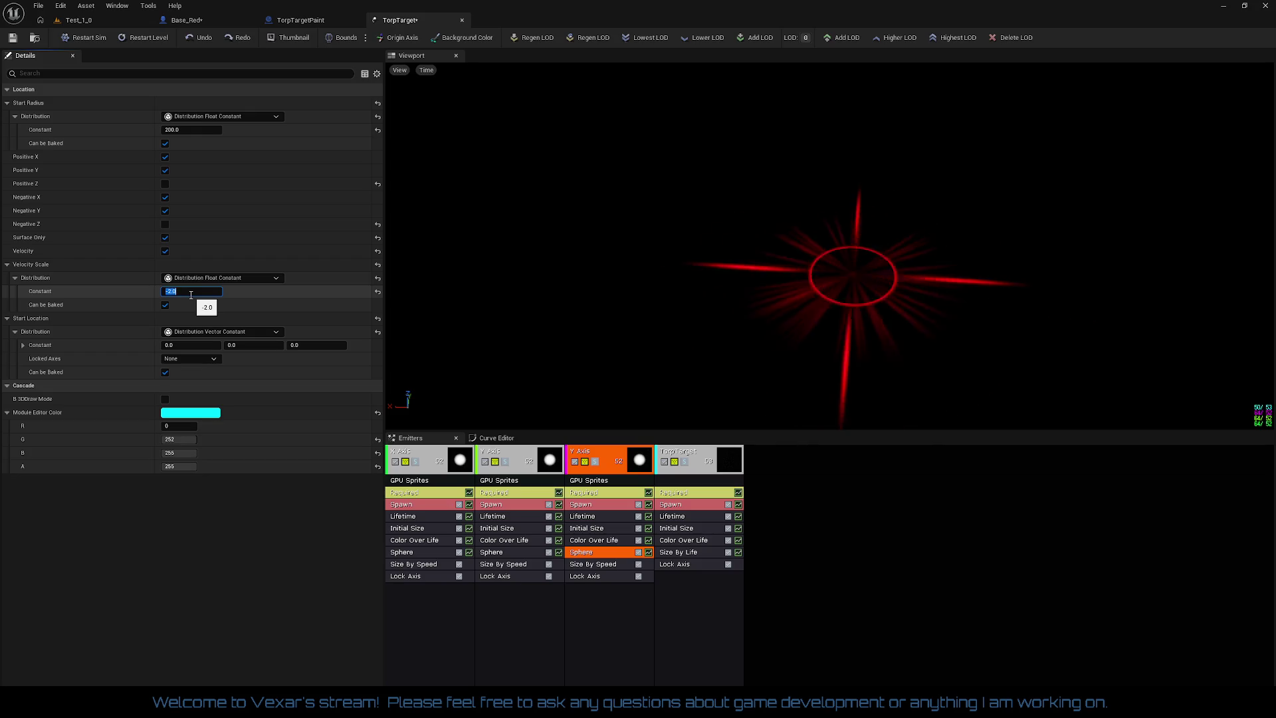
pyautogui.write('1')
pyautogui.press('Return')
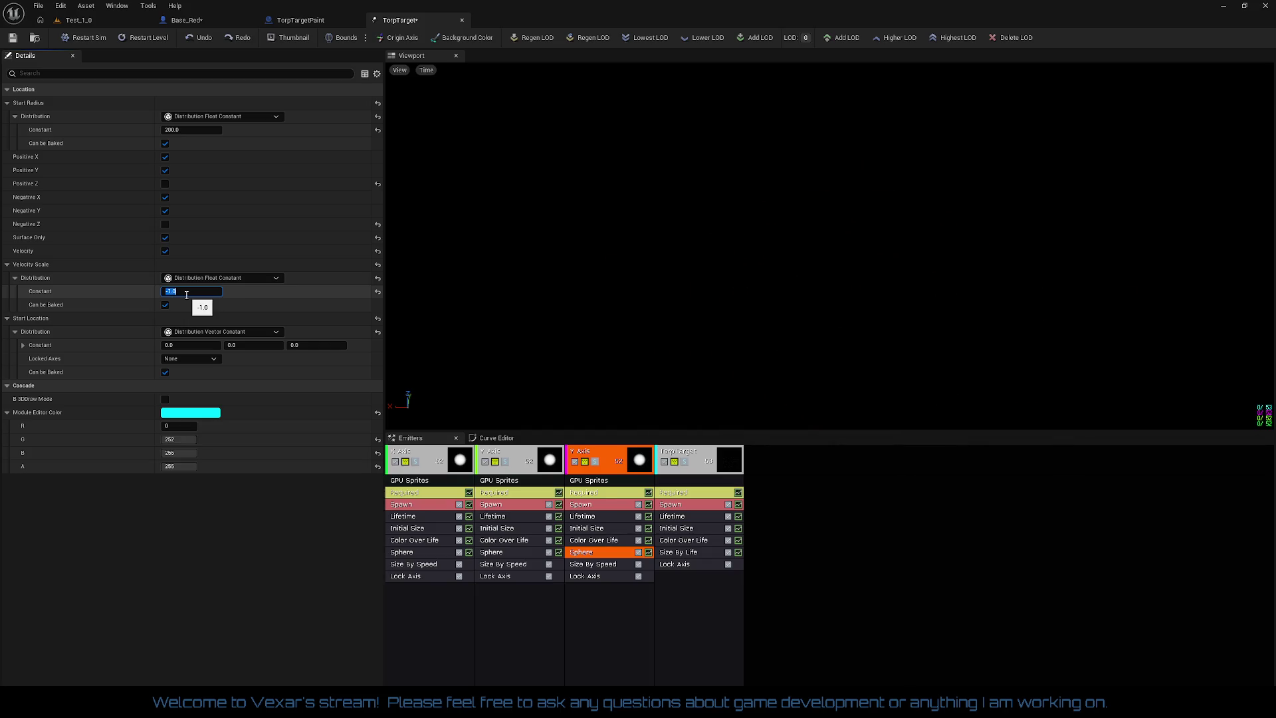
pyautogui.click(186, 132)
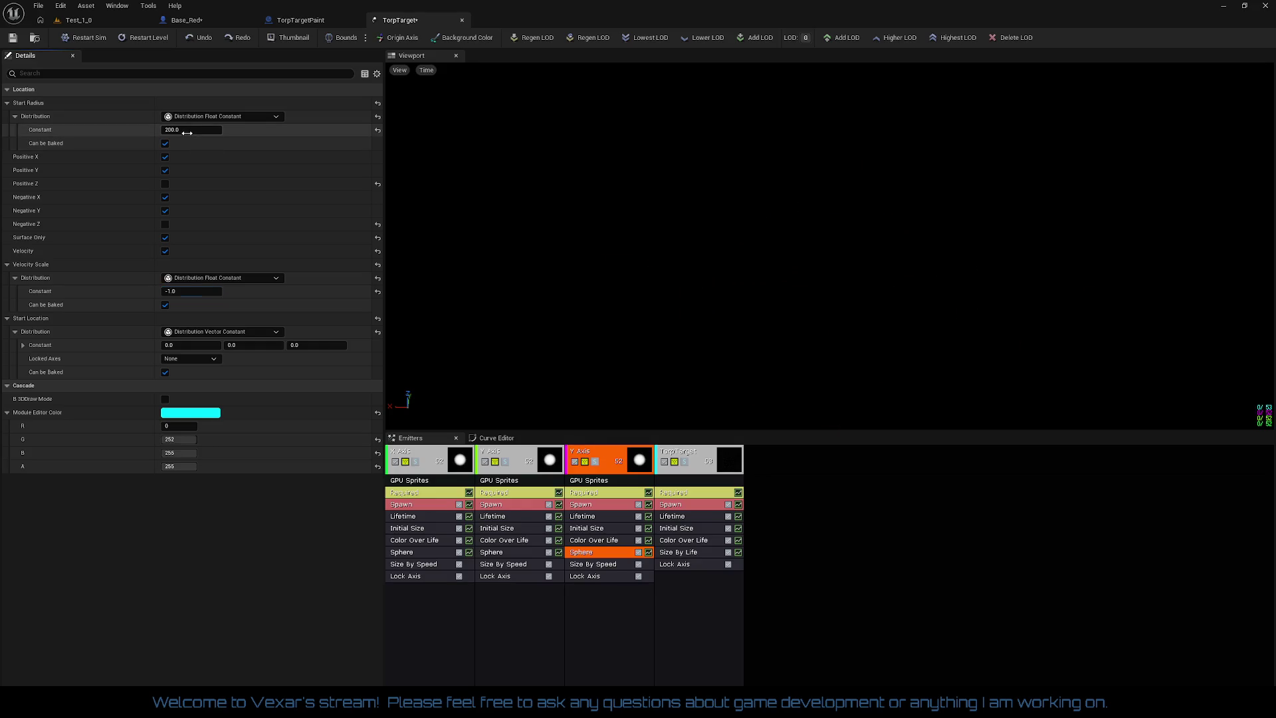
pyautogui.write('500')
pyautogui.press('Return')
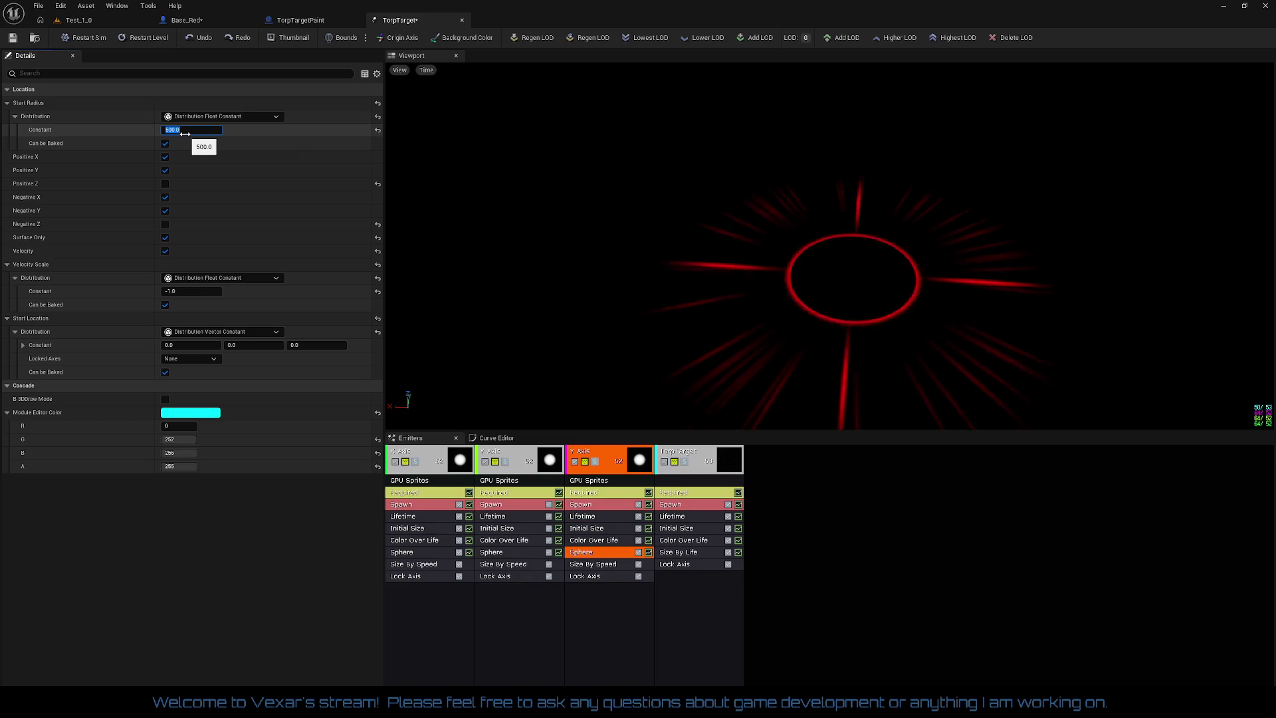
pyautogui.write('1000')
pyautogui.press('Return')
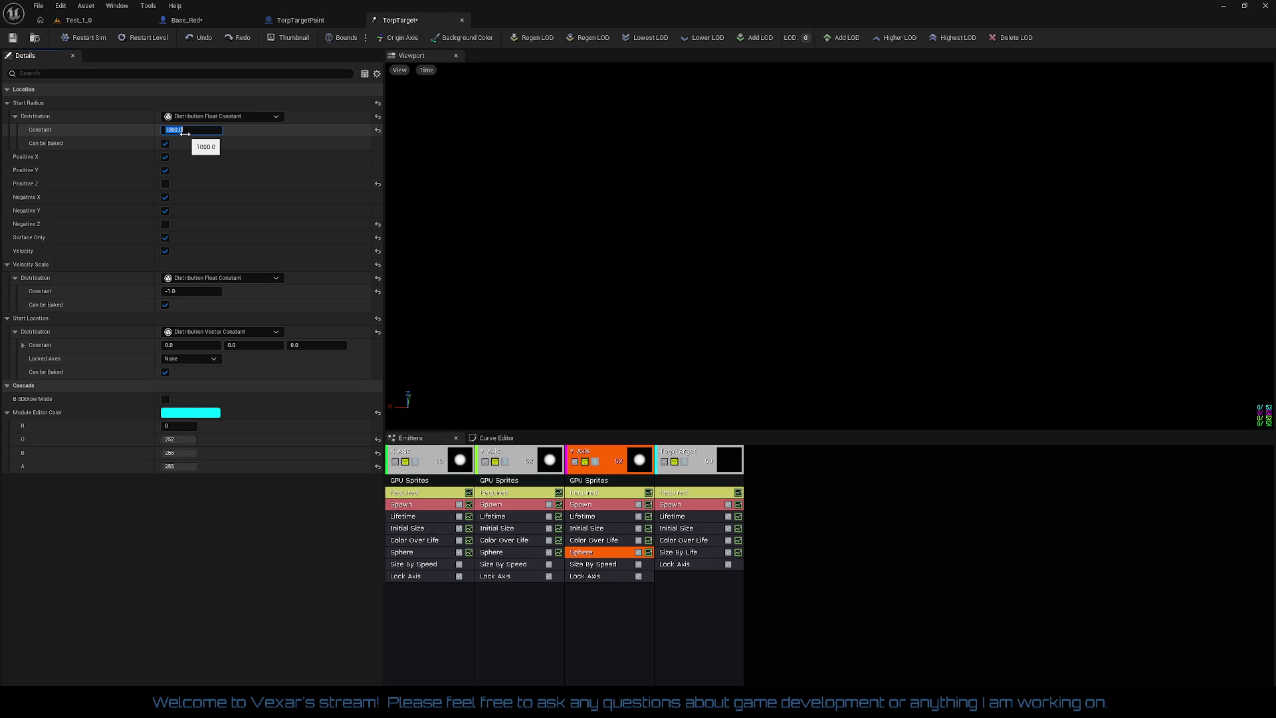
# - Settle the Sphere velocity scale at -2 after trying -5 and -3
pyautogui.click(190, 291)
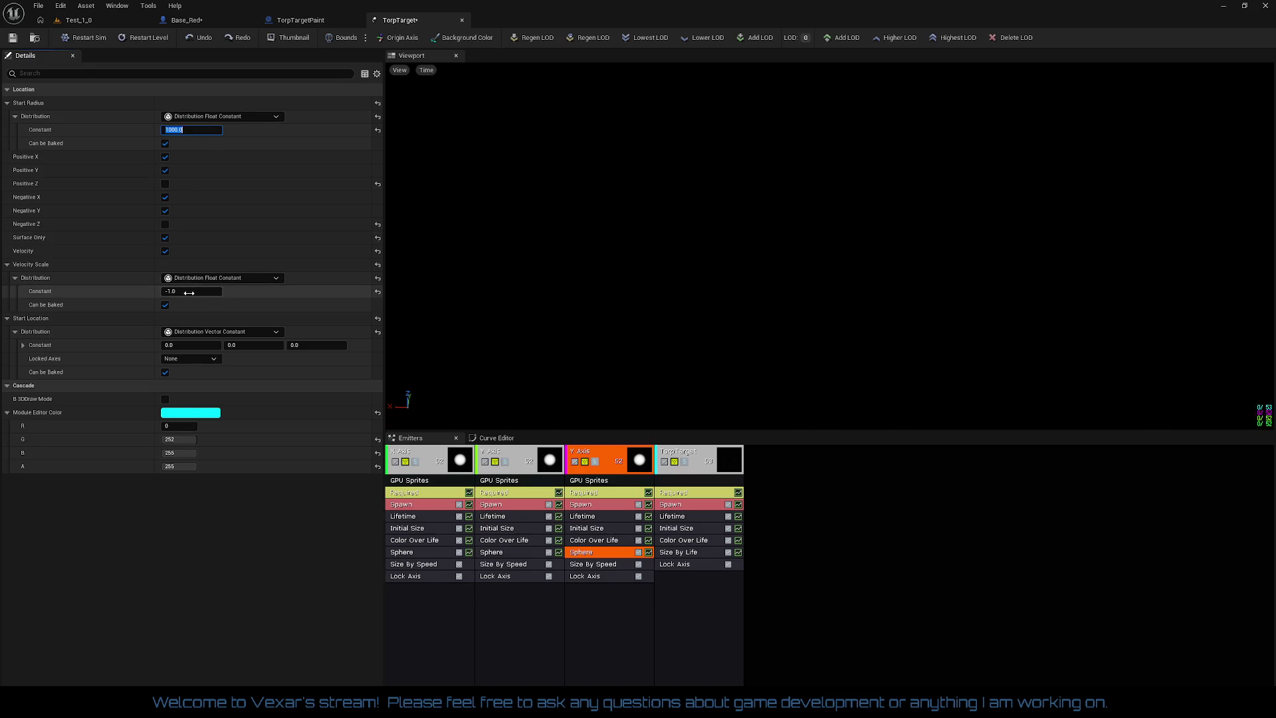
pyautogui.write('-5')
pyautogui.press('Return')
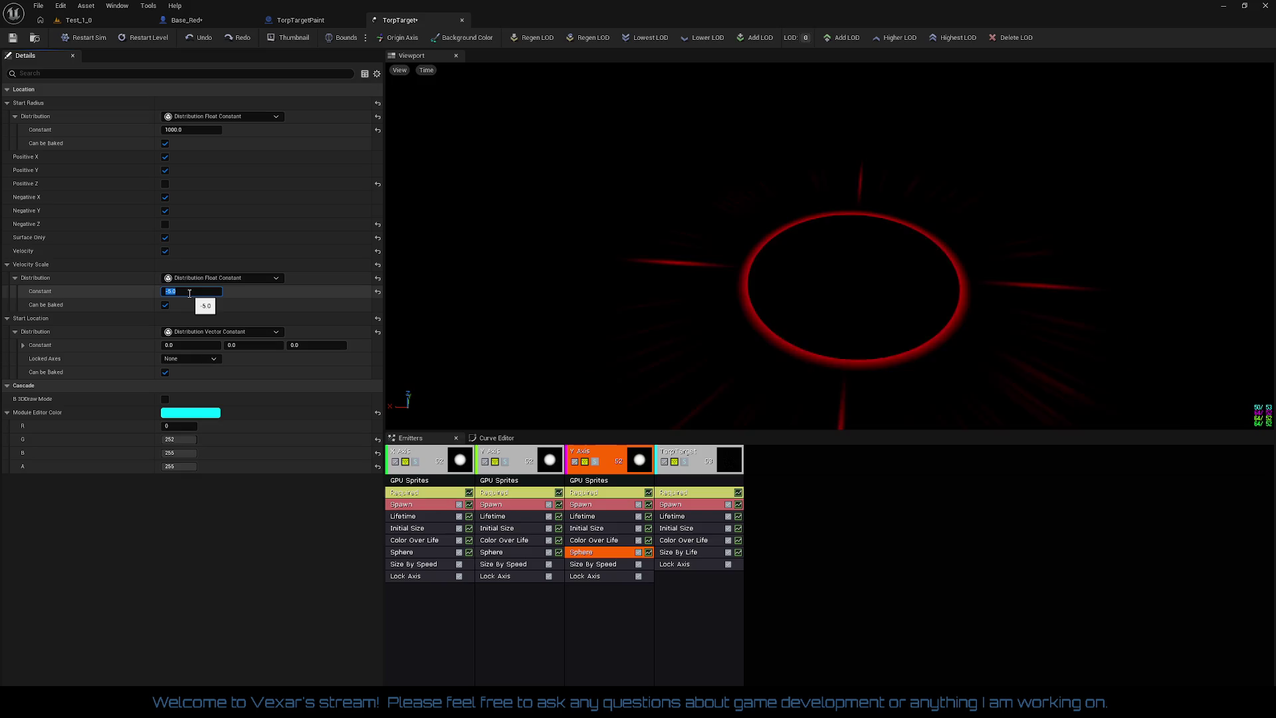
pyautogui.write('-3')
pyautogui.press('Return')
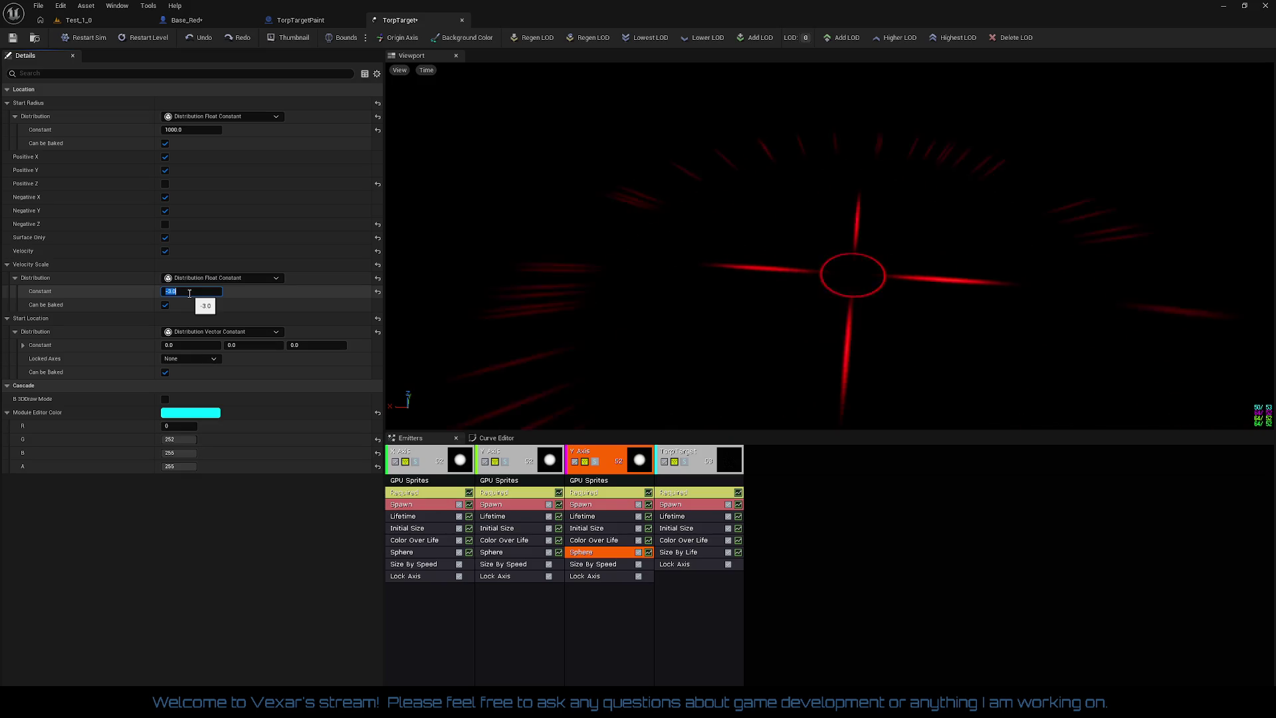
pyautogui.write('-2')
pyautogui.press('Return')
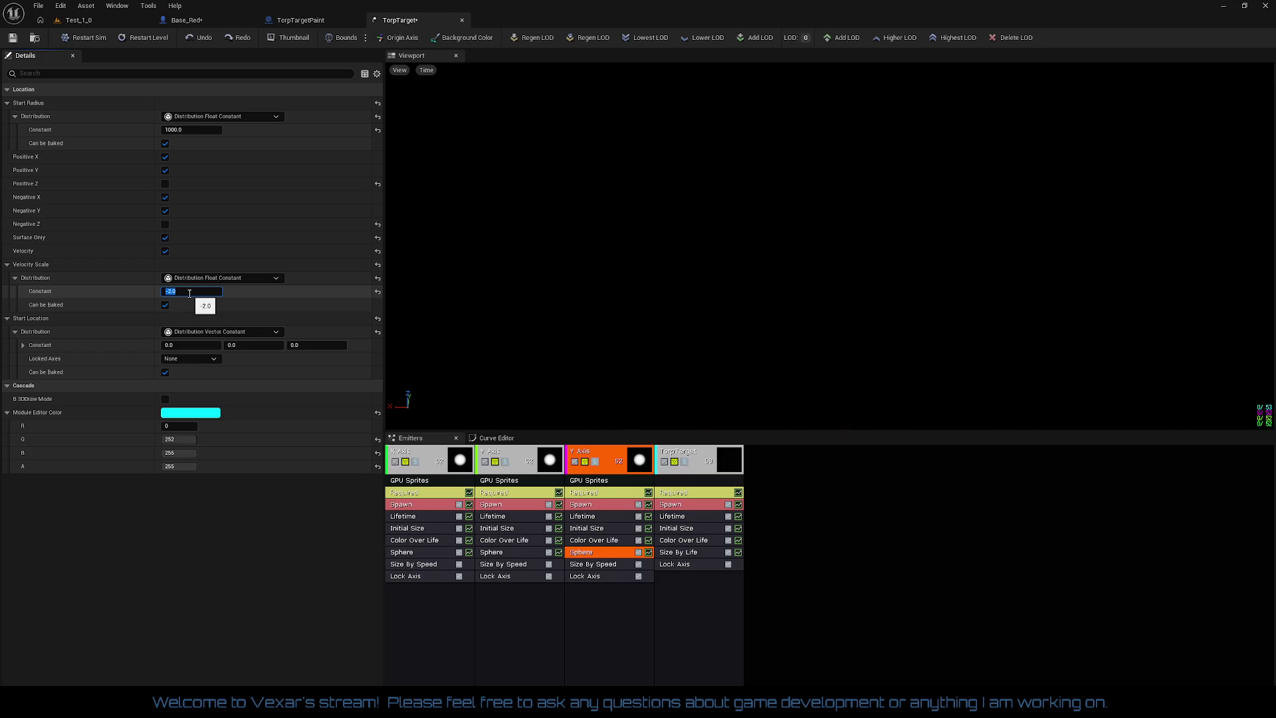
pyautogui.write('2')
pyautogui.press('Return')
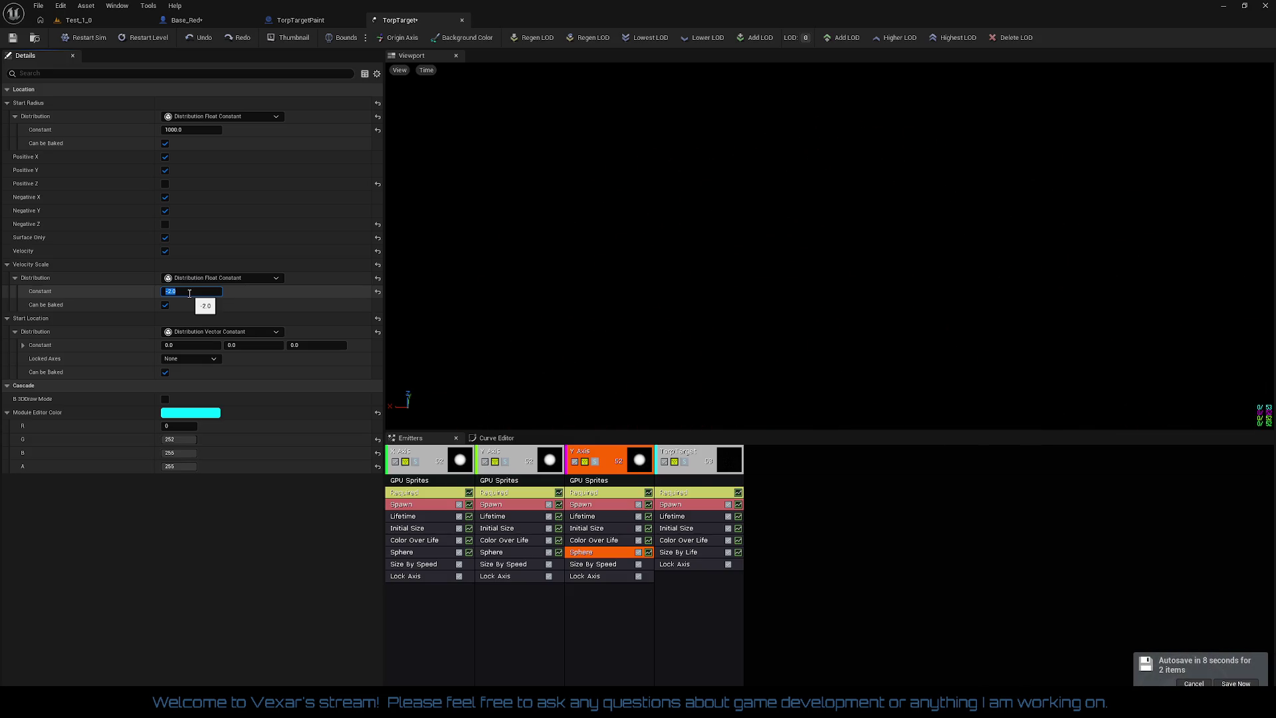
# - Save TorpTarget and orbit the preview to view the ring at an angle
pyautogui.click(12, 38)
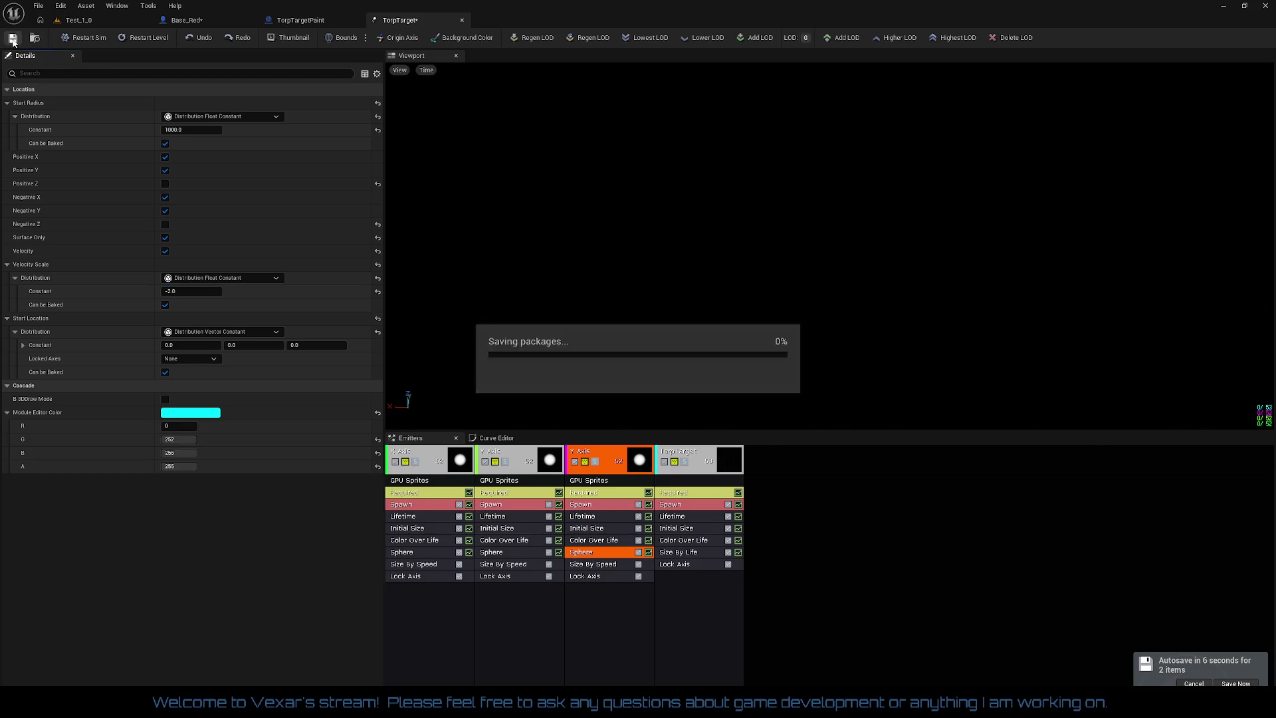
pyautogui.moveTo(765, 269); pyautogui.dragTo(852, 257)
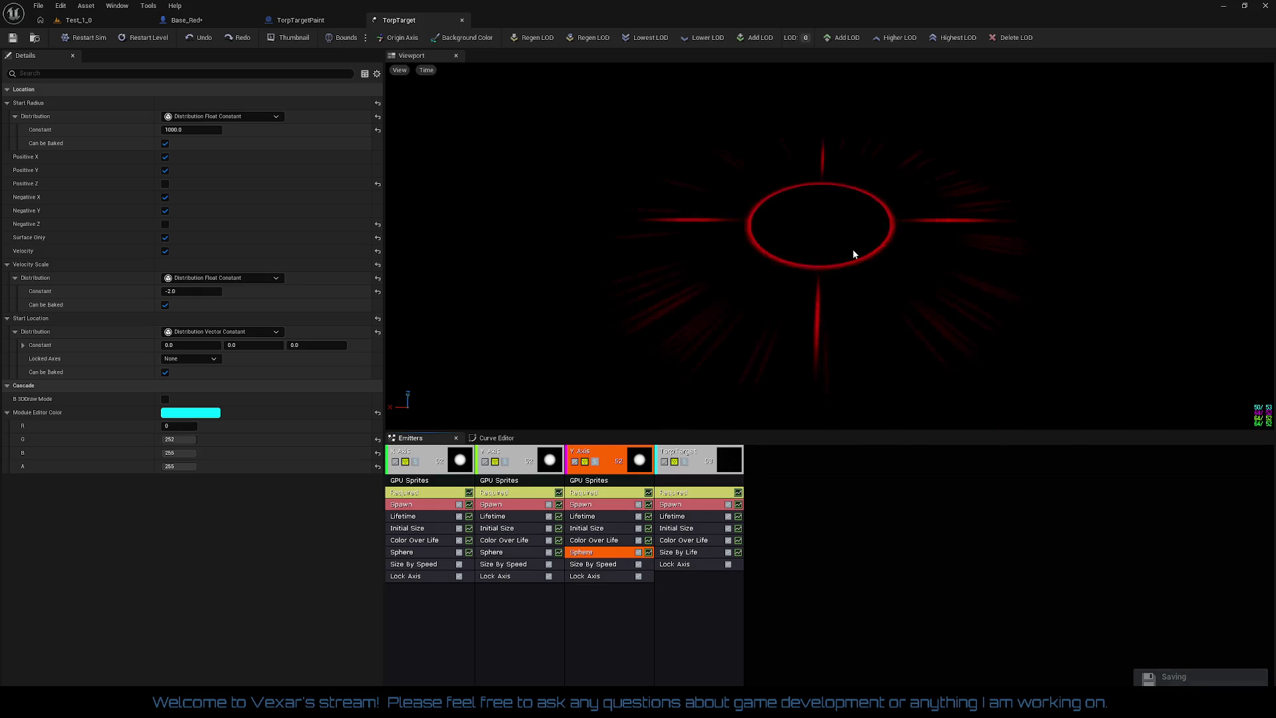
pyautogui.click(601, 506)
# - Set the copied emitter's burst count to 200 after trying 500
pyautogui.click(189, 280)
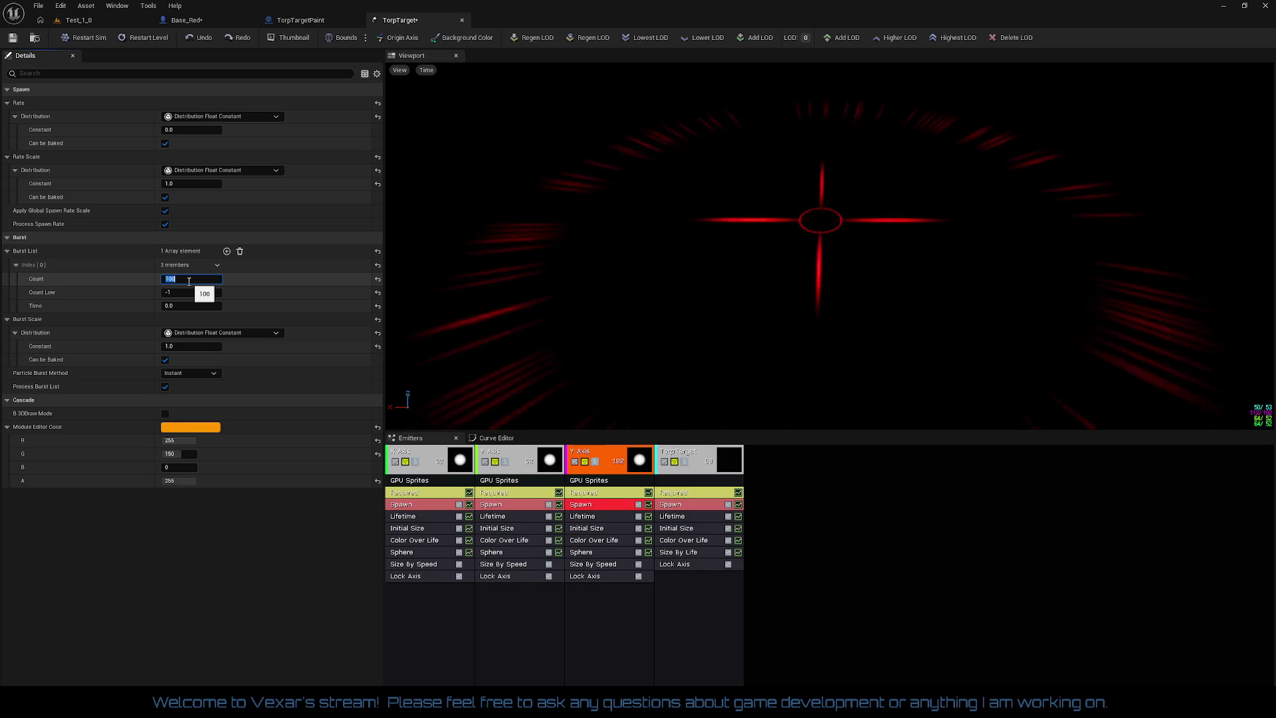
pyautogui.write('500')
pyautogui.press('Return')
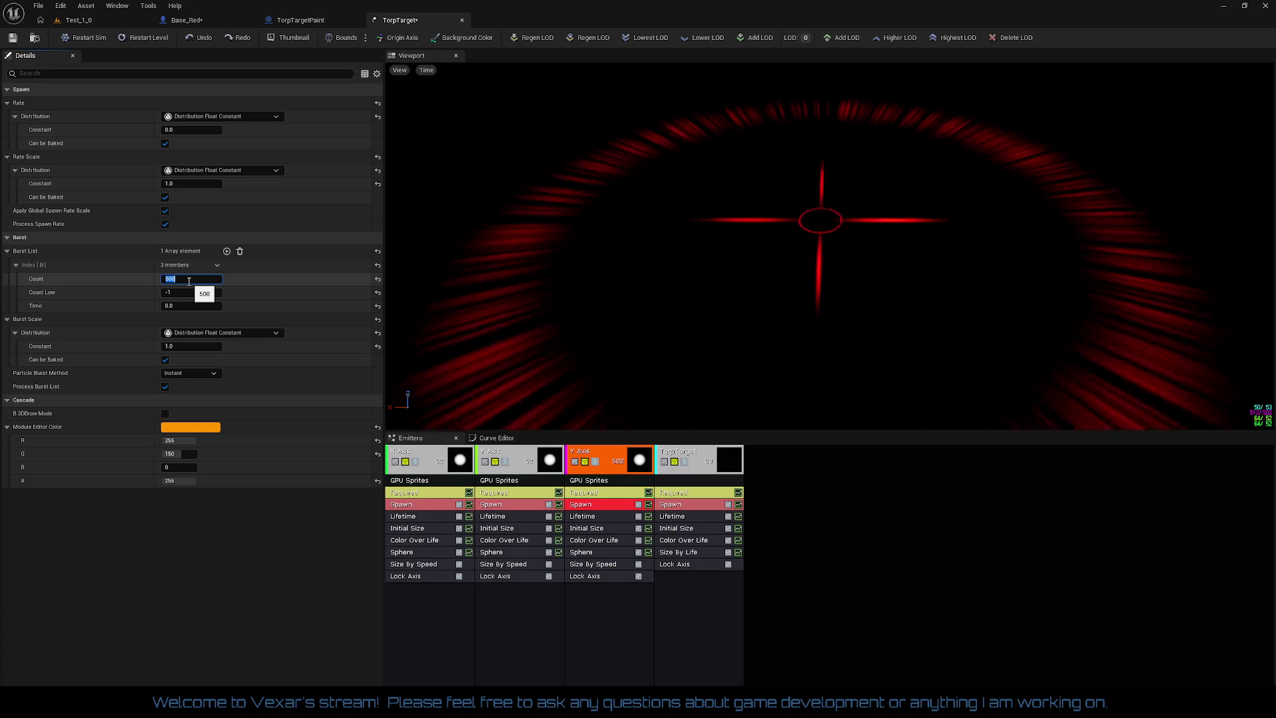
pyautogui.write('200')
pyautogui.press('Return')
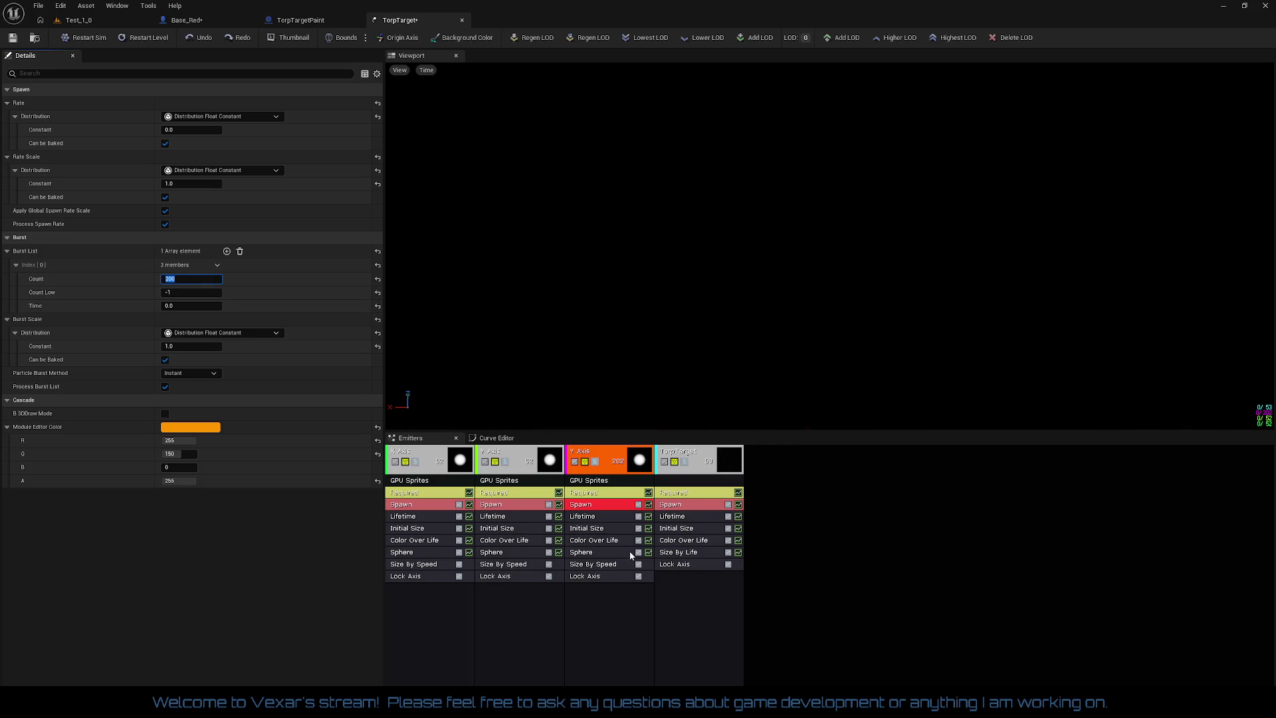
# - Check the copied emitter's Lifetime, keeping its constant at 0.5
pyautogui.click(594, 516)
pyautogui.click(207, 133)
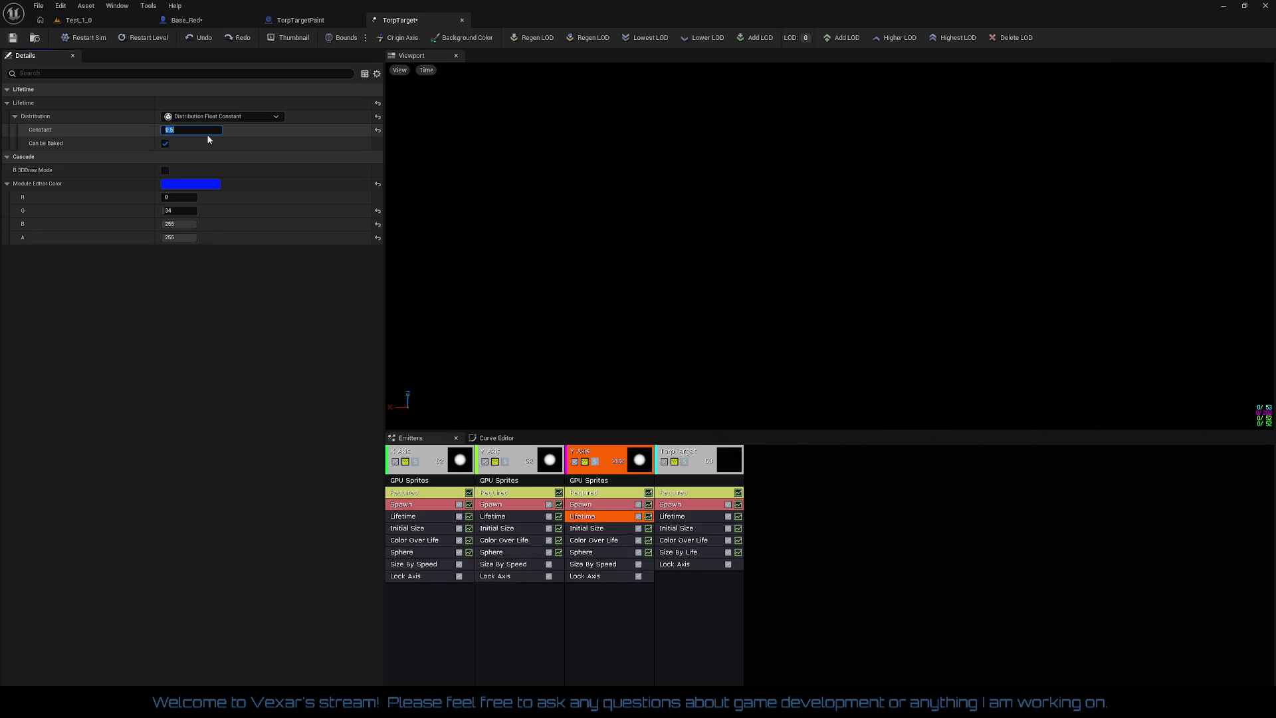
pyautogui.press('BackSpace')
pyautogui.hotkey('ctrl', 'z')
# - Change the Y Axis Sphere Velocity Scale constant to -1.5
pyautogui.click(591, 552)
pyautogui.click(183, 293)
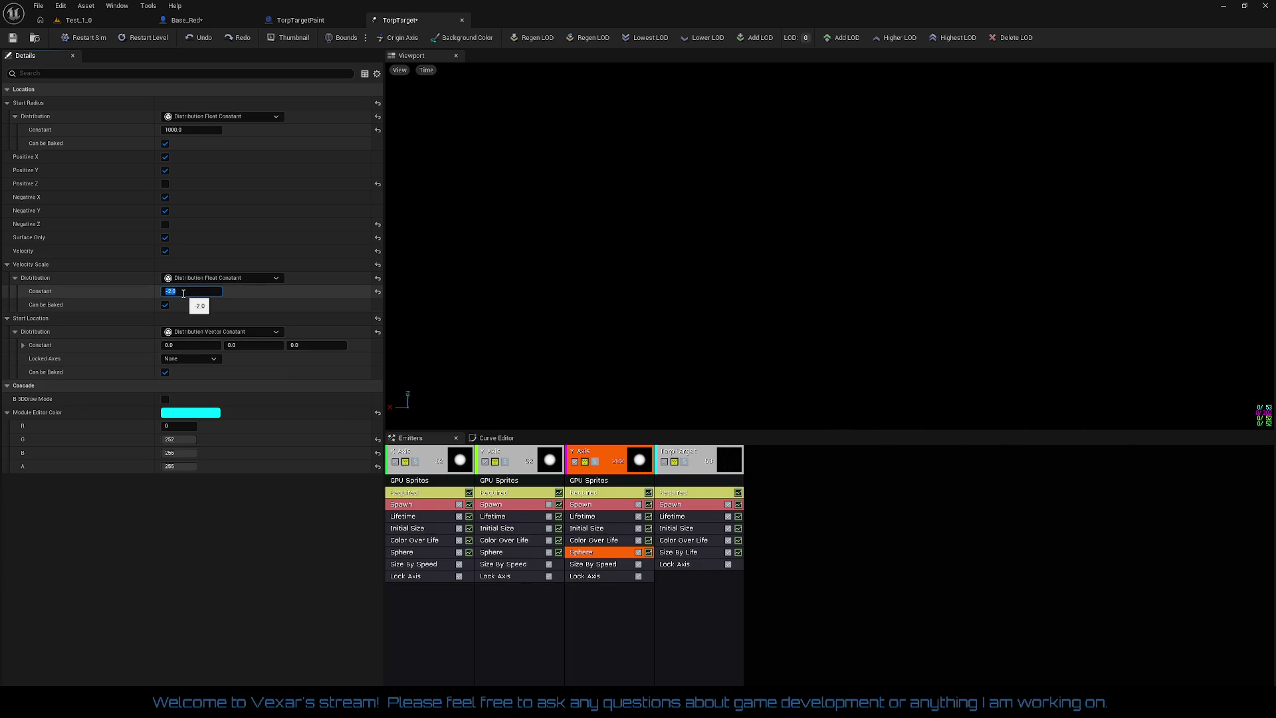
pyautogui.write('-1')
pyautogui.press('Return')
pyautogui.write('.5')
pyautogui.press('Return')
# - Save TorpTarget, play-test it in Test_1_0, then switch to Base_Red's Targeting graph
pyautogui.click(12, 37)
pyautogui.click(79, 20)
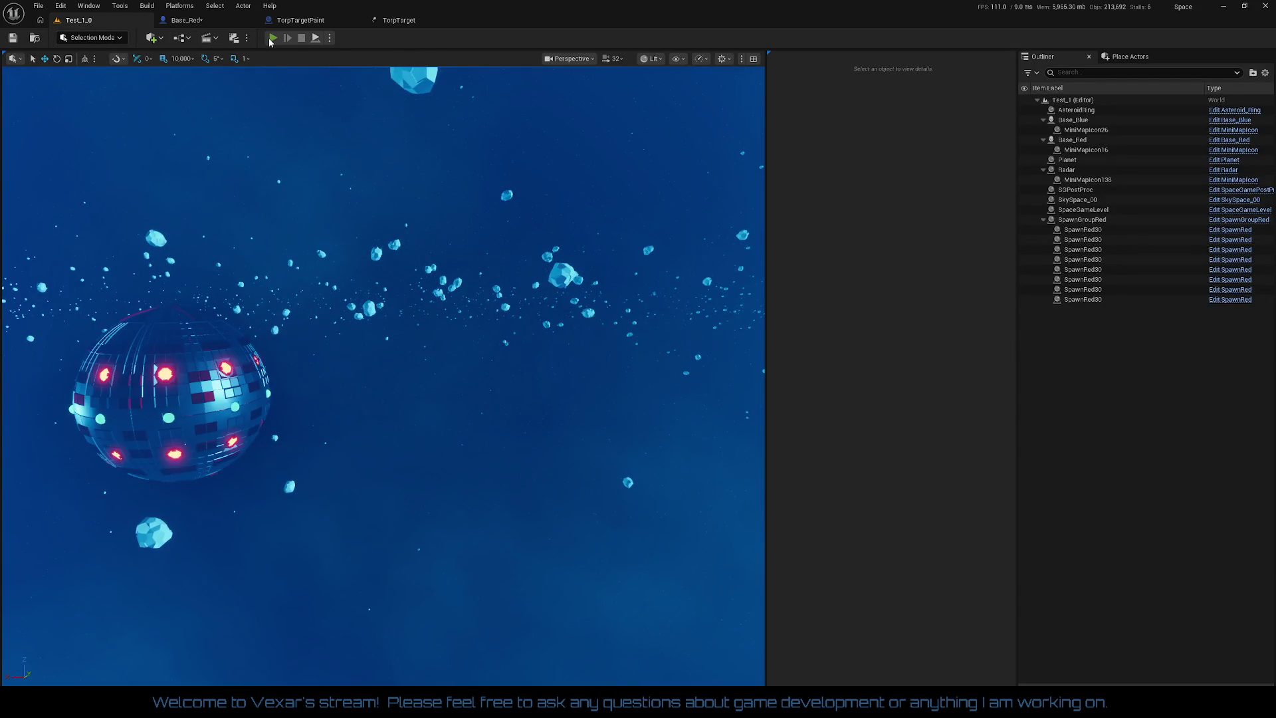
pyautogui.click(273, 38)
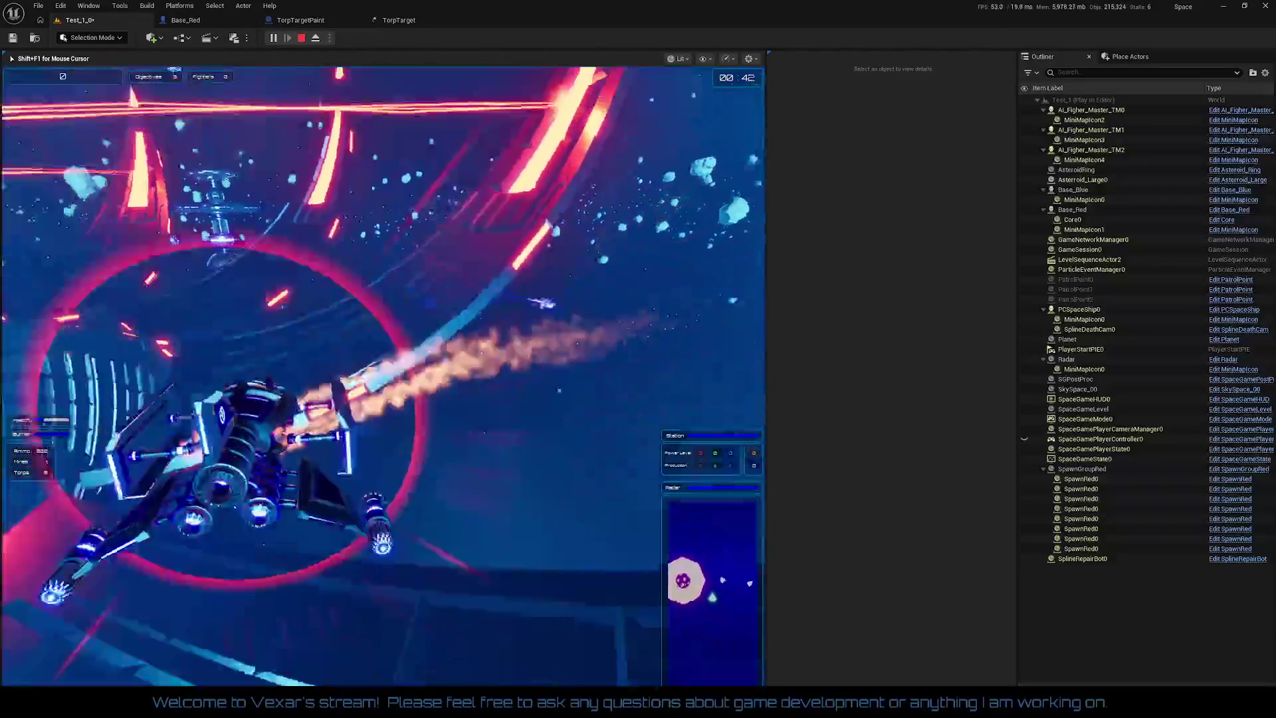
pyautogui.press('Escape')
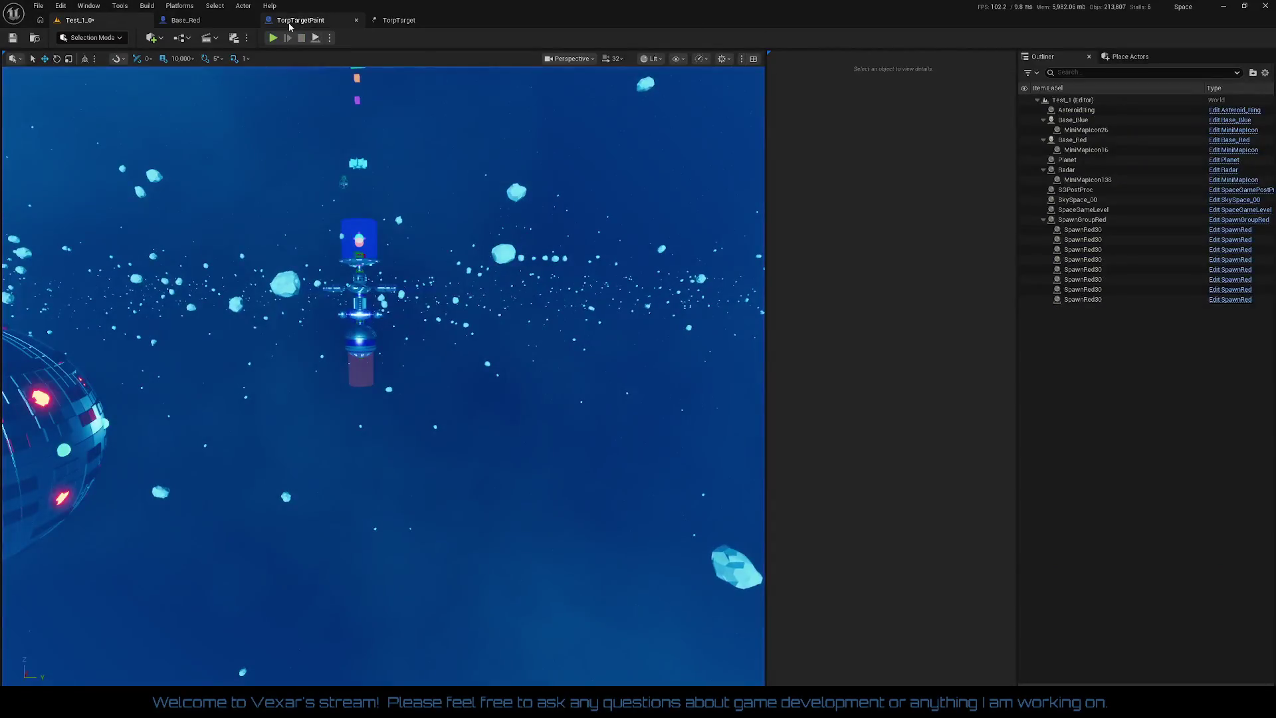
pyautogui.click(186, 20)
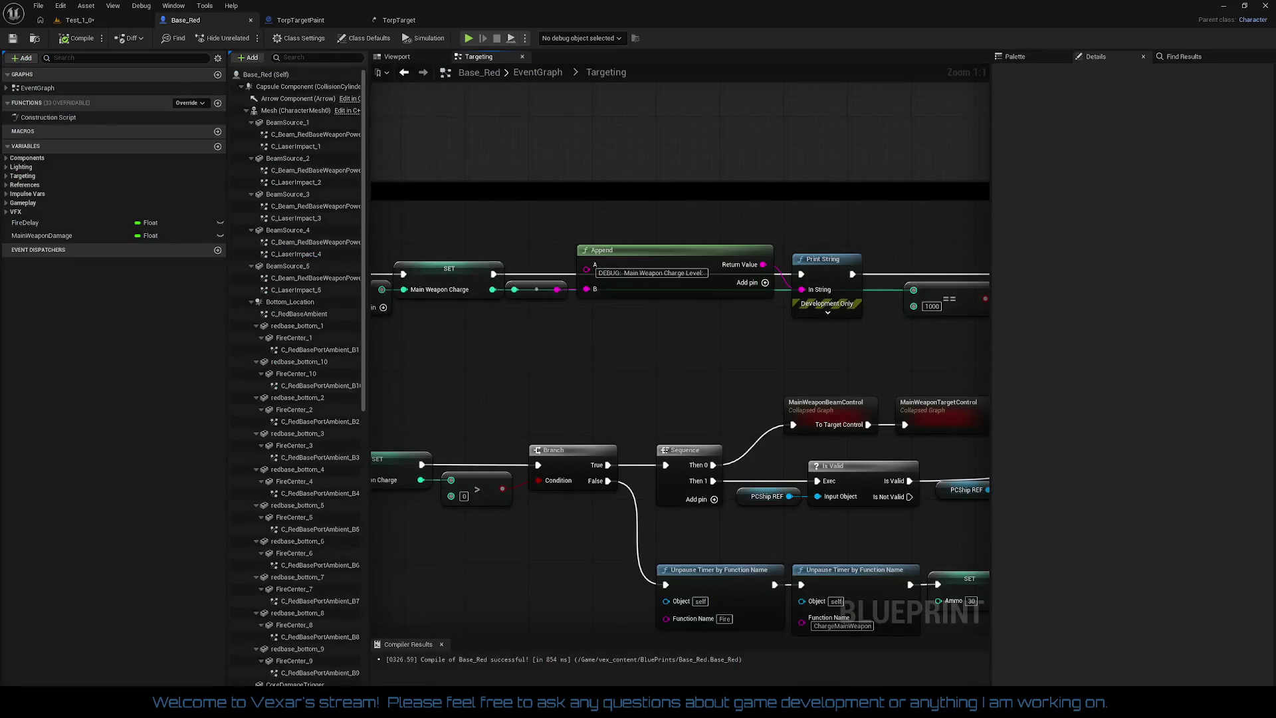
# - Break ChargeMainWeapon's and FireMainWeapon's exec links to their SET nodes
pyautogui.scroll(3, 547, 331)
pyautogui.moveTo(981, 307); pyautogui.dragTo(903, 310)
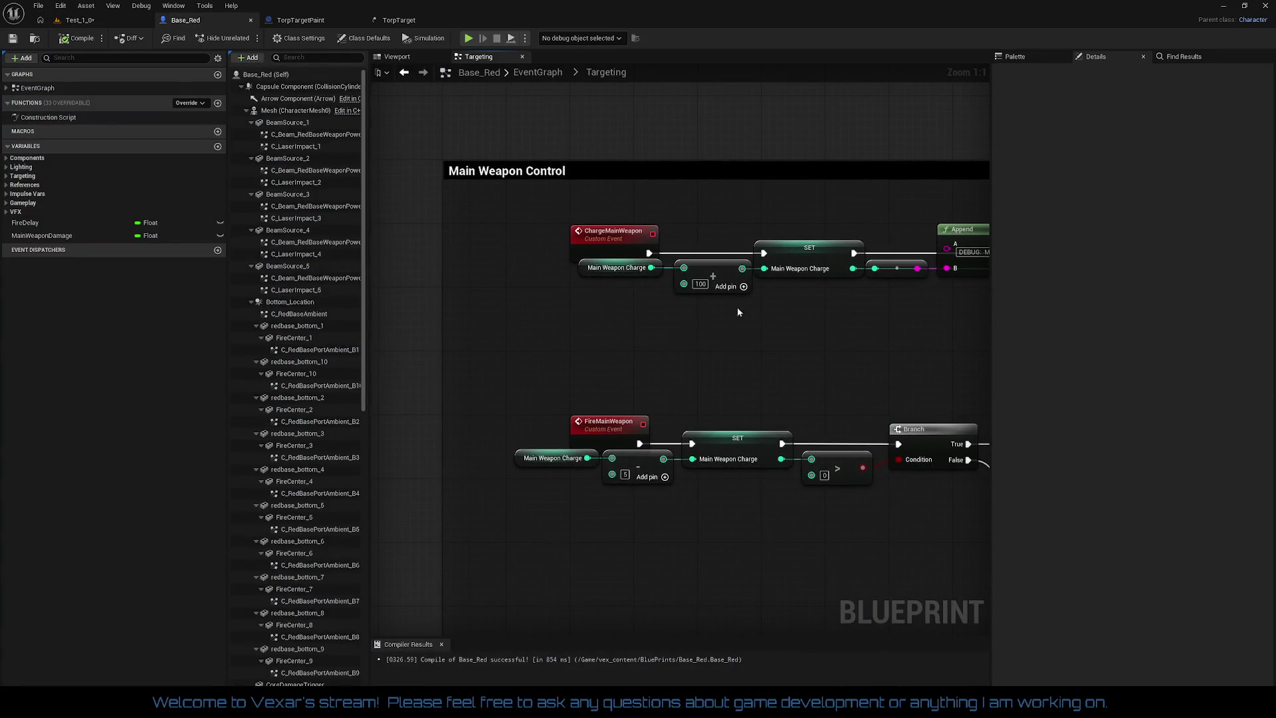
pyautogui.rightClick(647, 253)
pyautogui.click(695, 296)
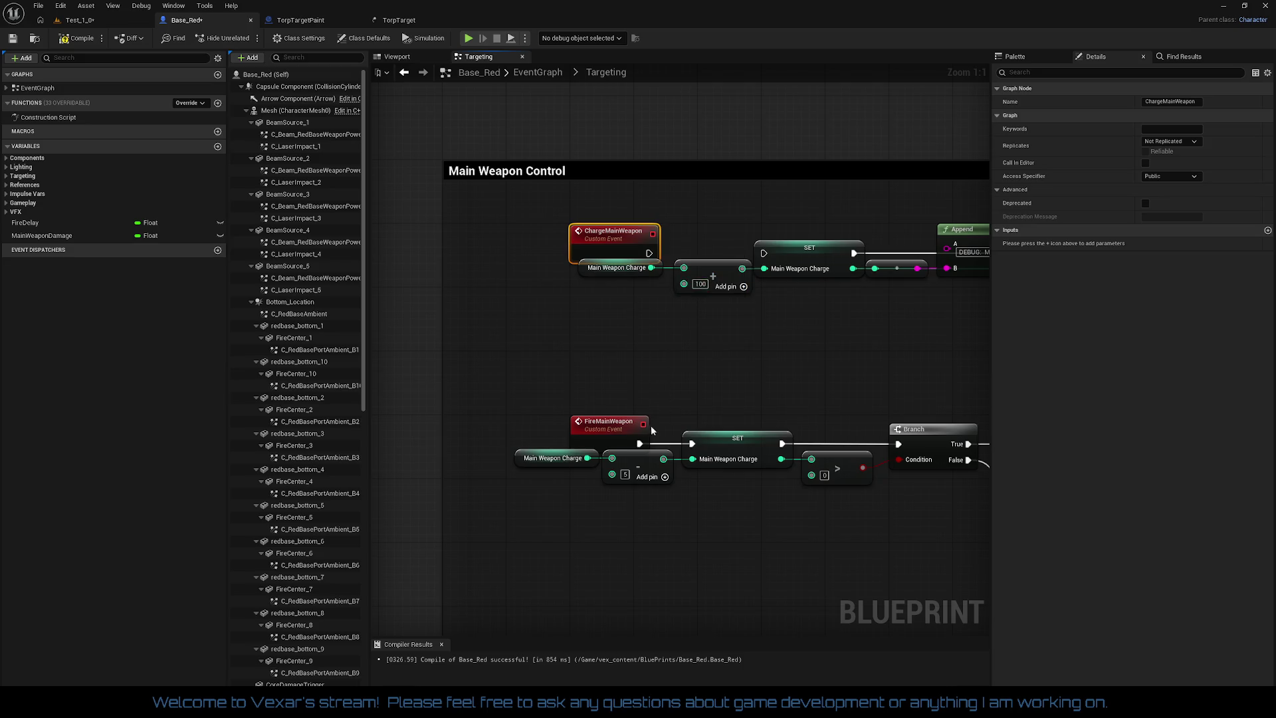
pyautogui.rightClick(639, 443)
pyautogui.click(667, 473)
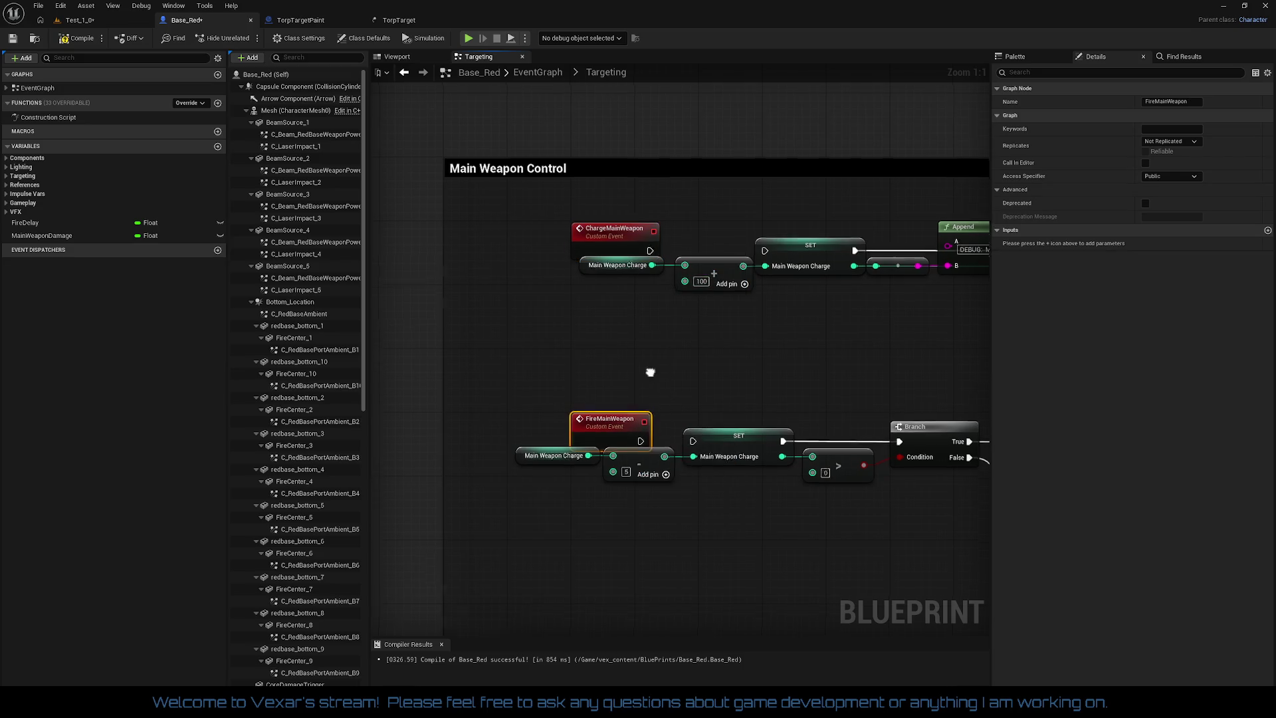
# - Compile Base_Red, save the Test_1_0 level and start a play session
pyautogui.click(78, 40)
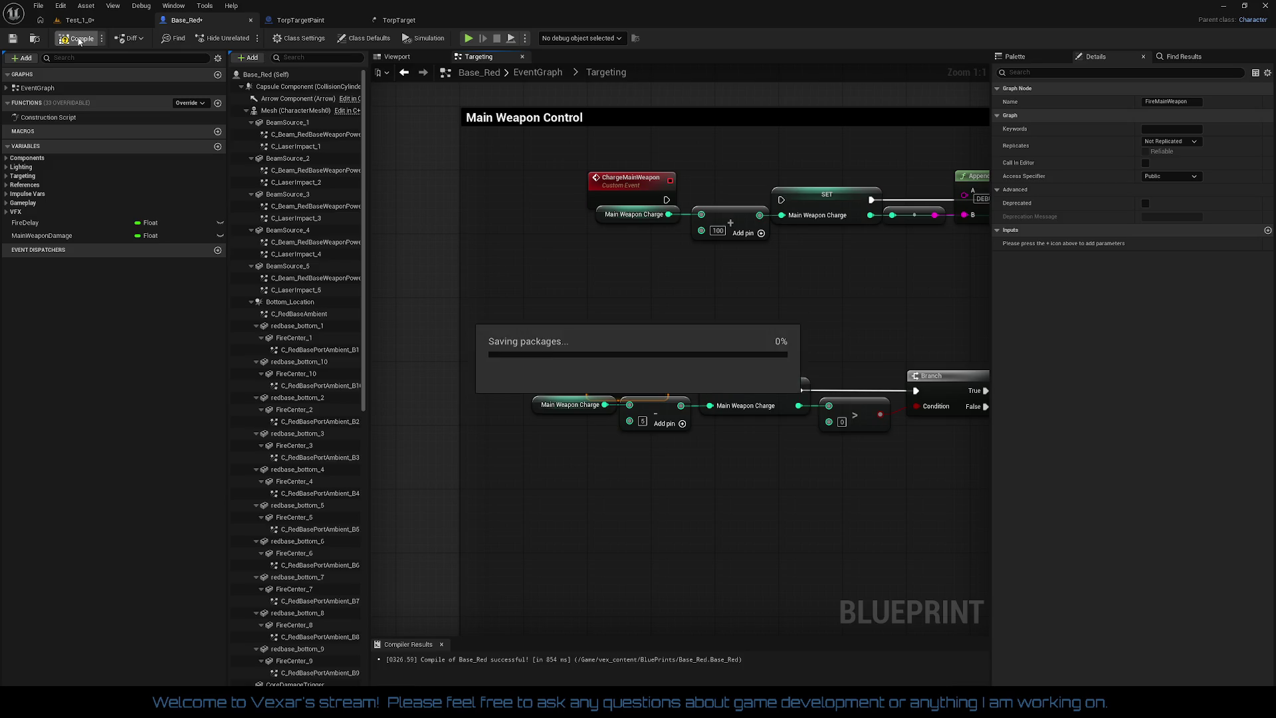
pyautogui.click(99, 21)
pyautogui.click(13, 38)
pyautogui.hotkey('alt', 'p')
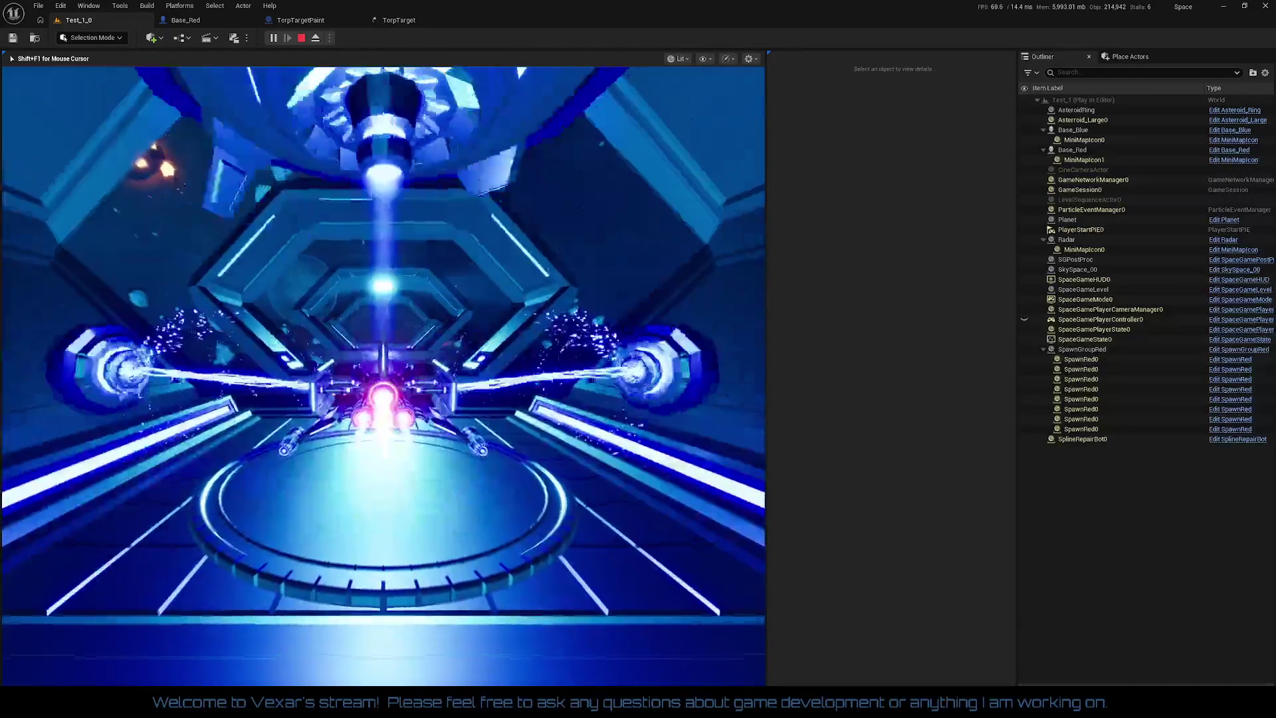
# - Stop the session, select the SpaceGameLevel actor and save Test_1_0
pyautogui.press('Escape')
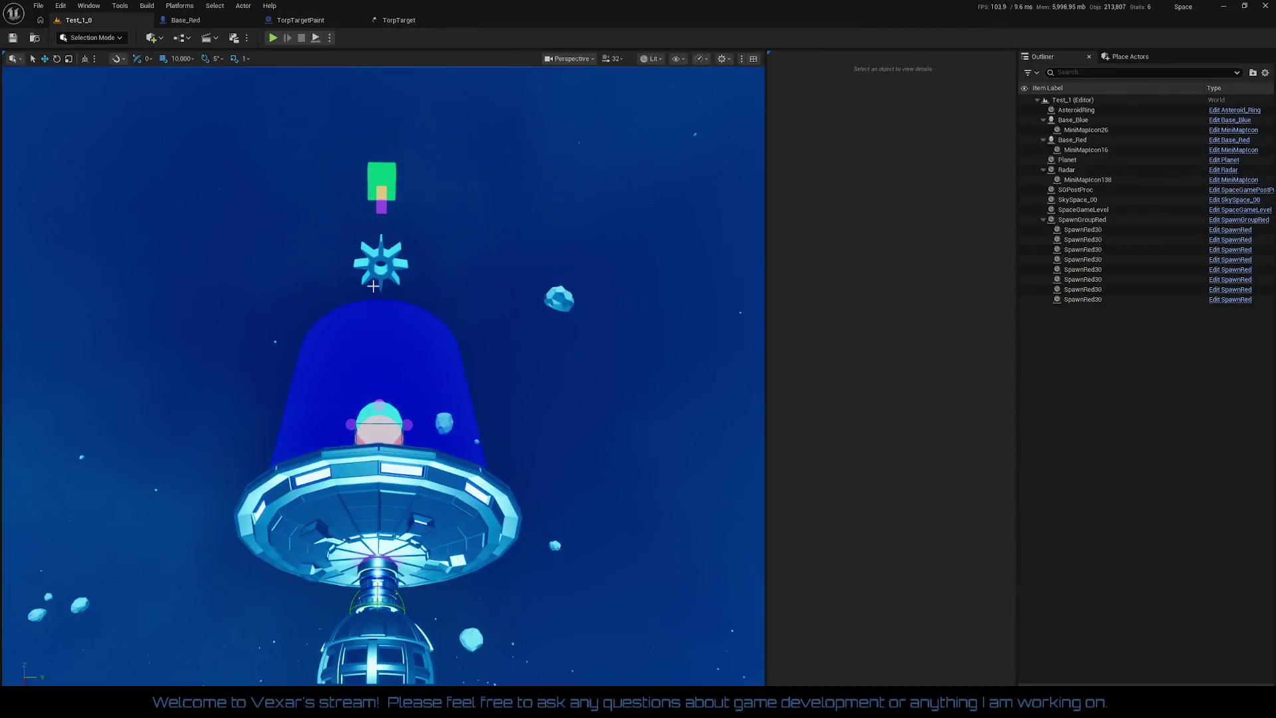
pyautogui.click(388, 246)
pyautogui.moveTo(476, 331)
pyautogui.mouseDown()
pyautogui.moveTo(477, 372)
pyautogui.moveTo(452, 399)
pyautogui.mouseUp()
pyautogui.click(398, 412)
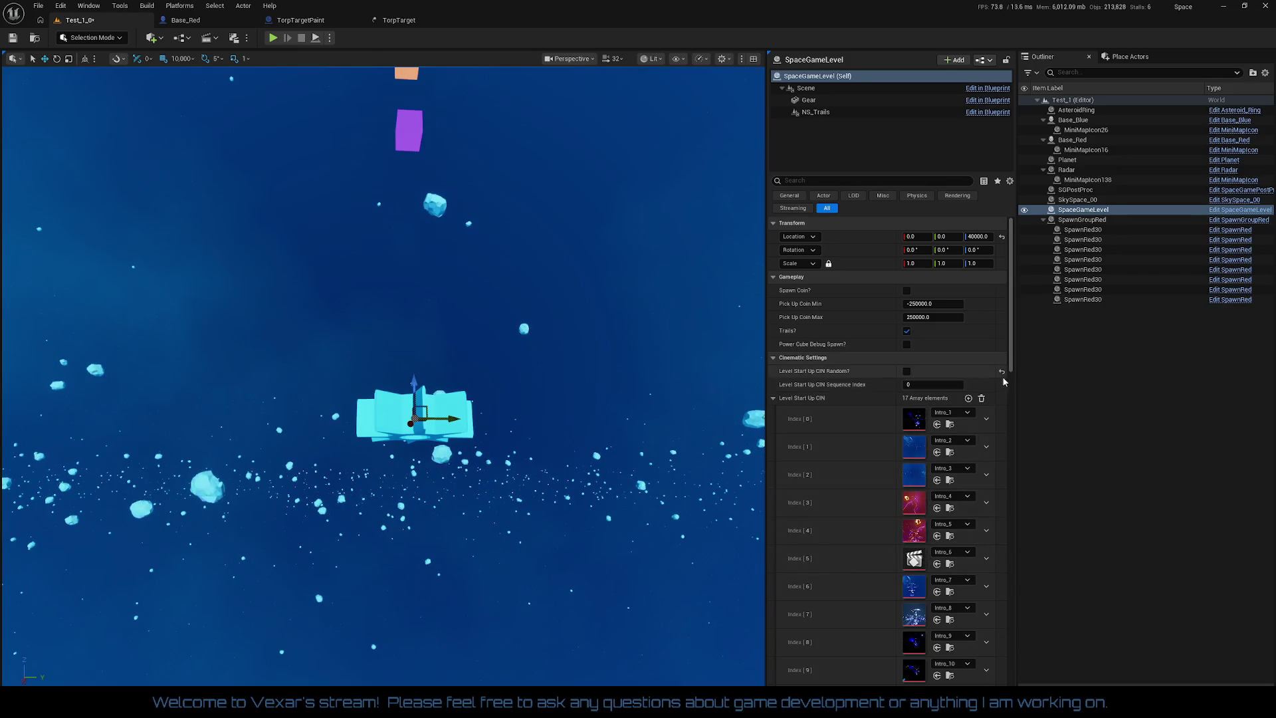
pyautogui.click(12, 38)
# - Restart the play session repeatedly until the intro launches from the station
pyautogui.hotkey('alt', 'p')
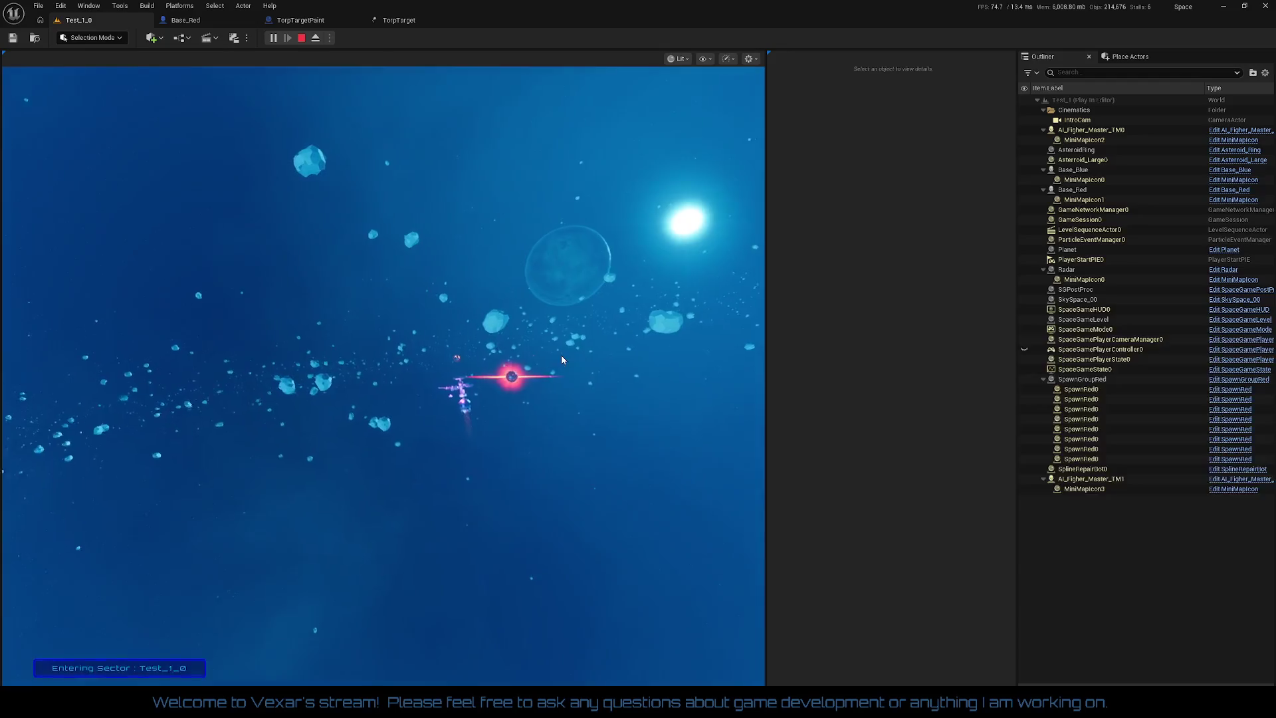
pyautogui.press('Escape')
pyautogui.click(271, 38)
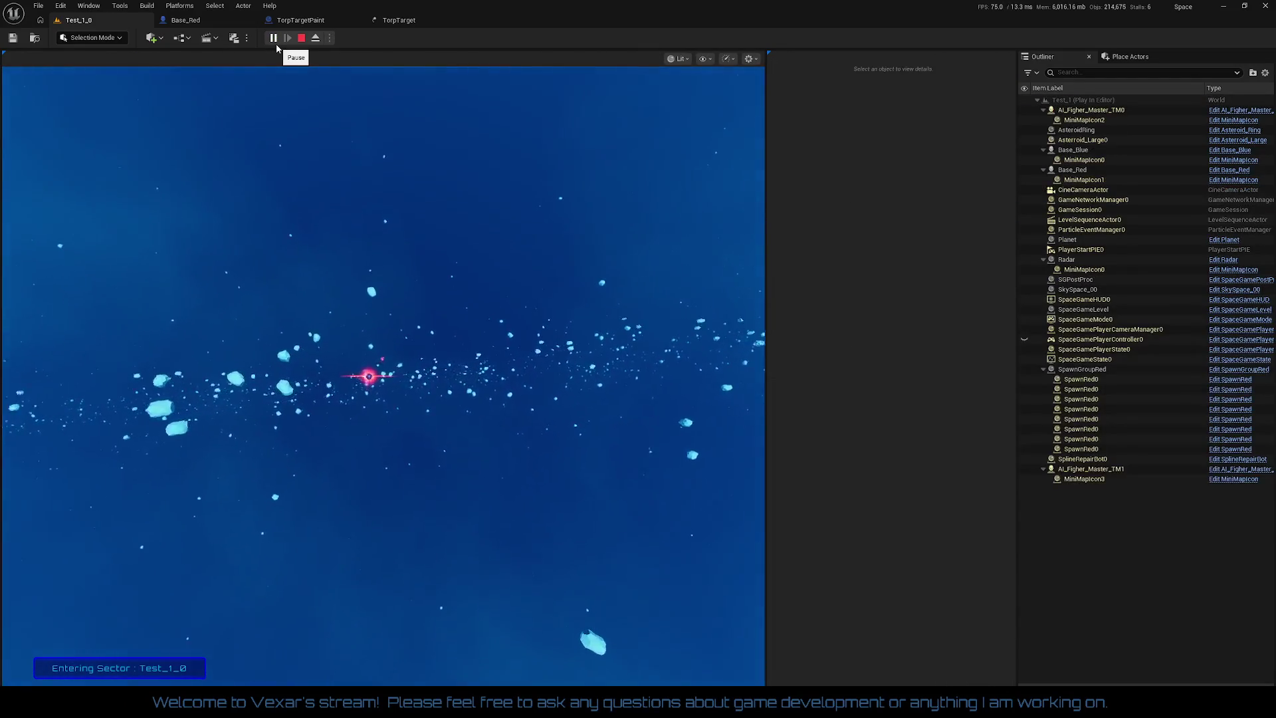
pyautogui.press('Escape')
pyautogui.click(276, 42)
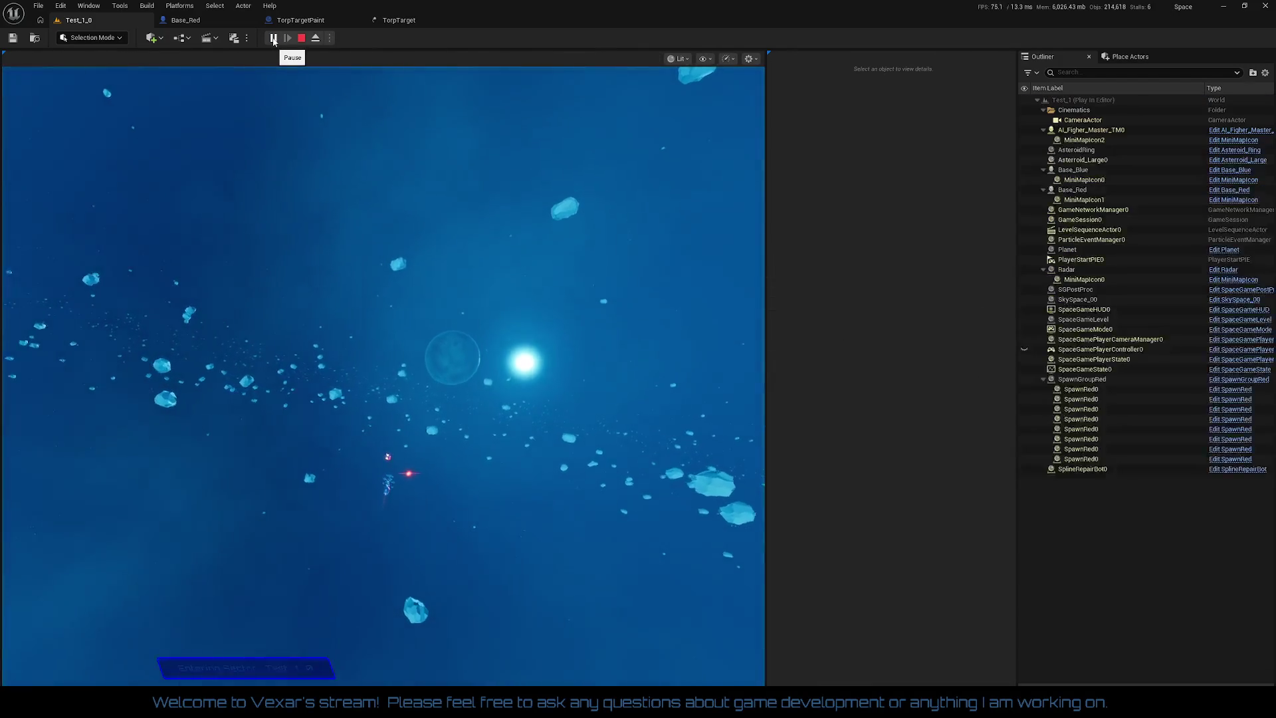
pyautogui.press('Escape')
pyautogui.click(274, 42)
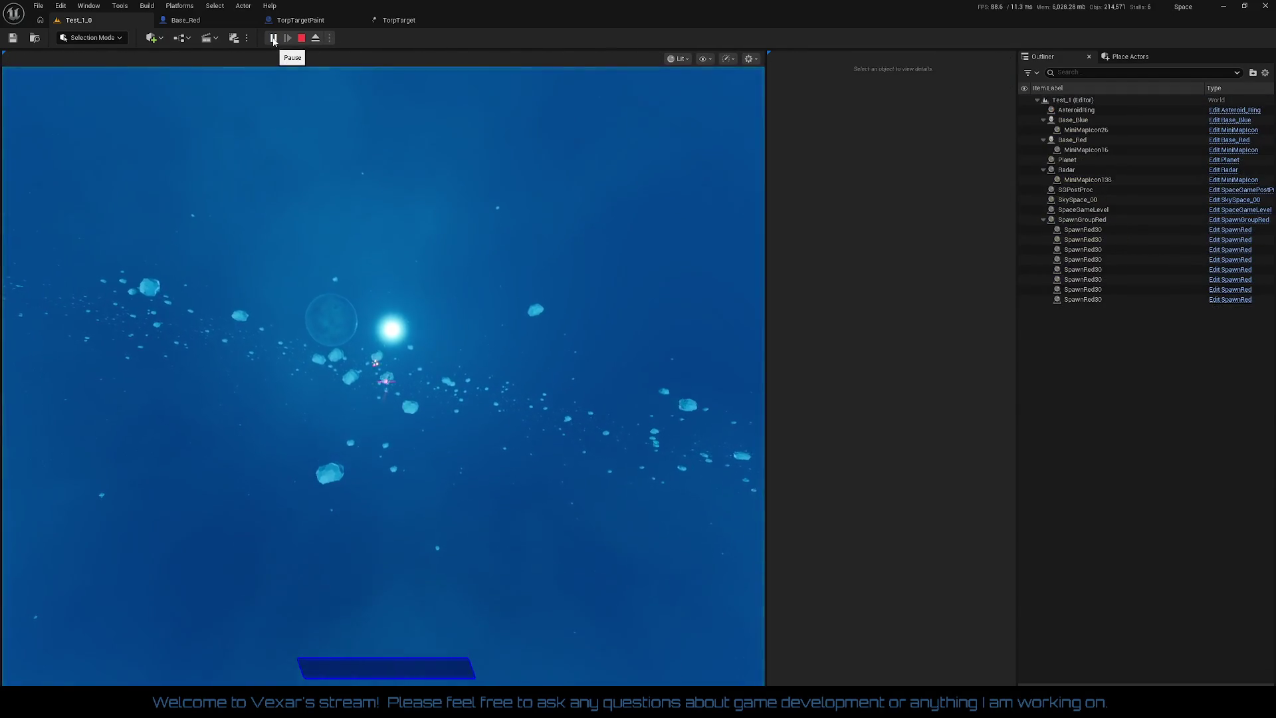
pyautogui.press('Escape')
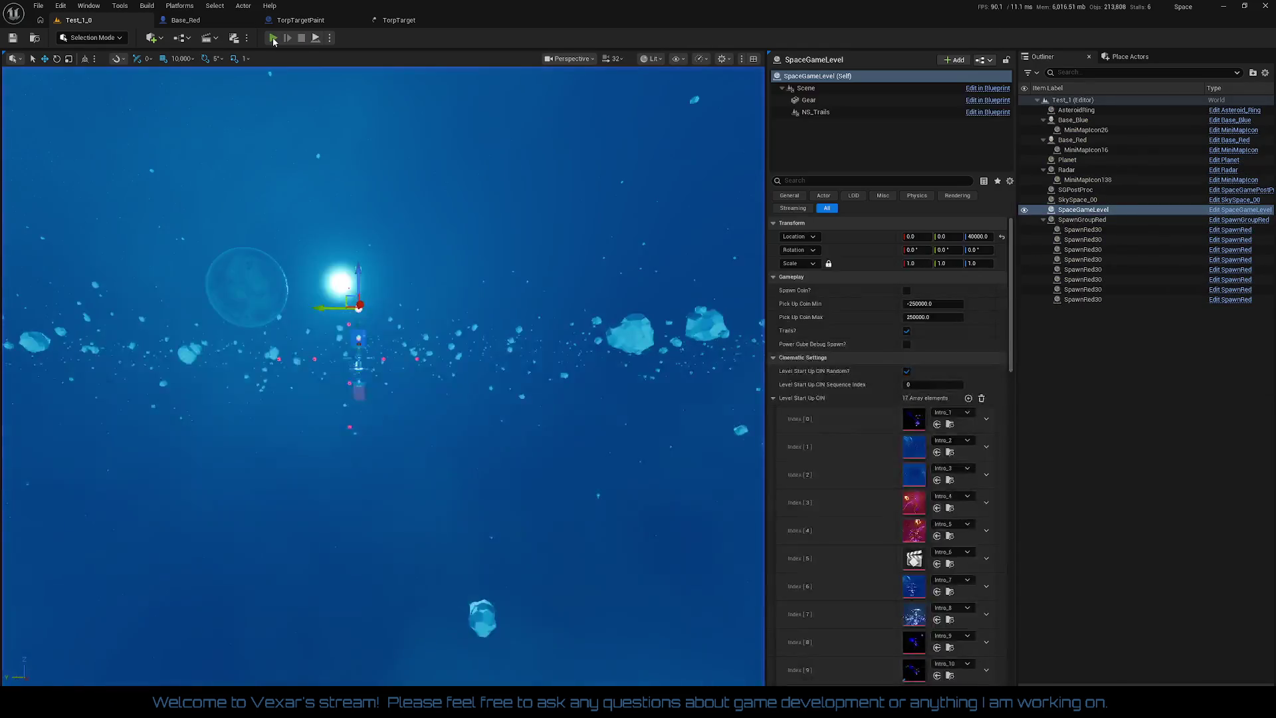
pyautogui.click(274, 41)
pyautogui.press('Escape')
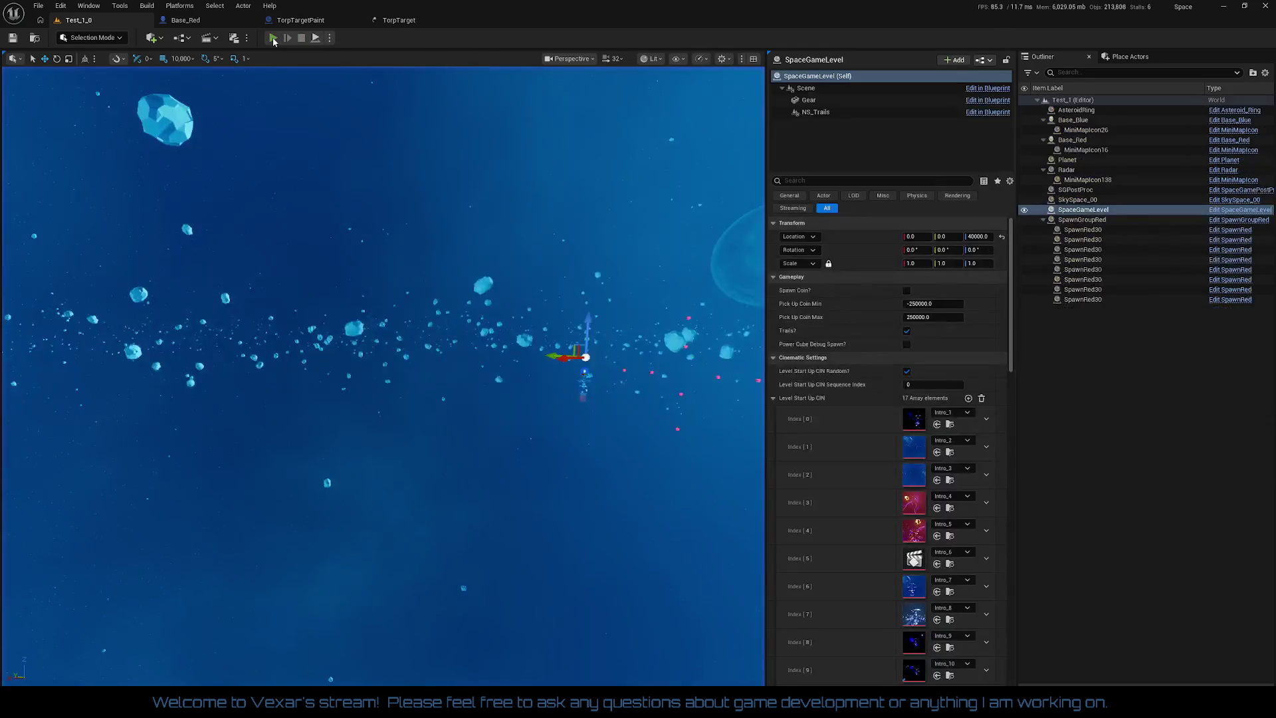
pyautogui.click(274, 42)
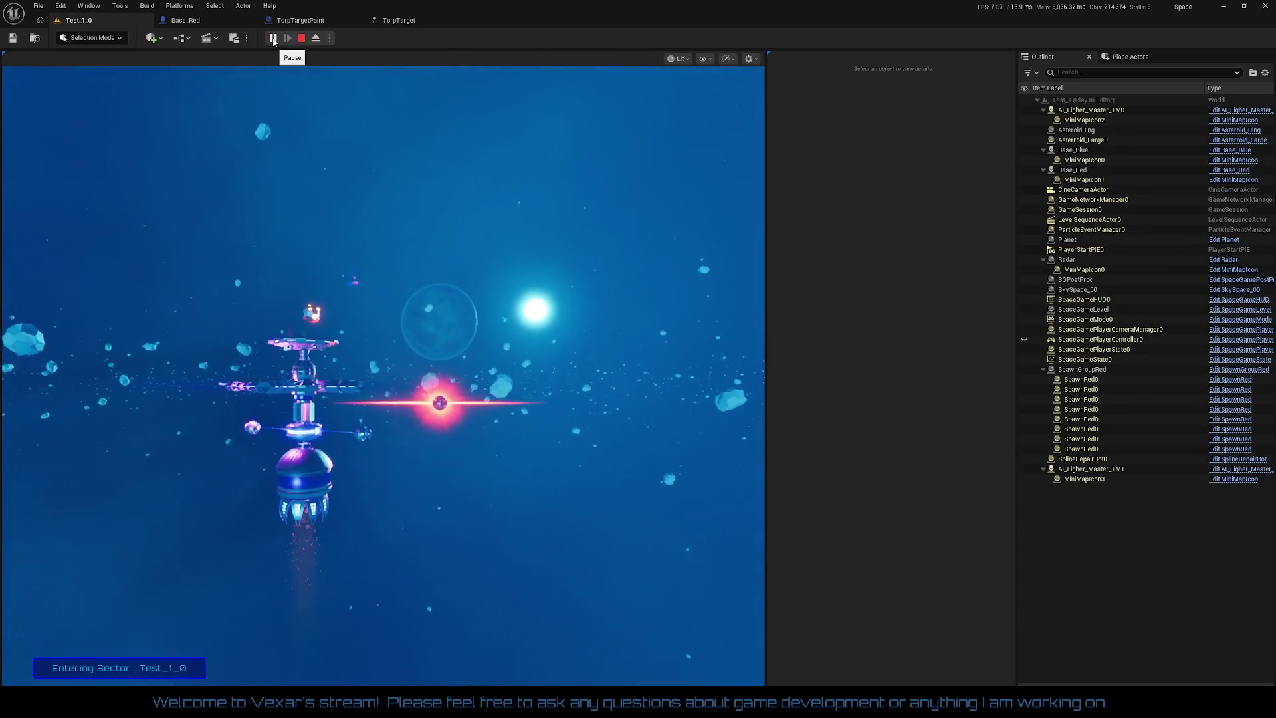
pyautogui.press('Escape')
pyautogui.click(274, 38)
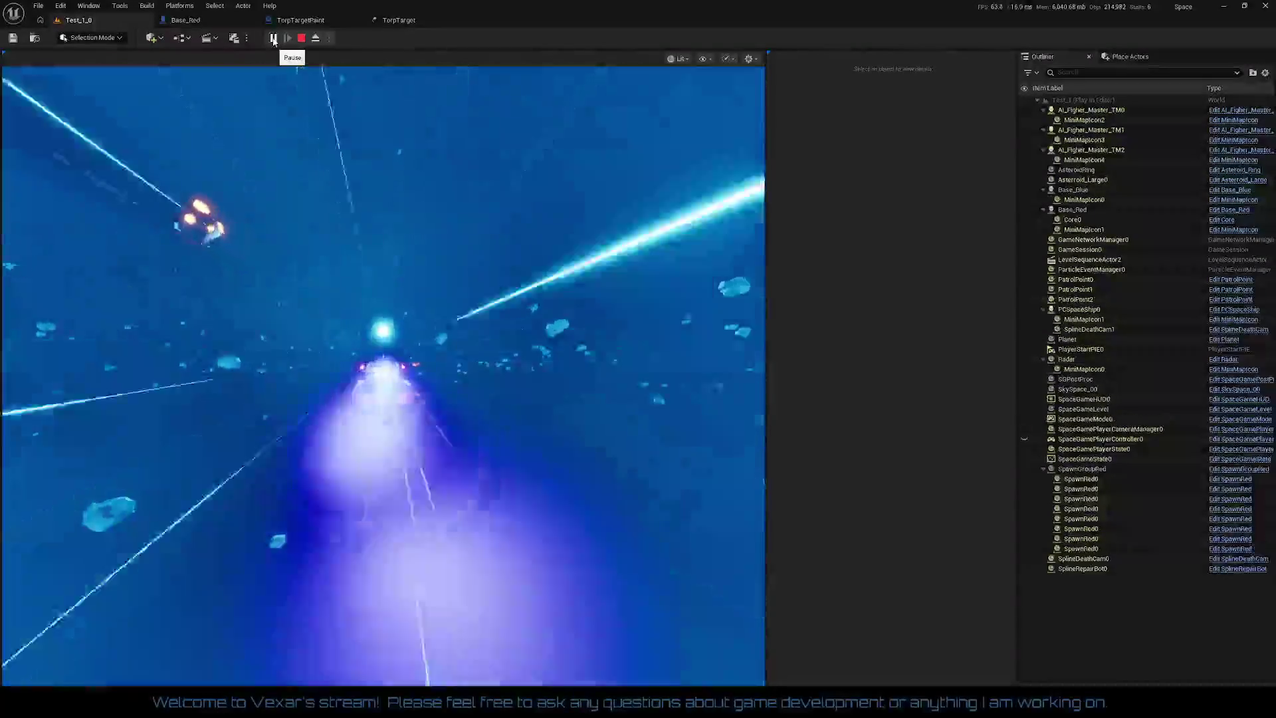
# - Capture the mouse in the game viewport, fly the ship, then stop the session
pyautogui.click(286, 199)
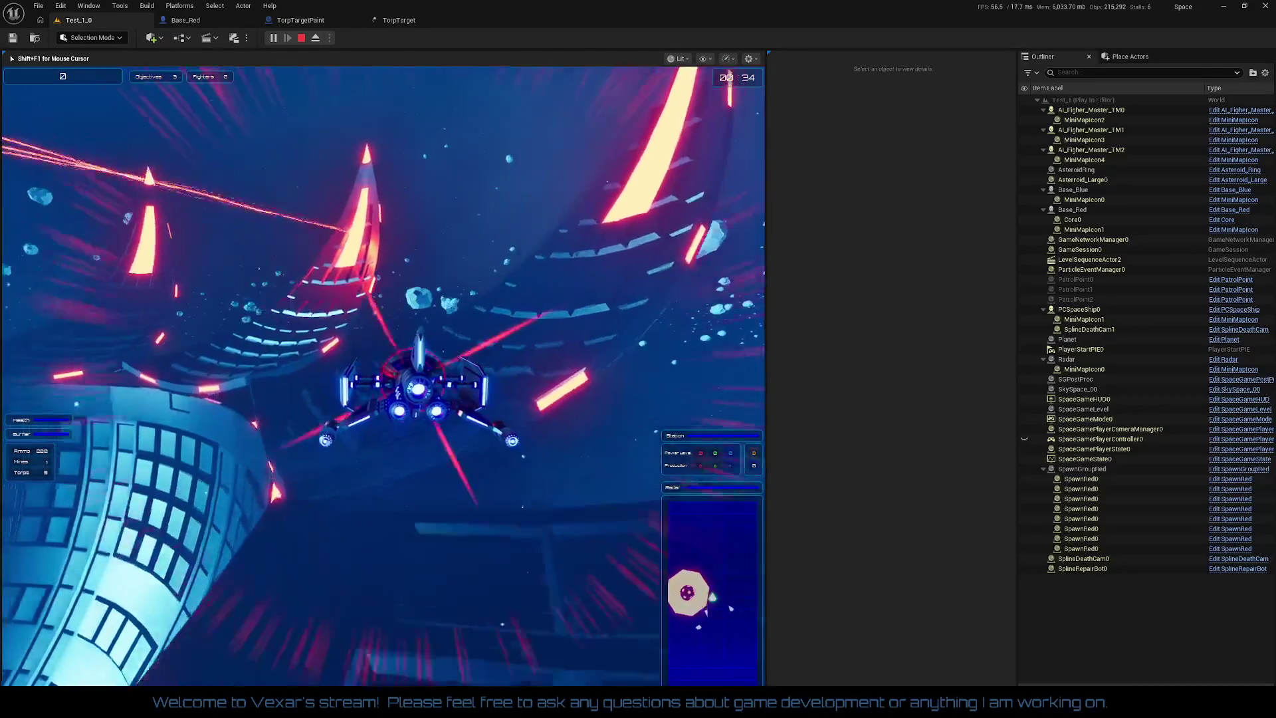
pyautogui.press('Escape')
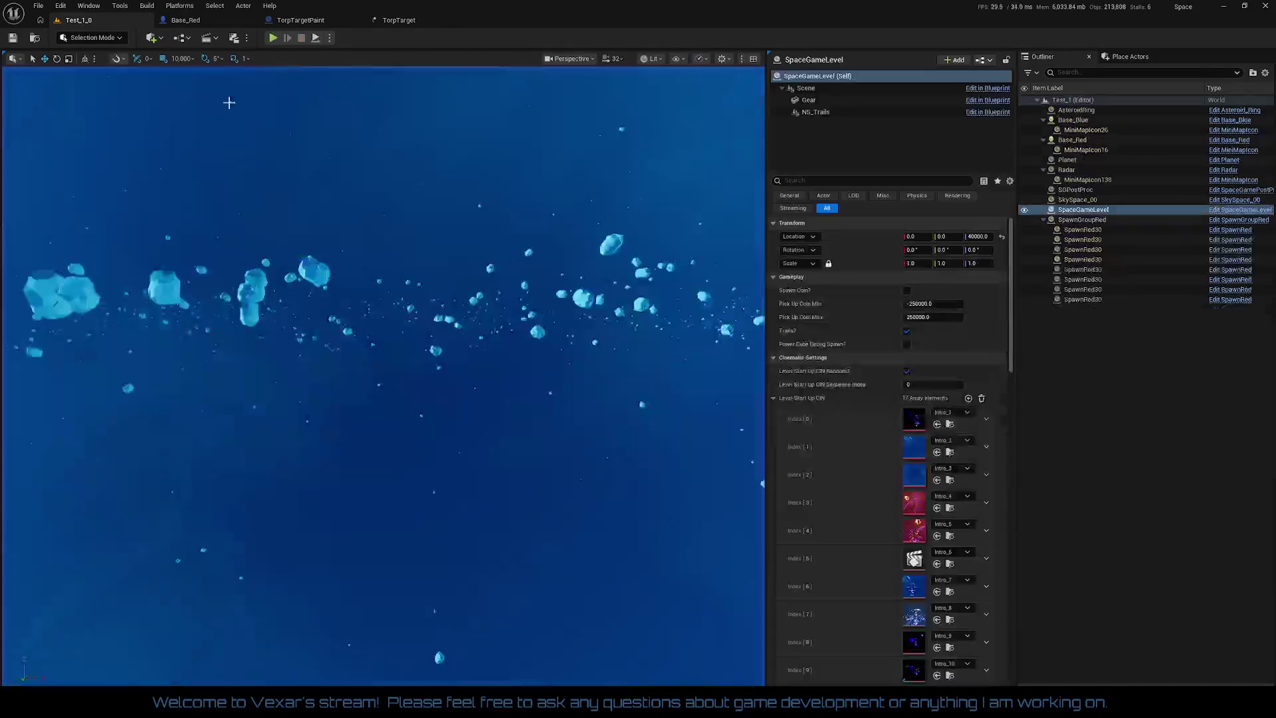
# - Look over the TorpTargetPaint blueprint's event graph
pyautogui.click(315, 21)
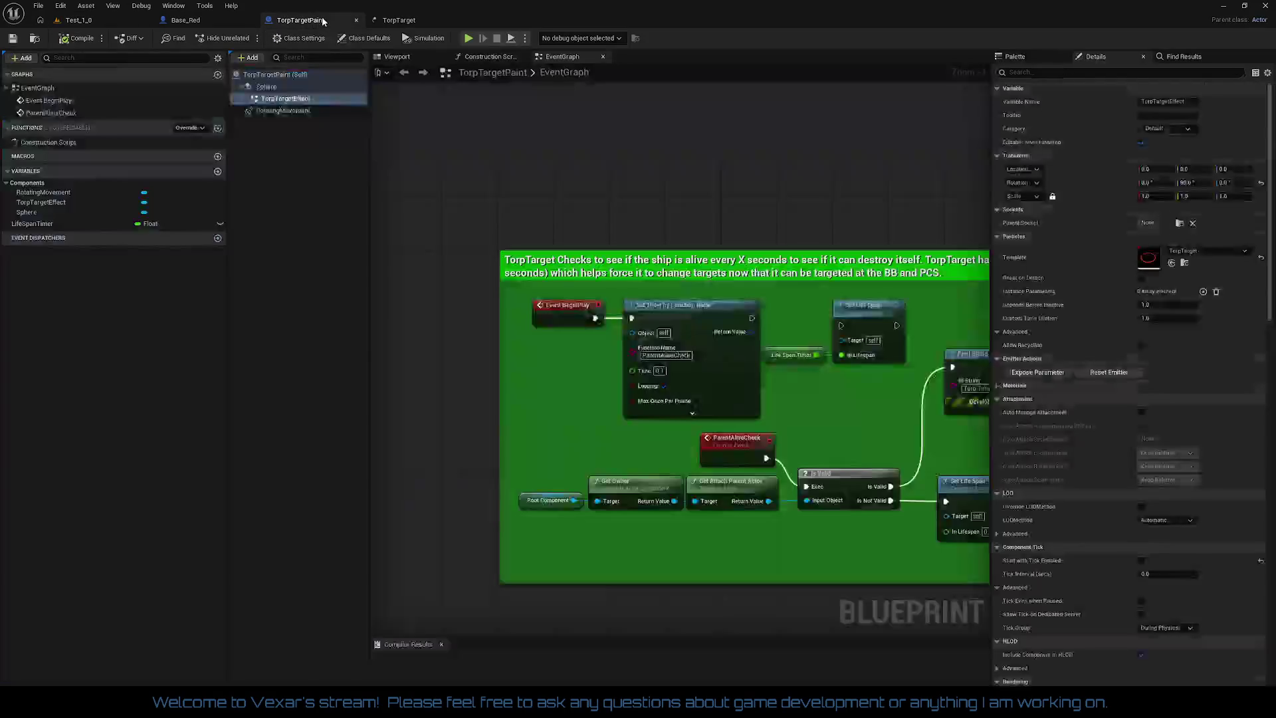
pyautogui.scroll(1, 750, 369)
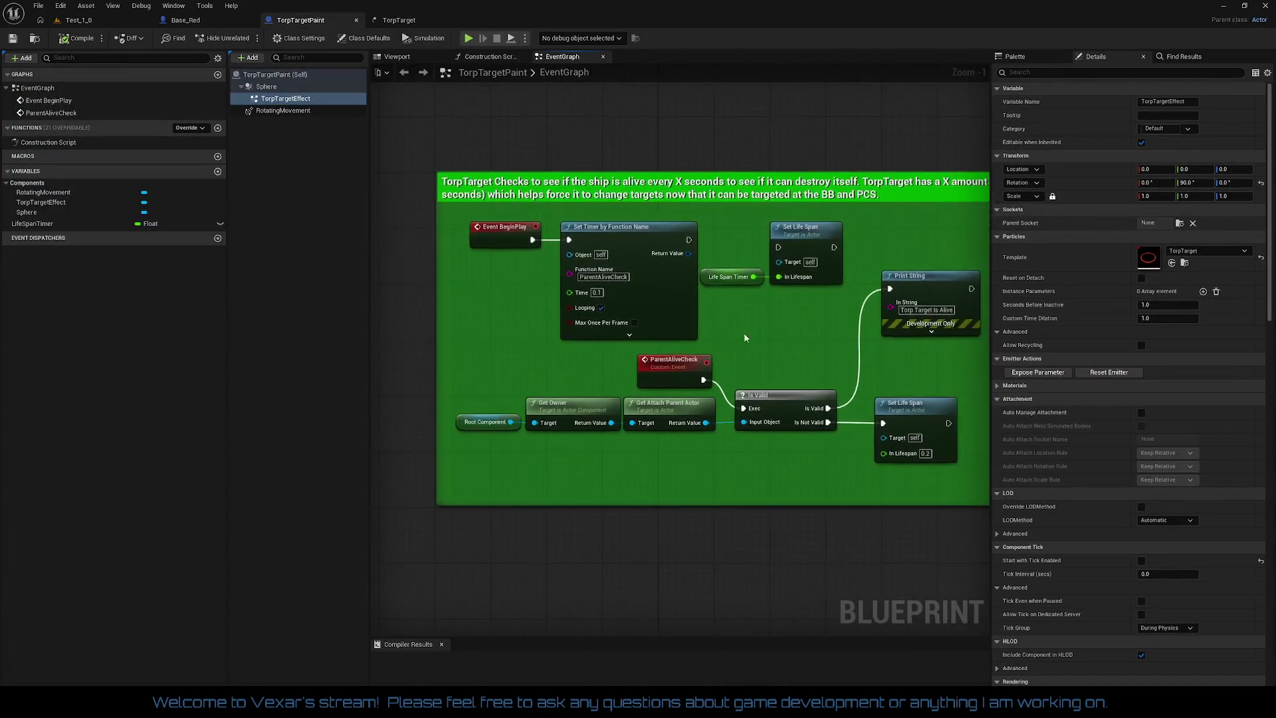
pyautogui.scroll(-1, 752, 330)
pyautogui.scroll(1, 792, 339)
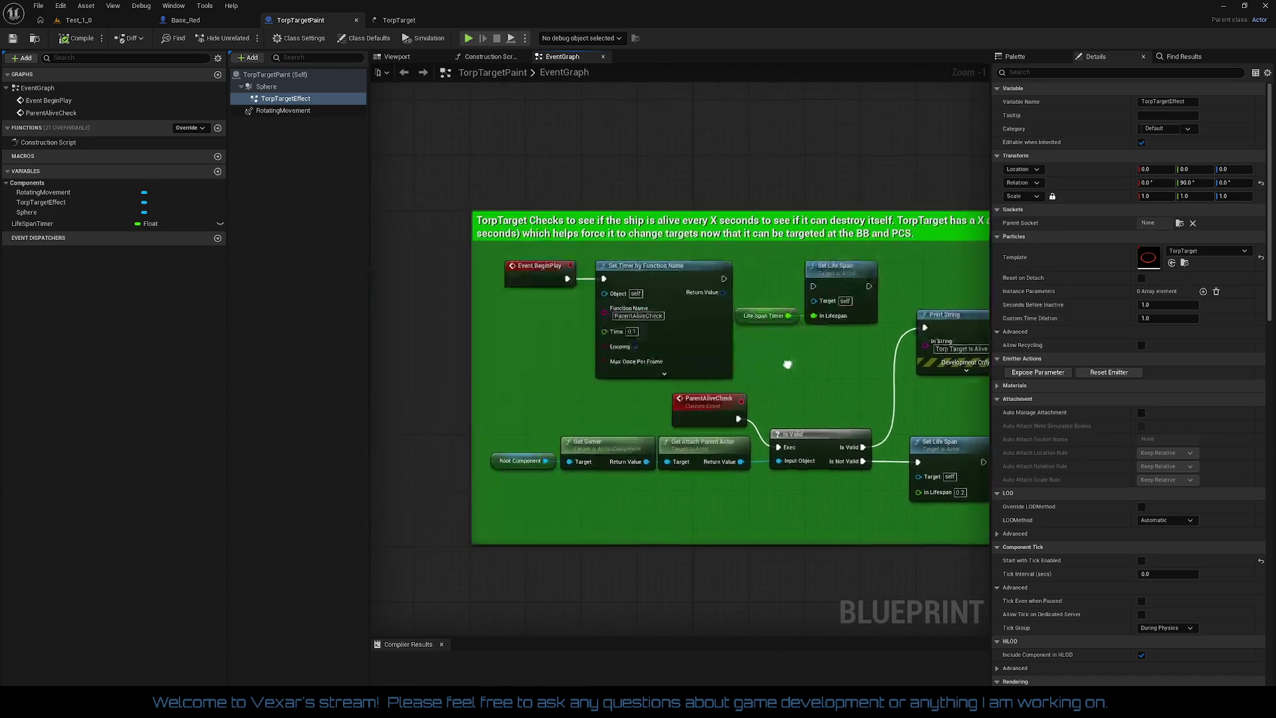
# - Pan Base_Red's Targeting graph to TargetSearch and open the Target Painting Control collapsed graph
pyautogui.click(185, 20)
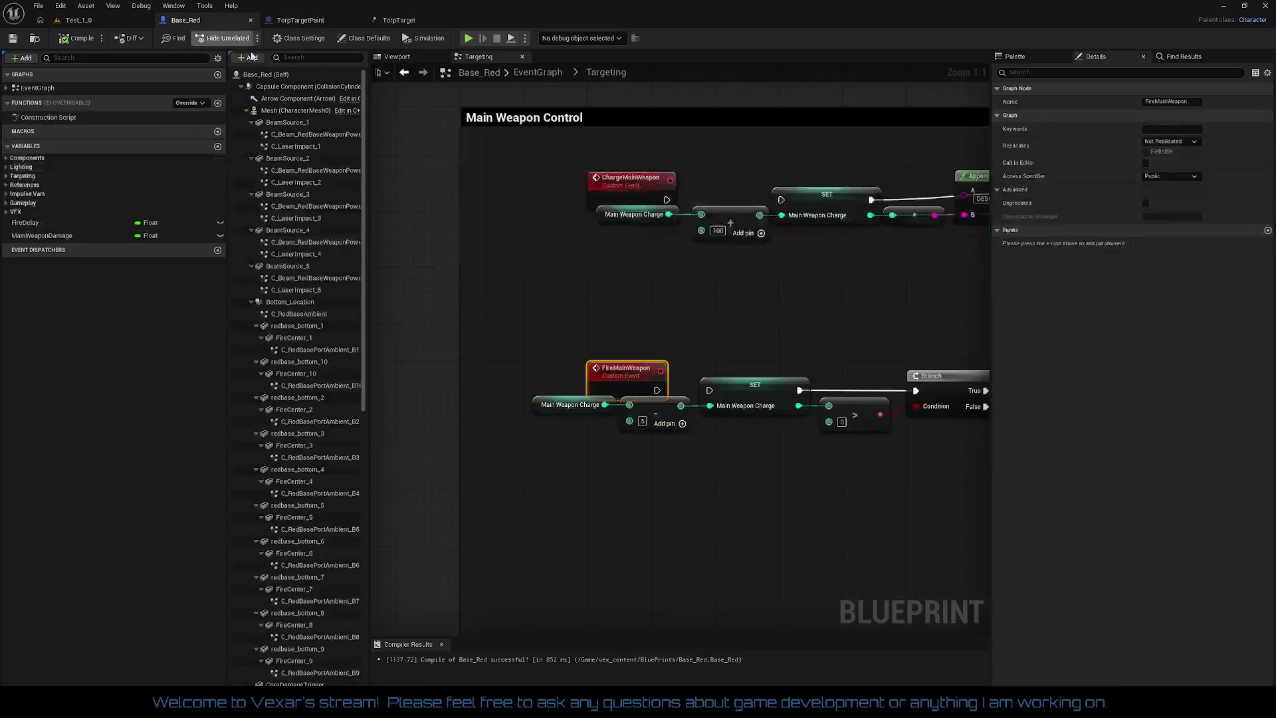
pyautogui.scroll(1, 677, 306)
pyautogui.scroll(-2, 727, 347)
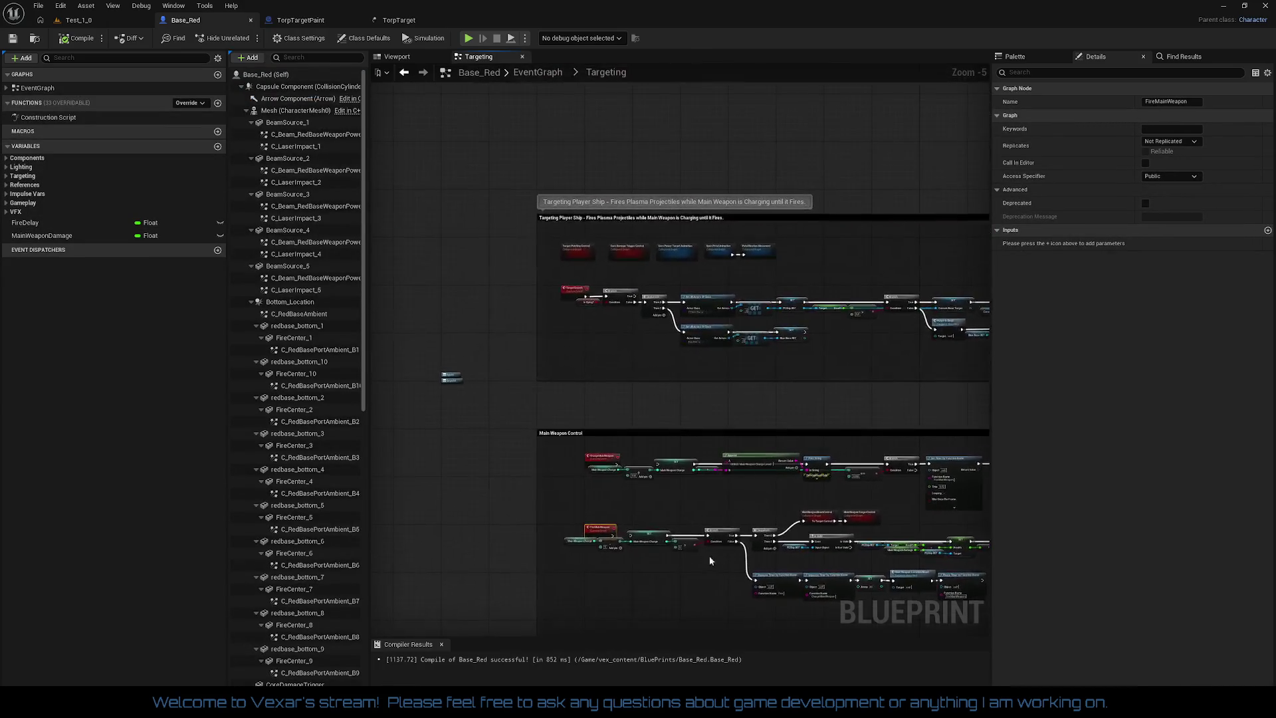
pyautogui.scroll(2, 728, 347)
pyautogui.moveTo(813, 381)
pyautogui.mouseDown()
pyautogui.moveTo(714, 412)
pyautogui.moveTo(573, 407)
pyautogui.mouseUp()
pyautogui.moveTo(718, 398)
pyautogui.mouseDown()
pyautogui.moveTo(684, 376)
pyautogui.moveTo(671, 390)
pyautogui.moveTo(769, 371)
pyautogui.mouseUp()
pyautogui.moveTo(559, 371); pyautogui.dragTo(969, 382)
pyautogui.moveTo(837, 392)
pyautogui.mouseDown()
pyautogui.moveTo(706, 378)
pyautogui.moveTo(863, 393)
pyautogui.mouseUp()
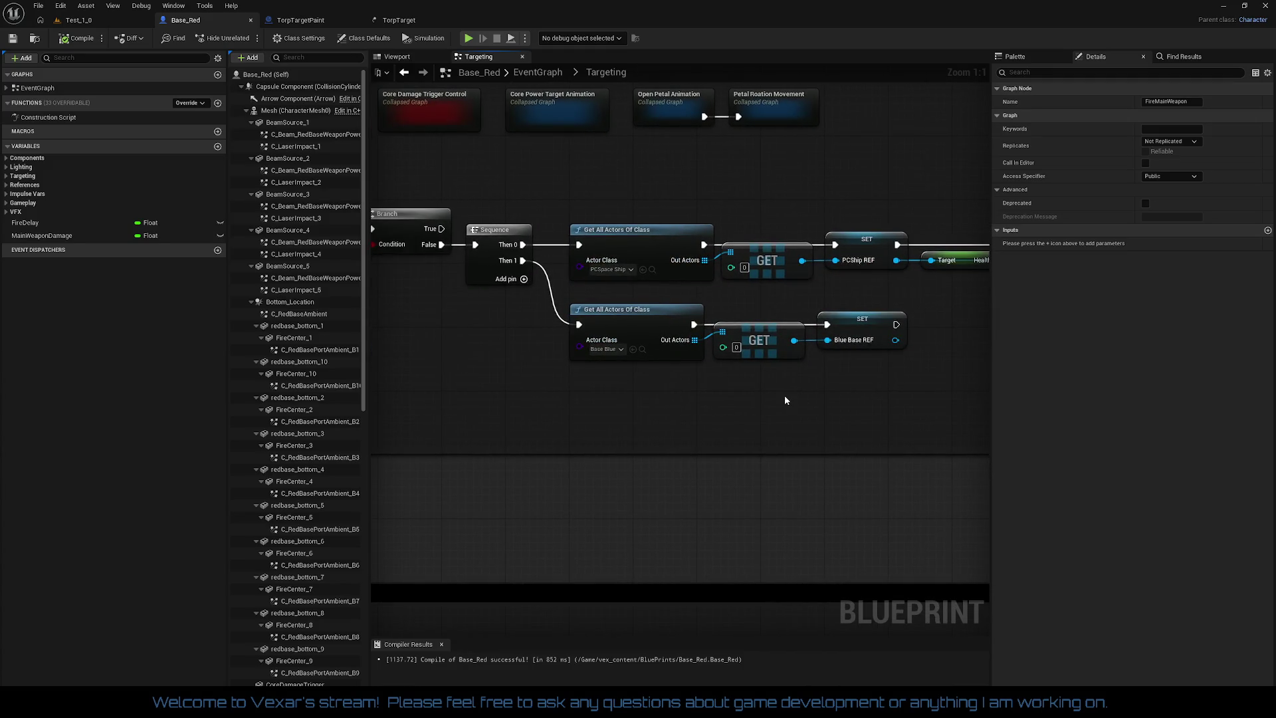
pyautogui.moveTo(640, 373); pyautogui.dragTo(703, 463)
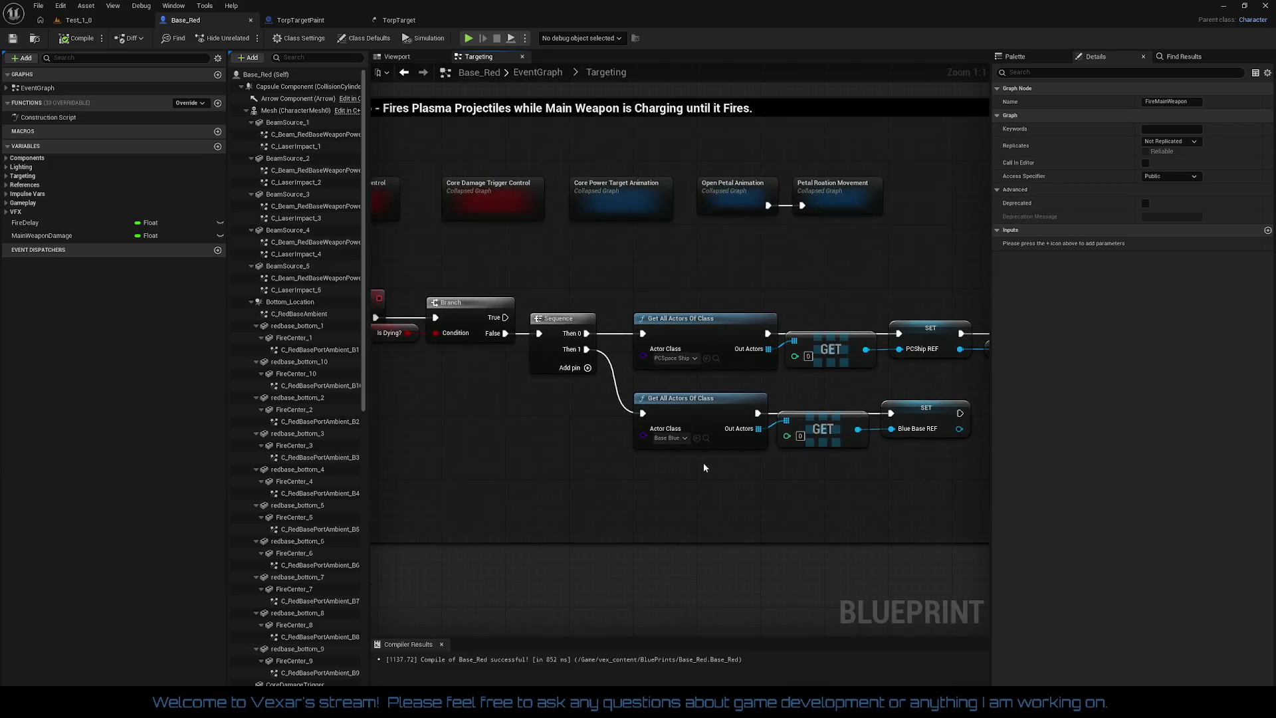
pyautogui.moveTo(635, 386); pyautogui.dragTo(773, 271)
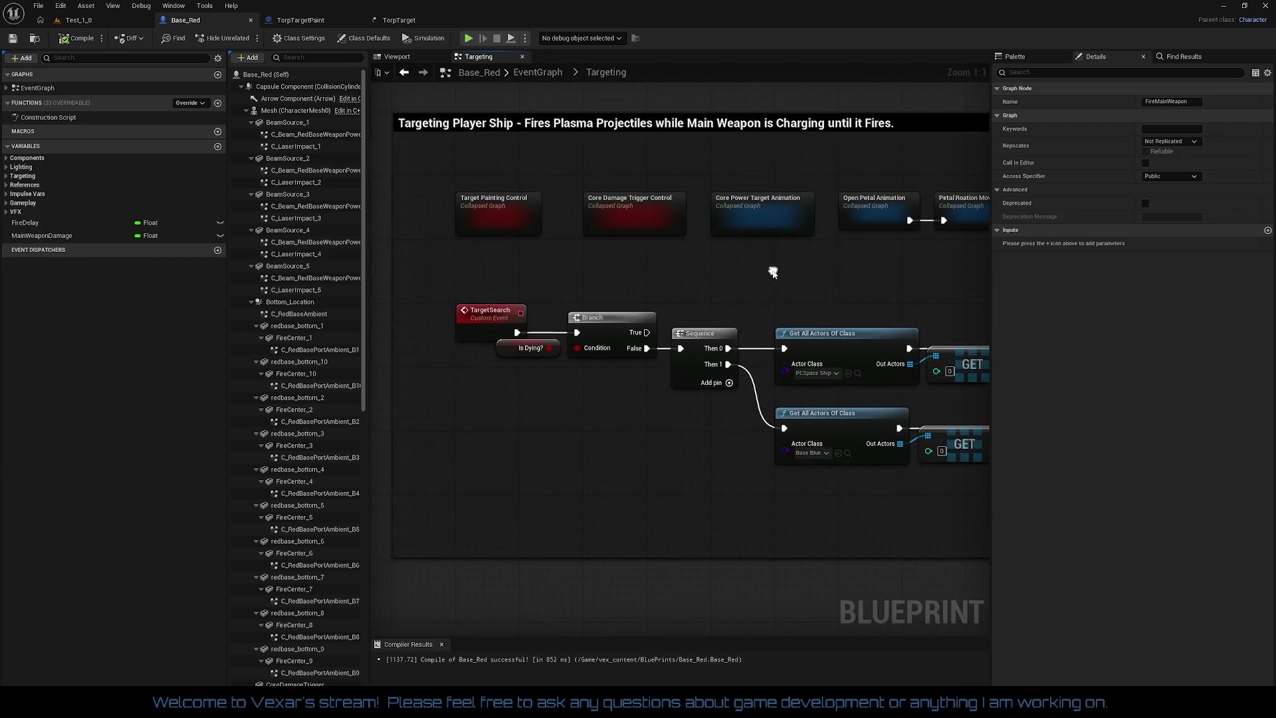
pyautogui.doubleClick(492, 211)
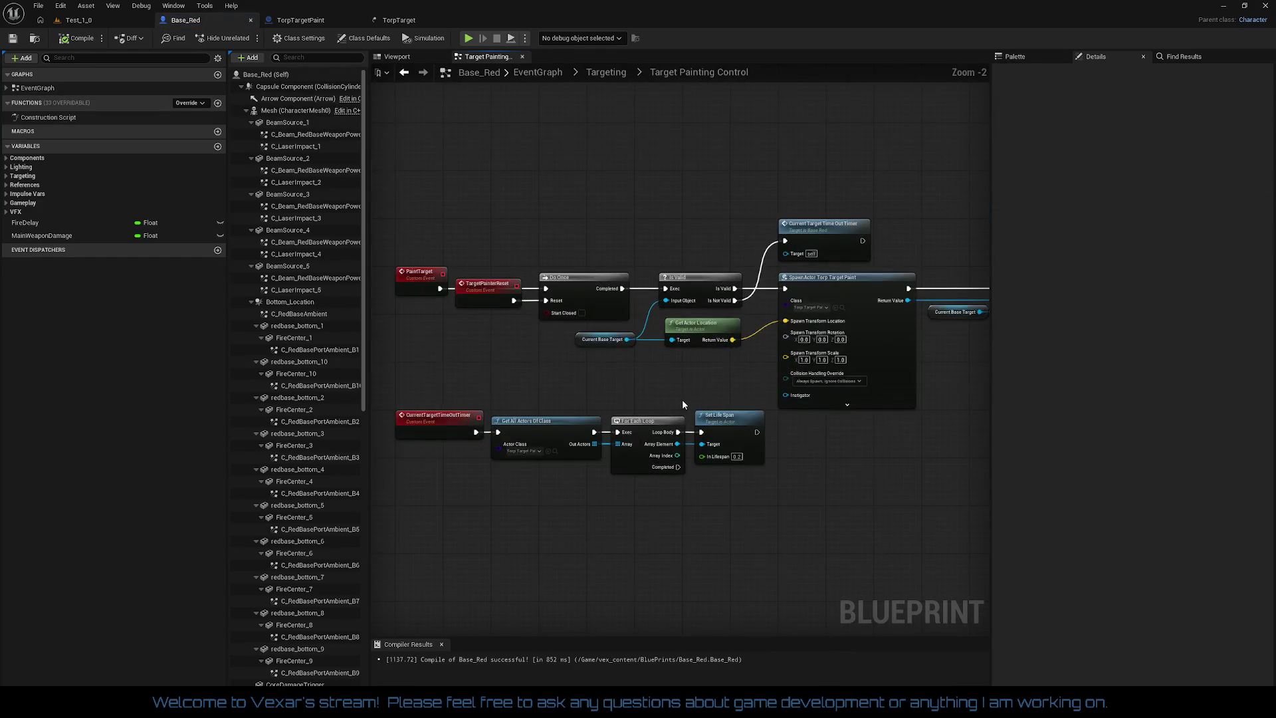
# - Set the SpawnActor Torp Target Paint spawn rotation X to 90
pyautogui.scroll(2, 684, 403)
pyautogui.moveTo(744, 365); pyautogui.dragTo(570, 318)
pyautogui.click(612, 354)
pyautogui.moveTo(615, 347)
pyautogui.mouseDown()
pyautogui.moveTo(518, 340)
pyautogui.moveTo(557, 341)
pyautogui.mouseUp()
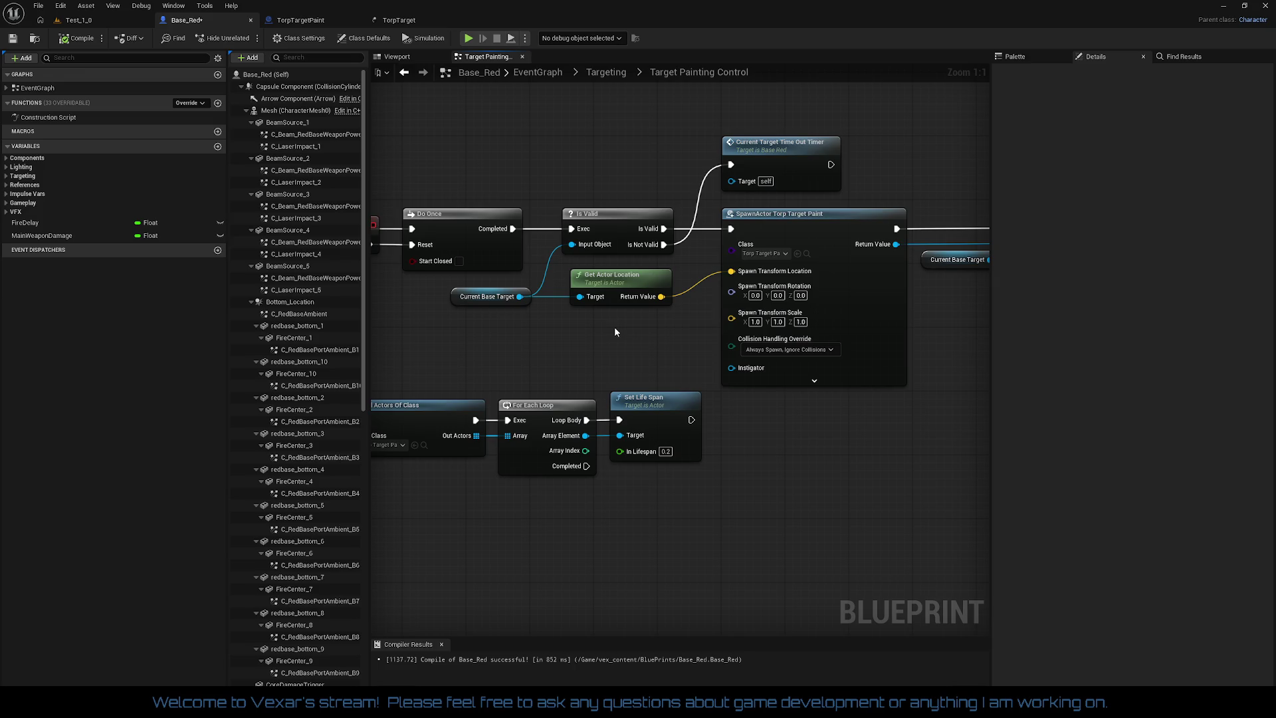
pyautogui.click(755, 295)
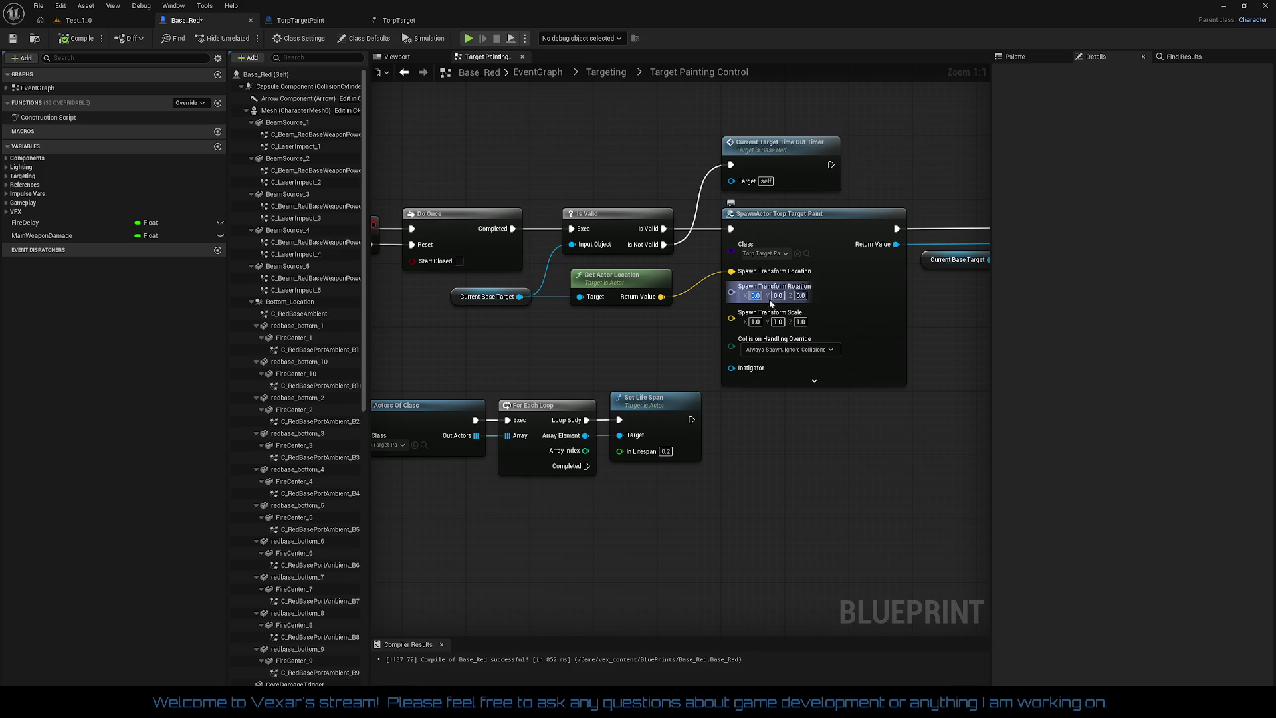
pyautogui.write('90')
pyautogui.press('Return')
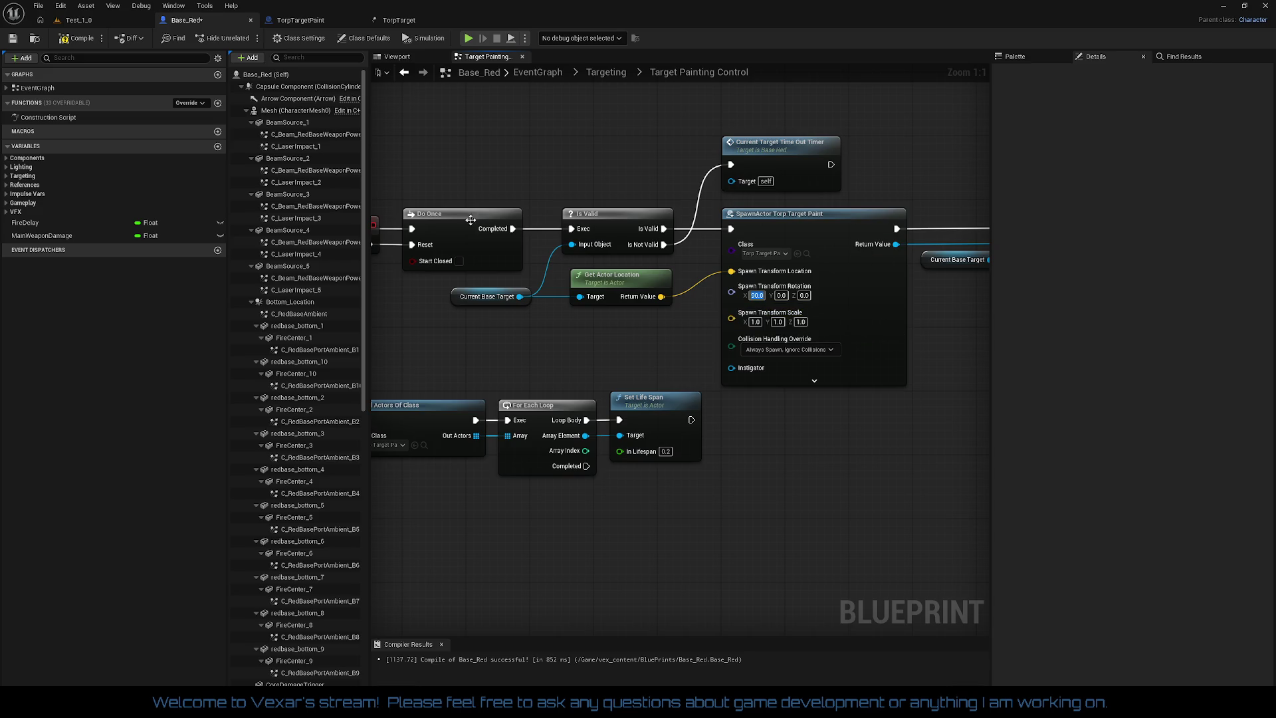
# - Compile Base_Red, then save the Test_1_0 level
pyautogui.click(82, 38)
pyautogui.click(95, 19)
pyautogui.click(13, 38)
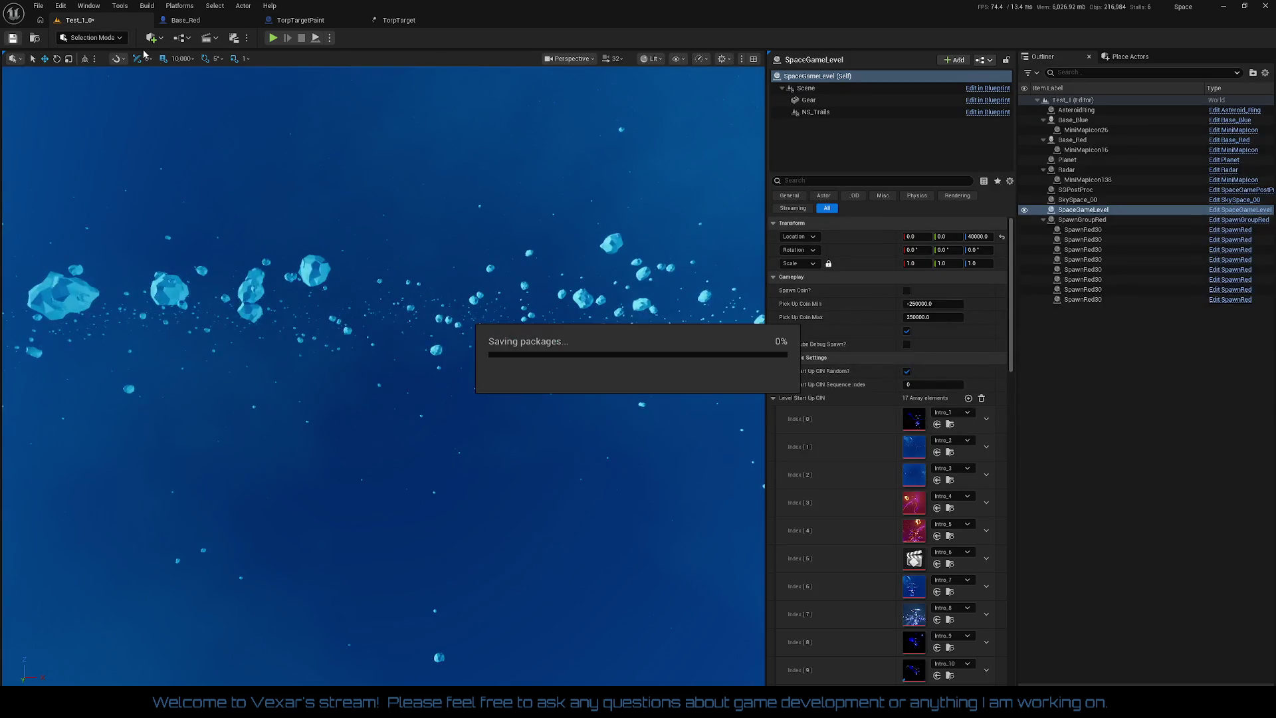
# - Play-test Test_1_0, then bring up the TorpTarget effect and TorpTargetPaint event graph
pyautogui.click(273, 38)
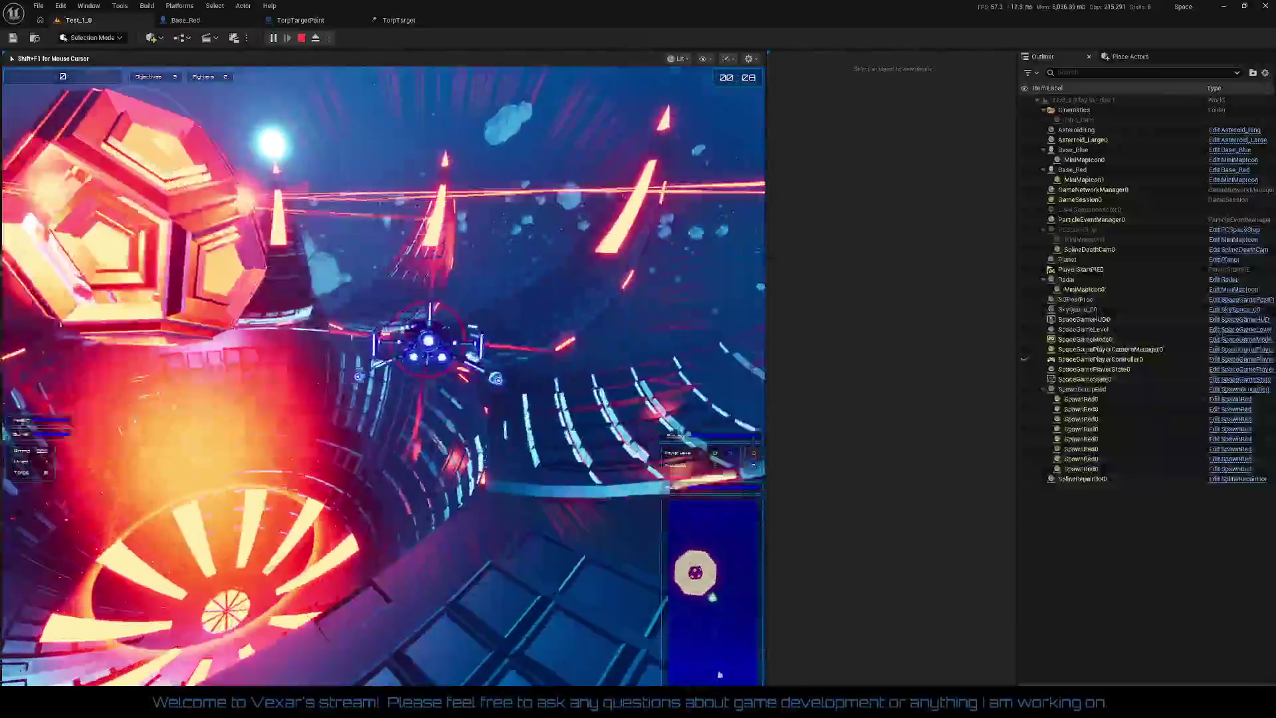
pyautogui.press('Escape')
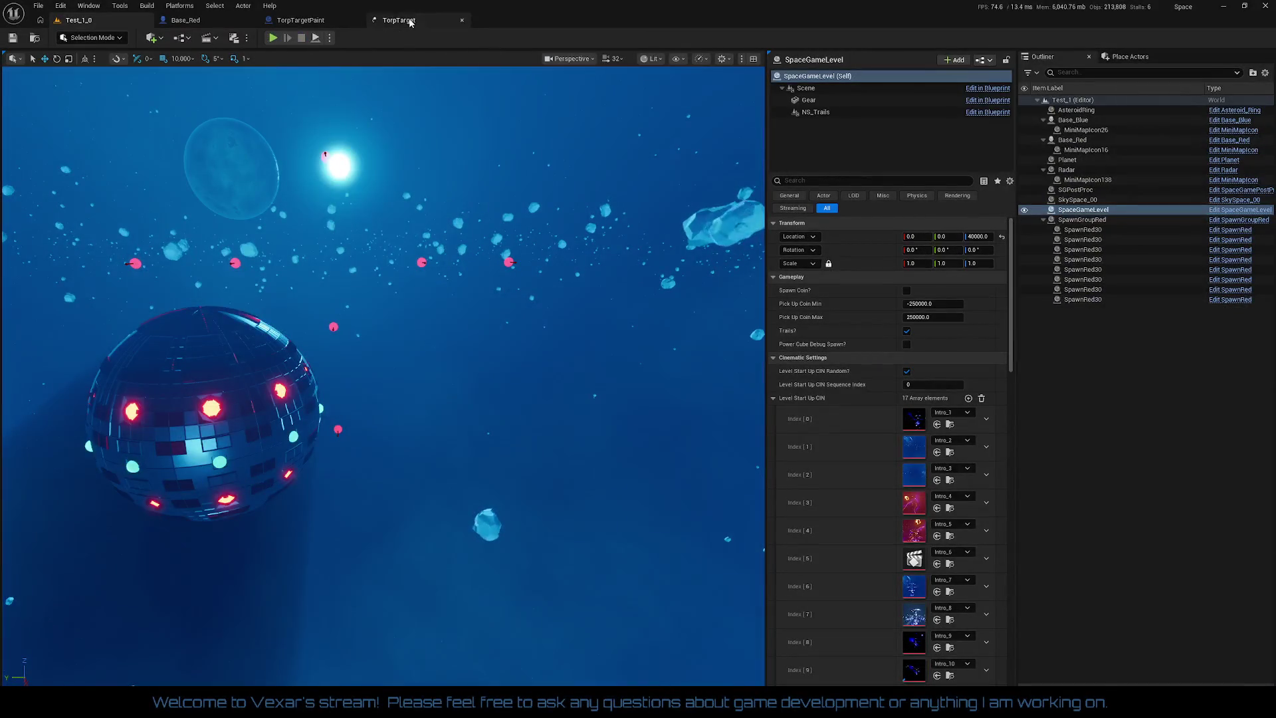
pyautogui.click(292, 21)
pyautogui.click(292, 22)
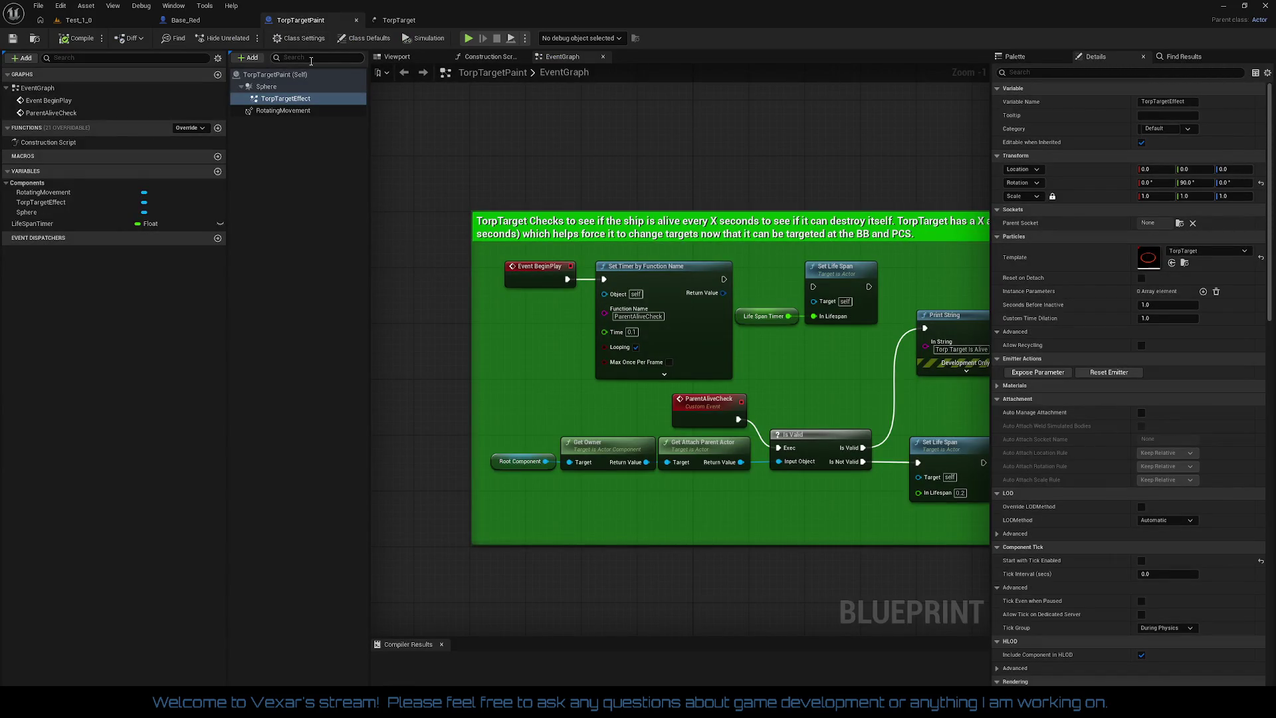
# - Switch back to the Base_Red blueprint's Target Painting Control graph
pyautogui.click(199, 21)
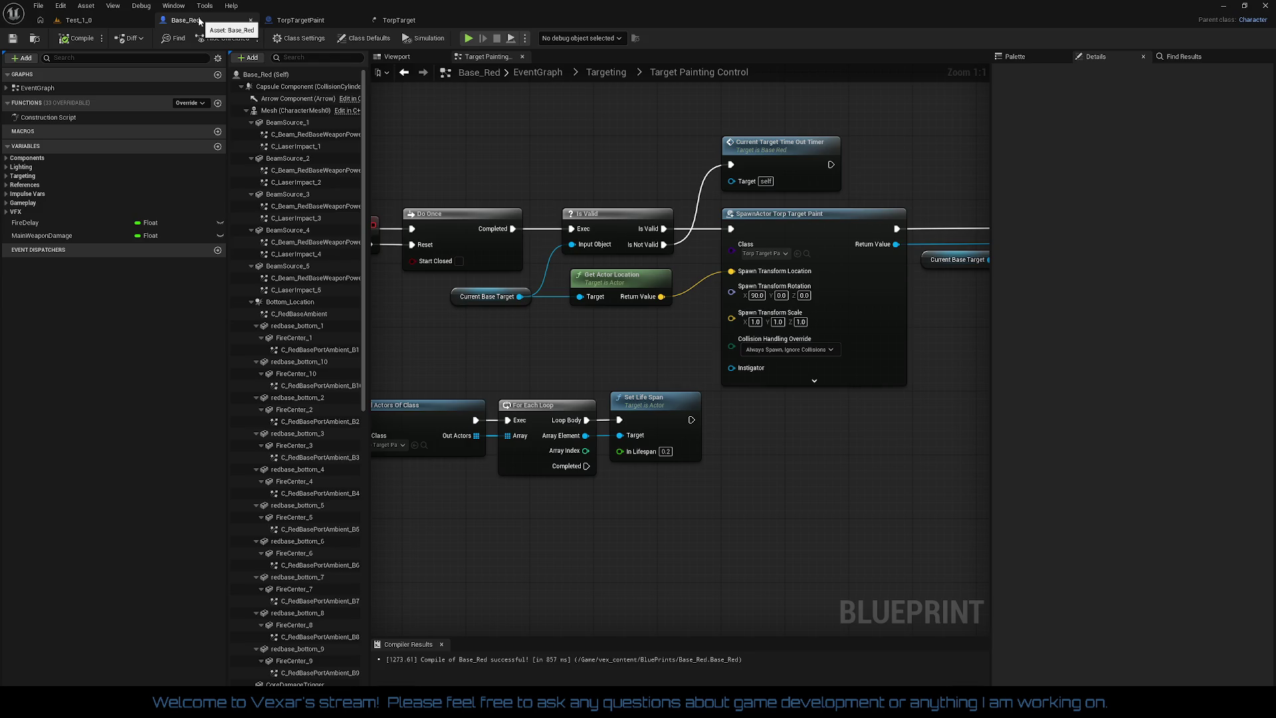
# - Set Attach Actor To Actor's rotation, location and scale rules to Keep World
pyautogui.moveTo(975, 487)
pyautogui.mouseDown()
pyautogui.moveTo(835, 465)
pyautogui.moveTo(792, 489)
pyautogui.moveTo(636, 456)
pyautogui.mouseUp()
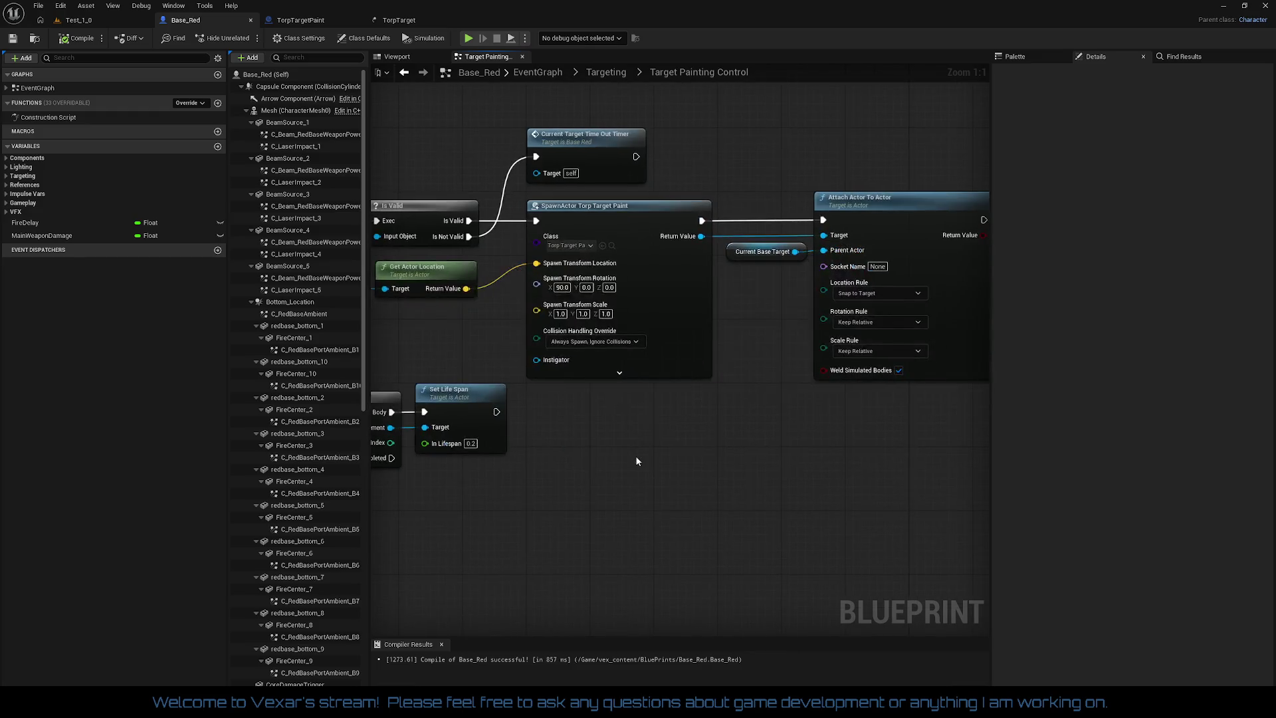
pyautogui.moveTo(726, 428); pyautogui.dragTo(637, 401)
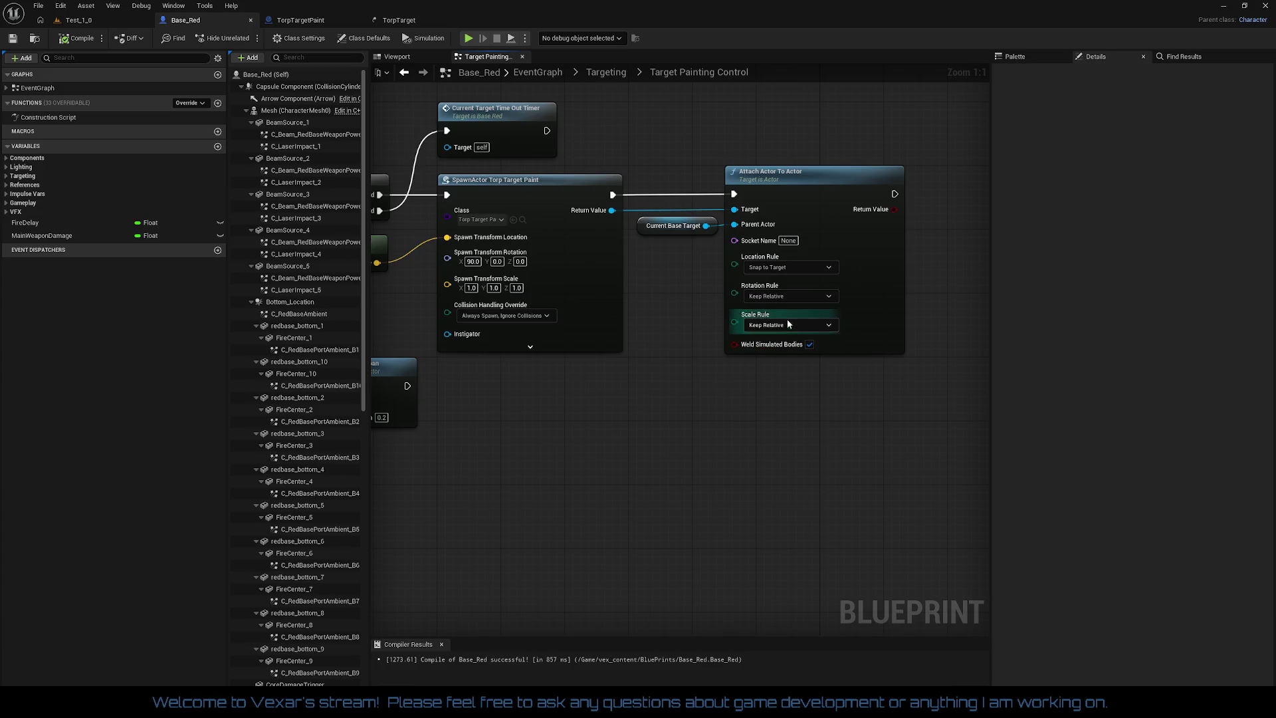
pyautogui.click(787, 295)
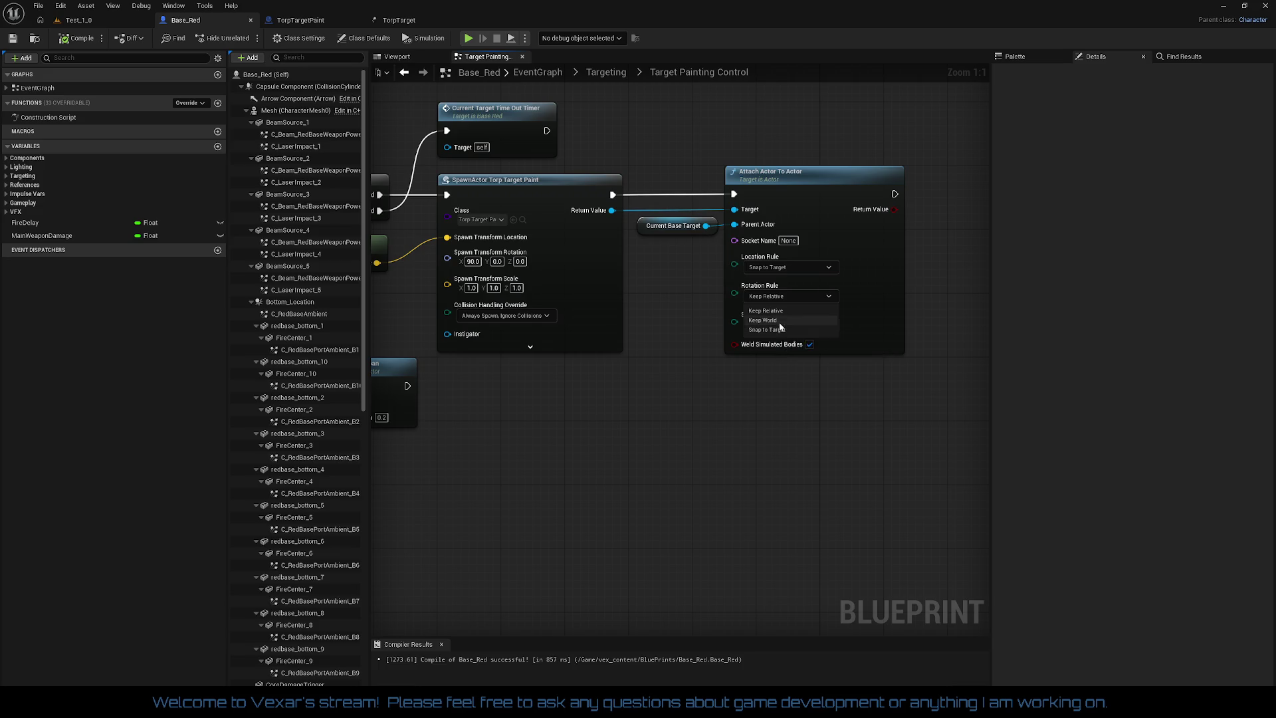
pyautogui.click(778, 321)
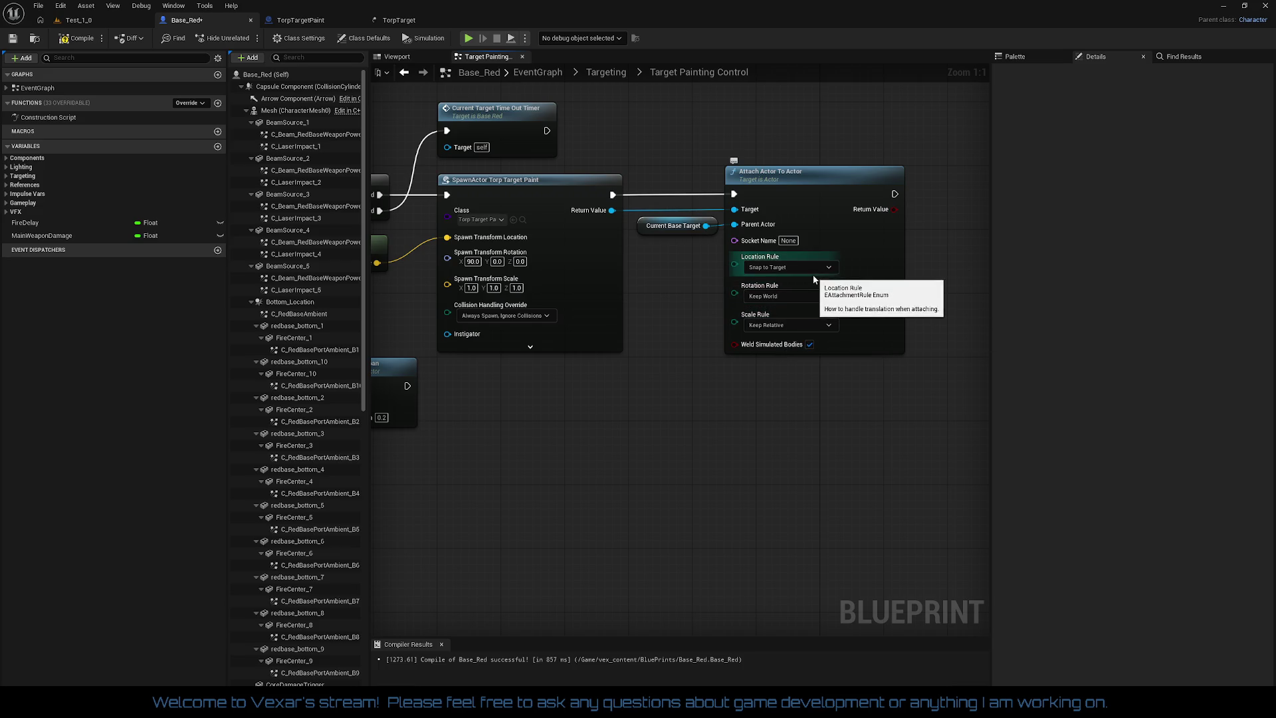
pyautogui.click(803, 266)
pyautogui.click(789, 291)
pyautogui.click(797, 326)
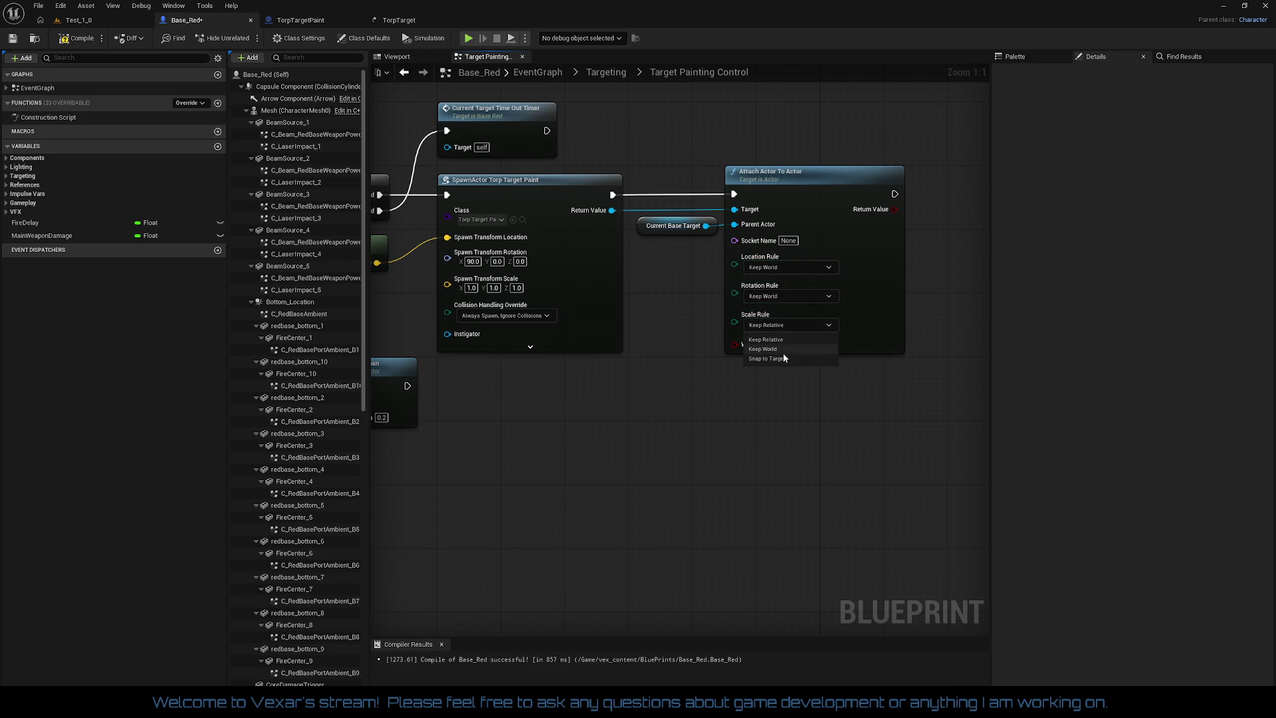
pyautogui.click(783, 350)
# - Compile Base_Red and show its 3D viewport
pyautogui.moveTo(770, 363); pyautogui.dragTo(820, 334)
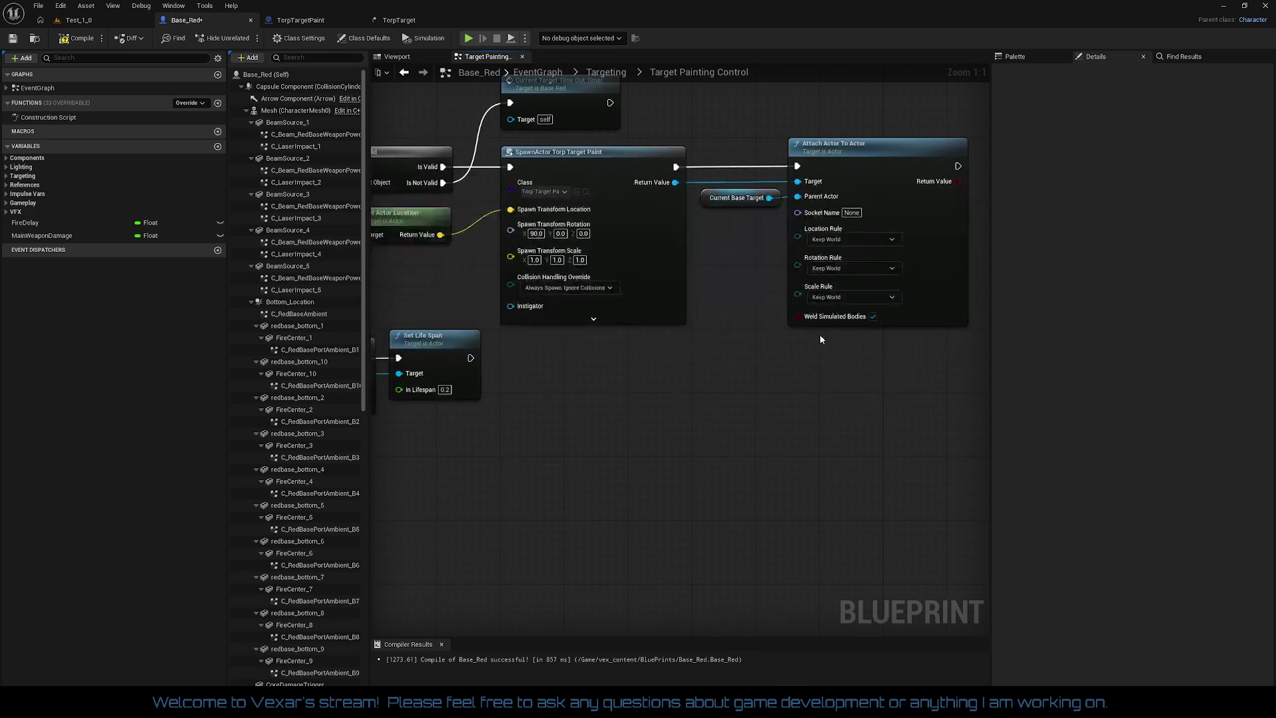
pyautogui.click(73, 42)
pyautogui.moveTo(463, 281); pyautogui.dragTo(515, 295)
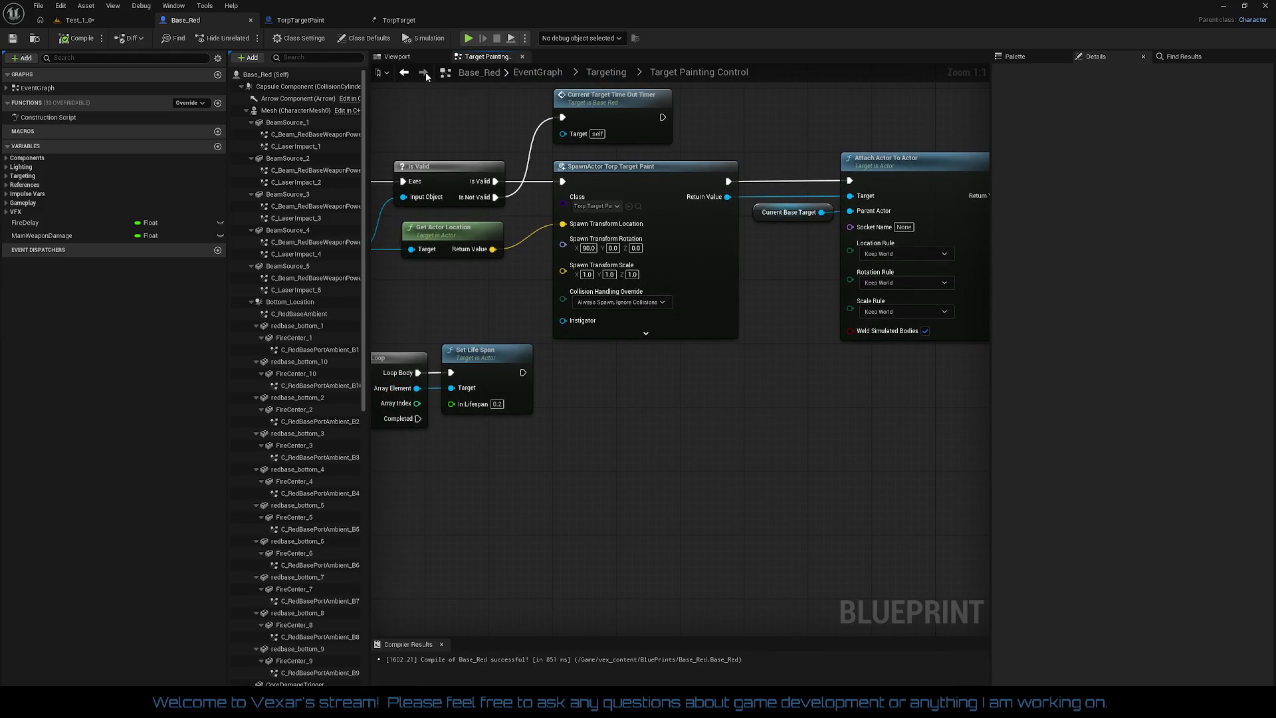
pyautogui.click(397, 57)
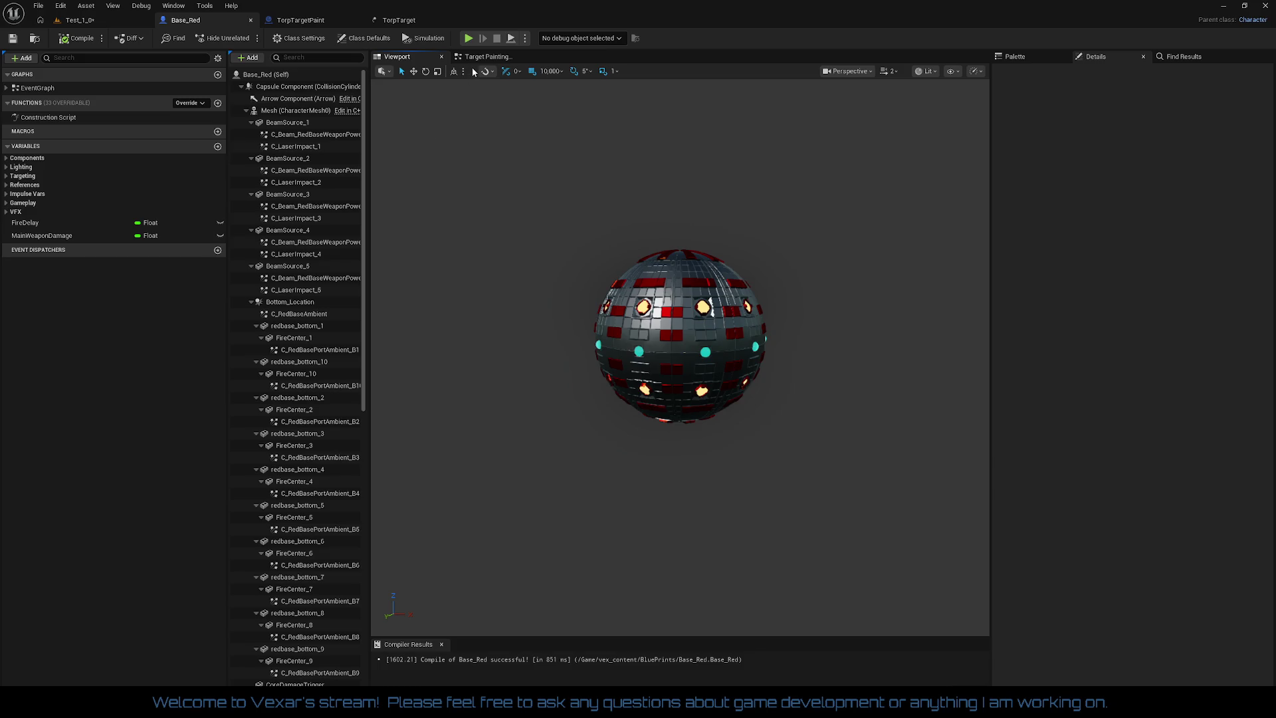
# - Reset the TorpTargetEffect Y rotation to 0° and compile TorpTargetPaint
pyautogui.click(485, 58)
pyautogui.click(316, 21)
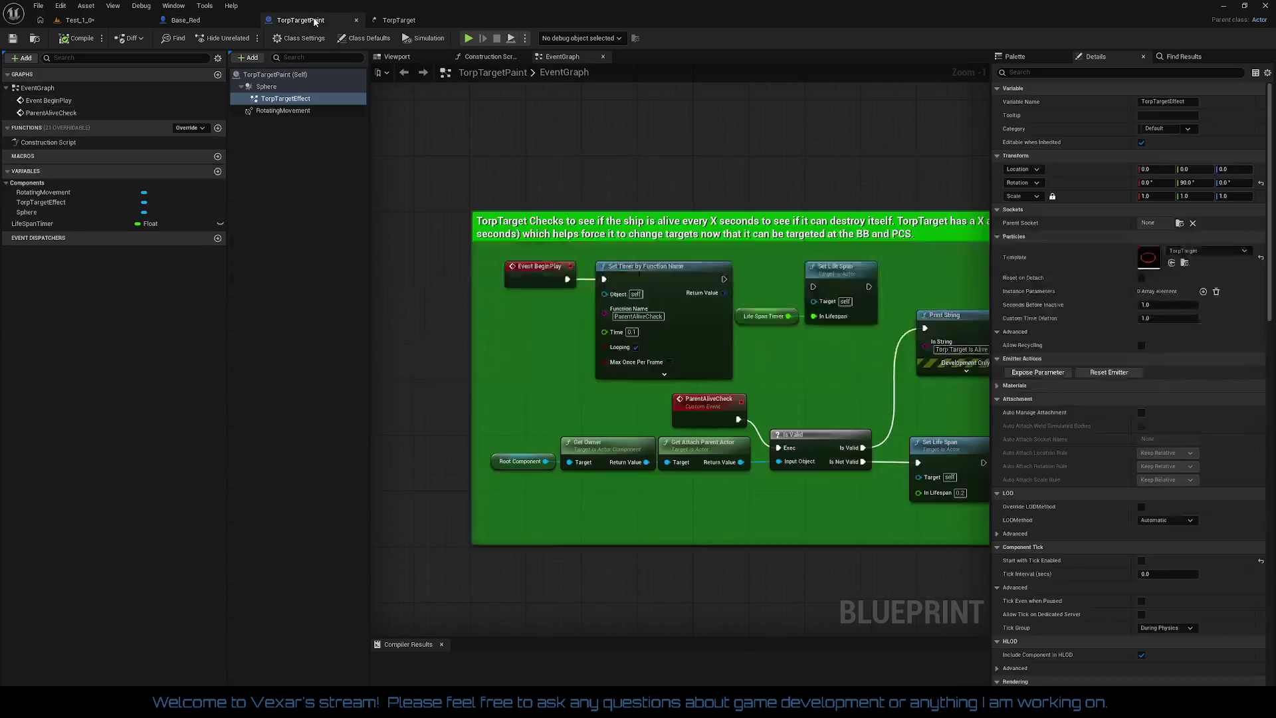
pyautogui.click(424, 58)
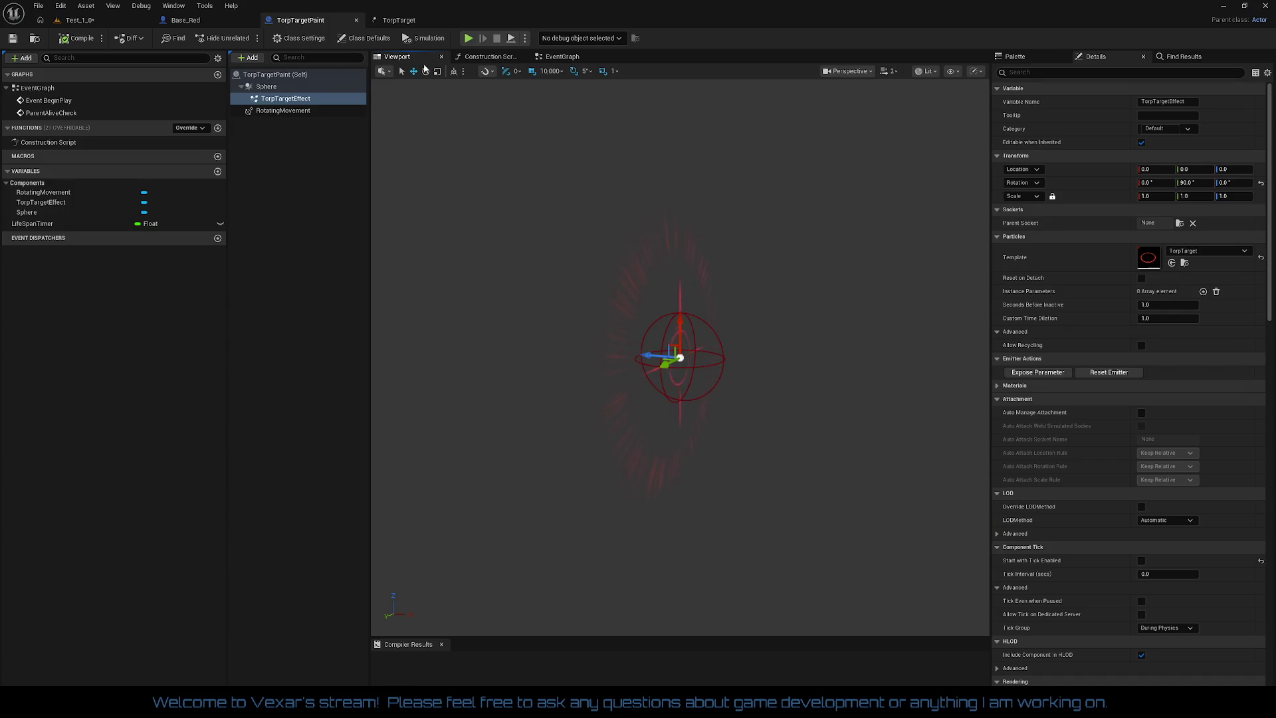
pyautogui.scroll(5, 664, 271)
pyautogui.press('f')
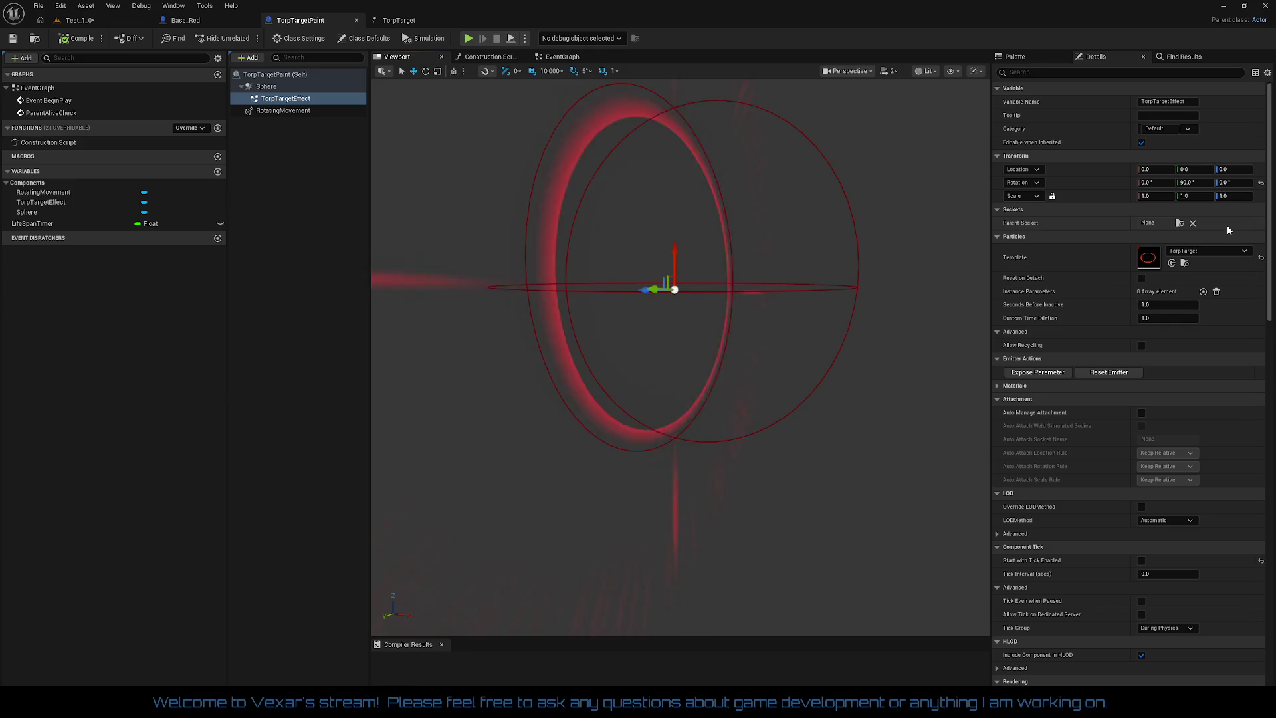
pyautogui.click(1261, 183)
pyautogui.moveTo(839, 323)
pyautogui.mouseDown()
pyautogui.moveTo(808, 372)
pyautogui.moveTo(838, 323)
pyautogui.mouseUp()
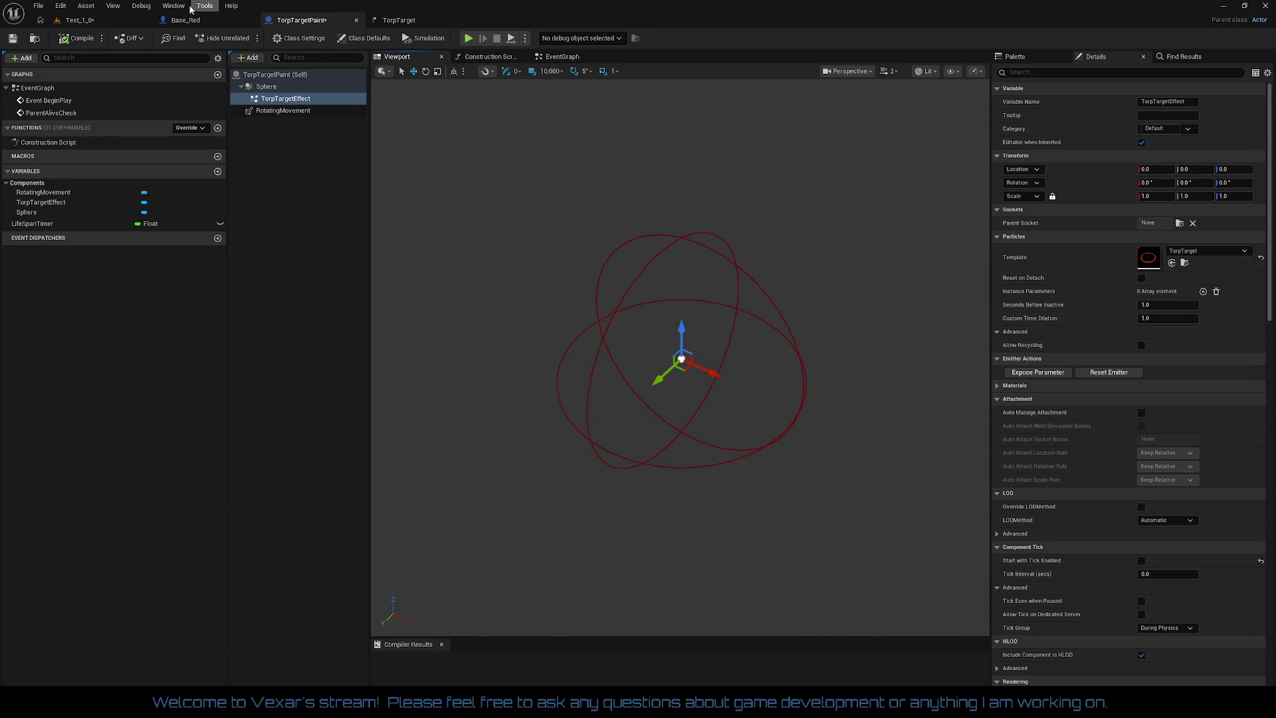
pyautogui.click(76, 38)
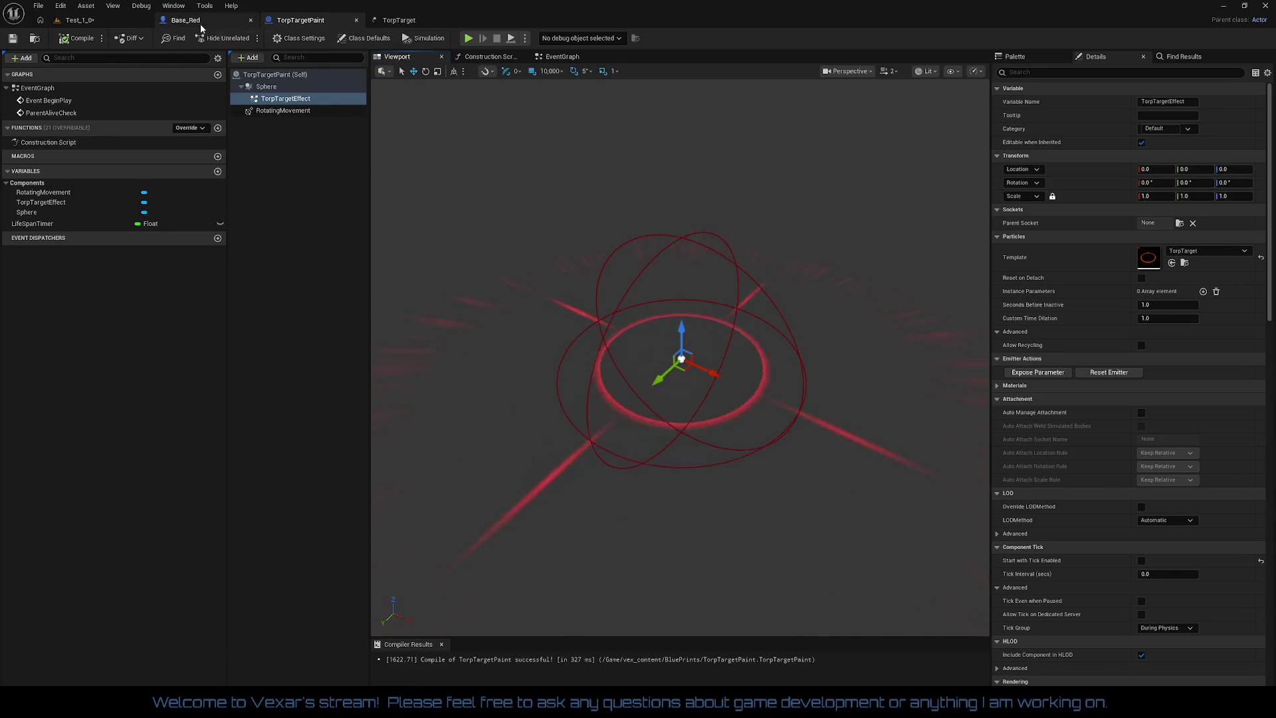
# - Set Base_Red's spawn rotation X back to 0 and return to Test_1_0
pyautogui.click(185, 20)
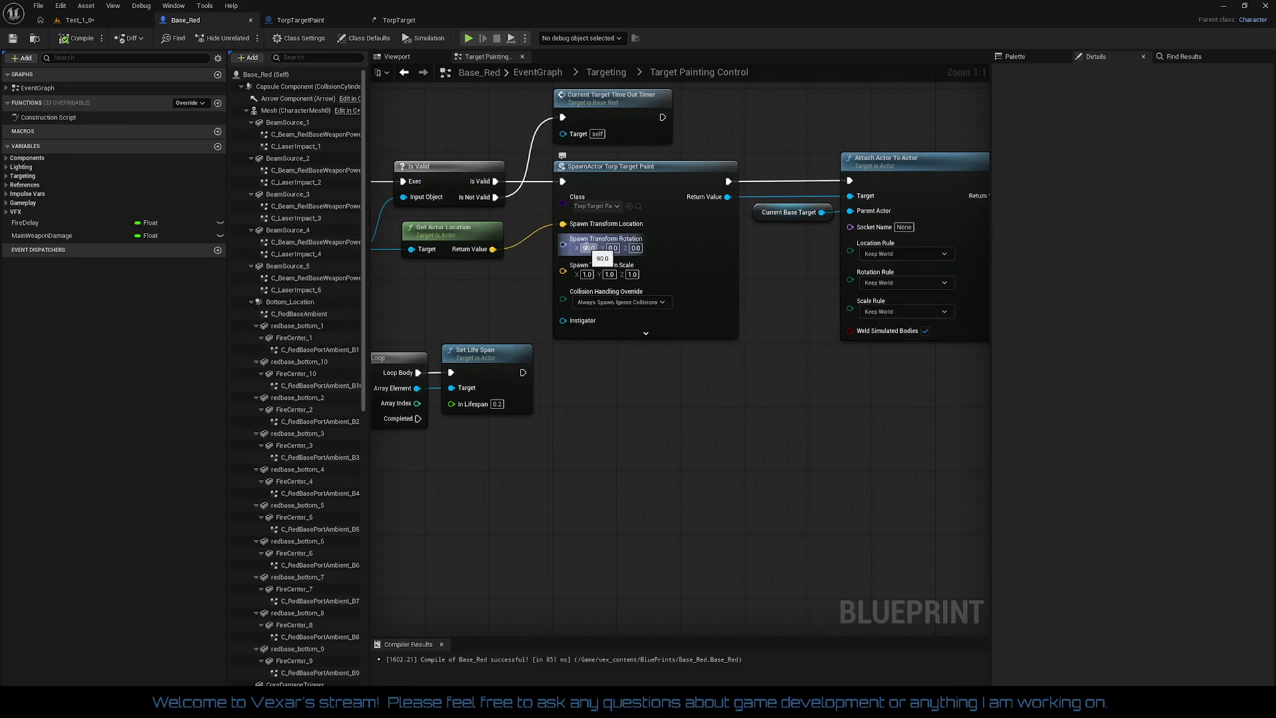
pyautogui.click(588, 247)
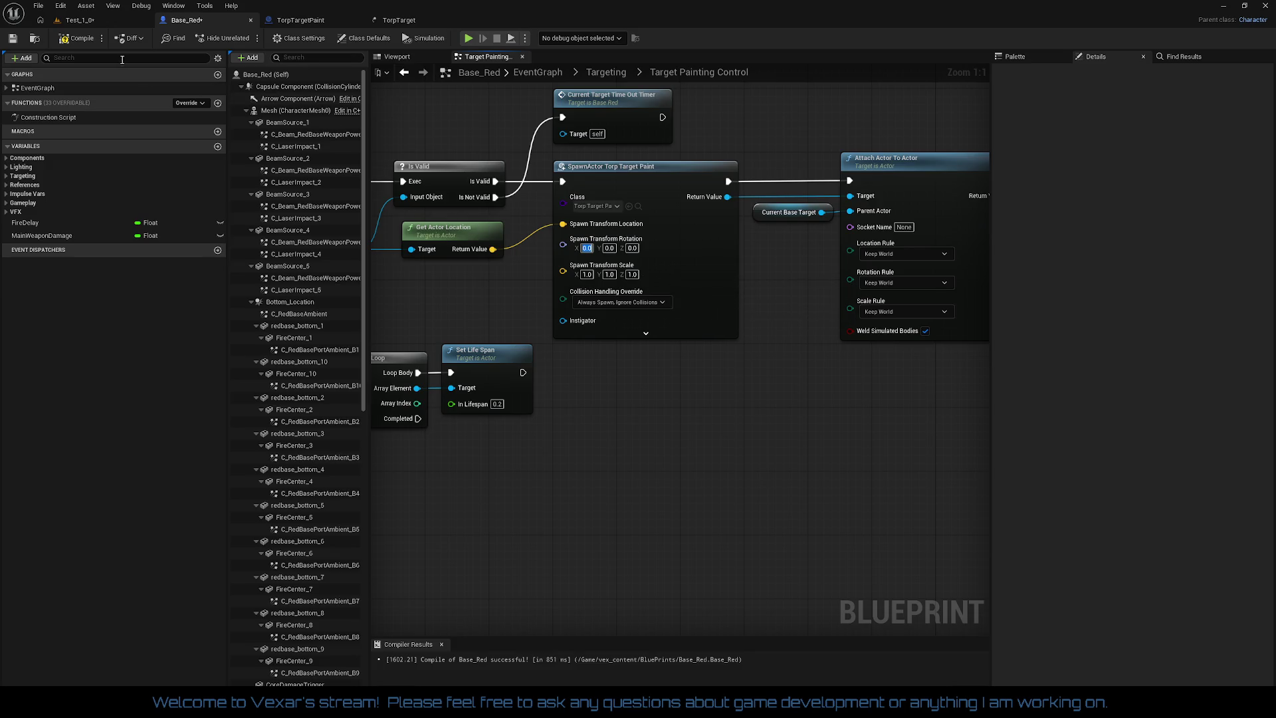
pyautogui.click(98, 22)
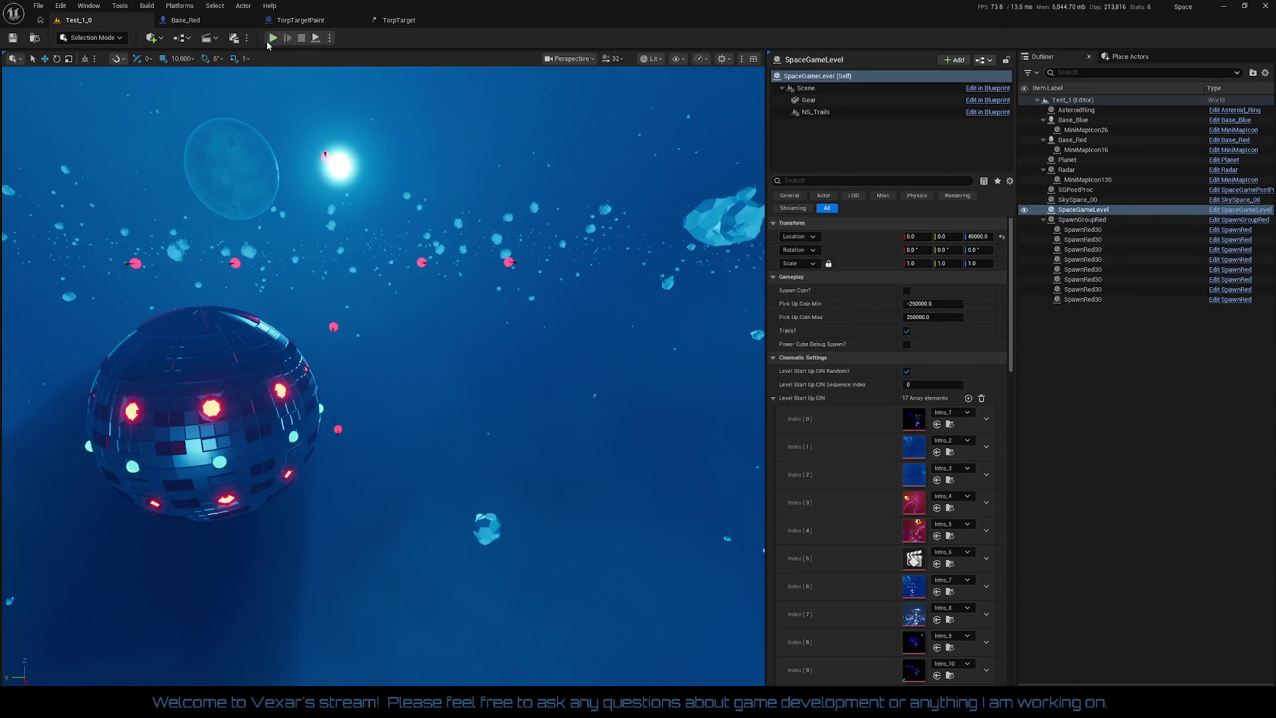
# - Play-test the level to check the target effect, then stop the session
pyautogui.click(270, 39)
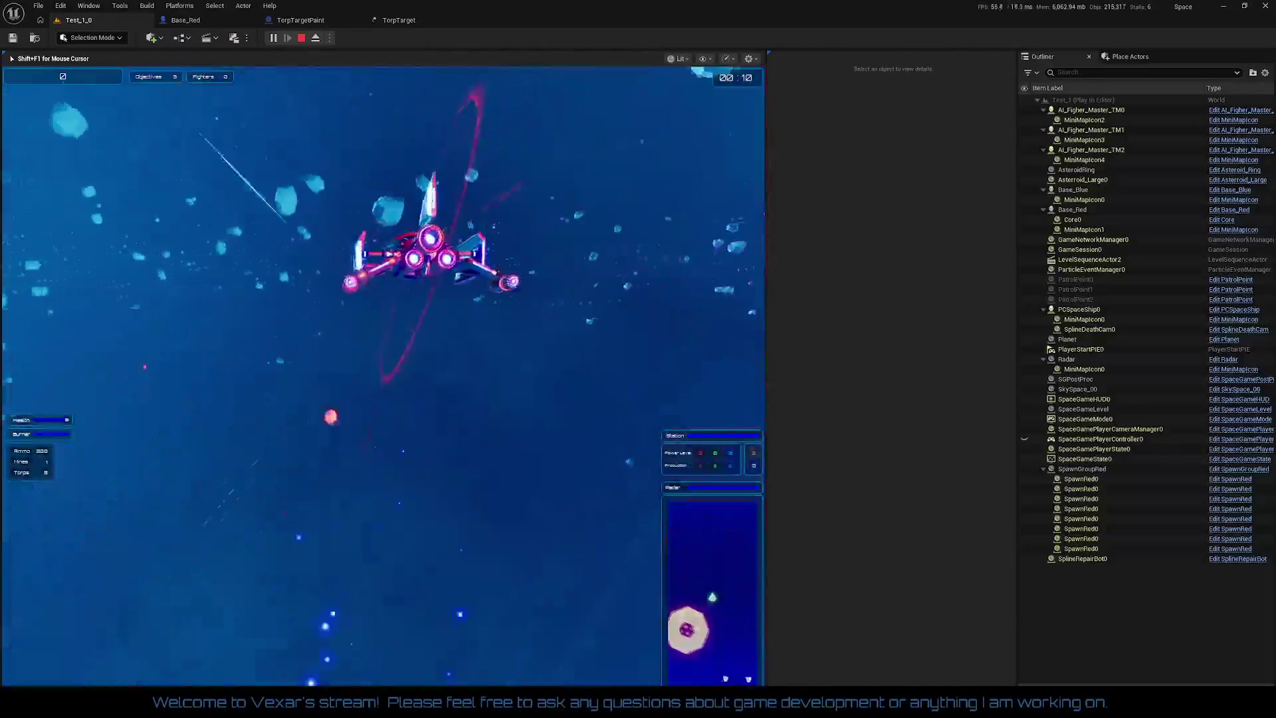
pyautogui.press('Escape')
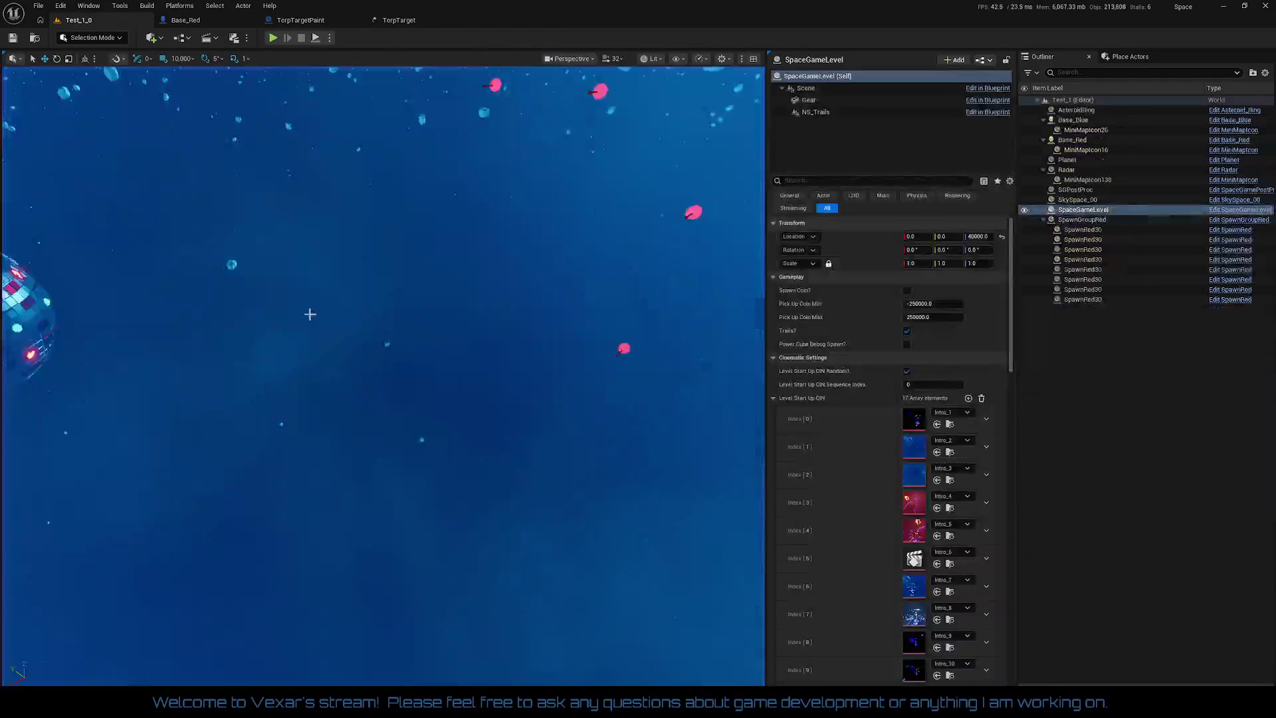
# - Set the Attach Actor To Actor rules in Base_Red to Snap to Target
pyautogui.click(193, 20)
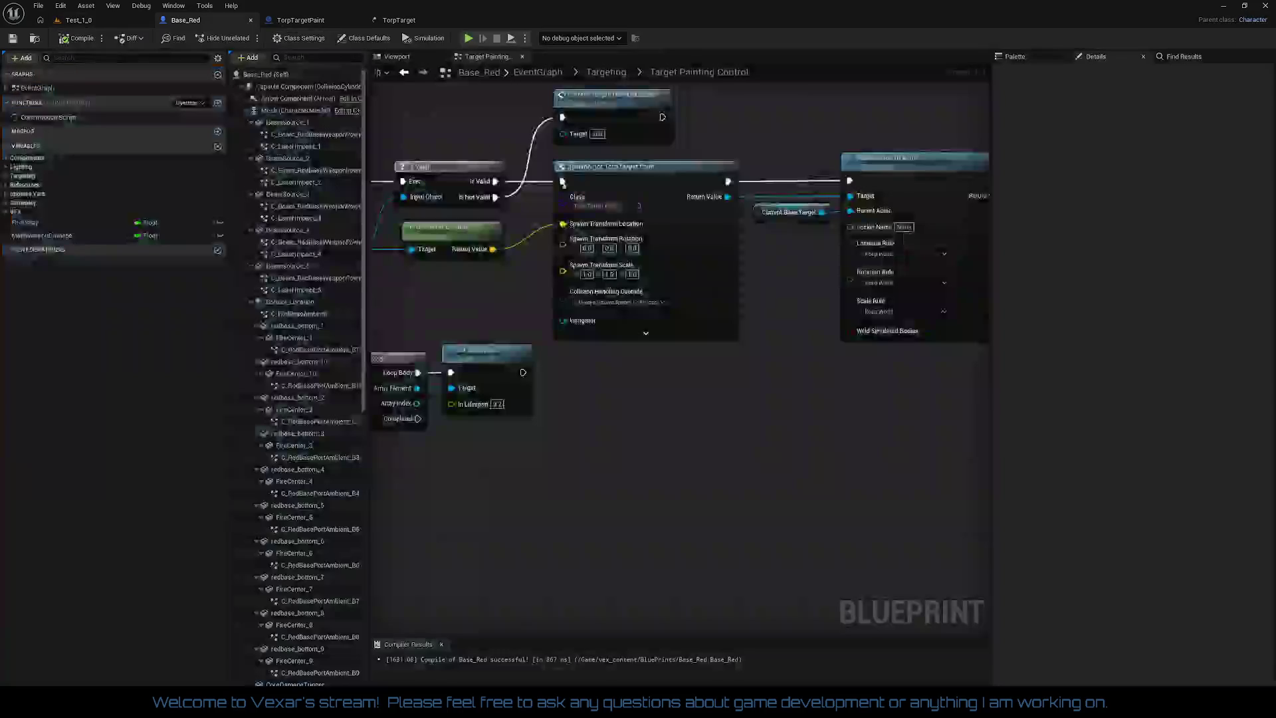
pyautogui.click(904, 253)
pyautogui.click(901, 263)
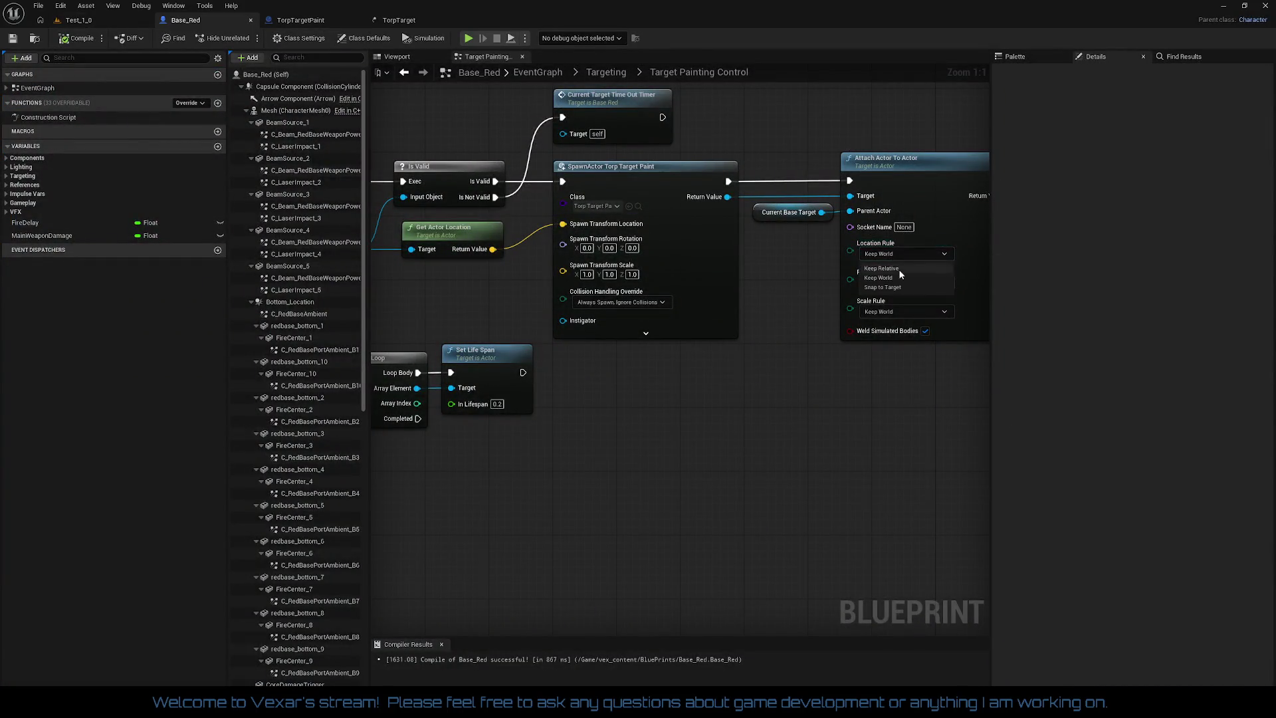
pyautogui.click(891, 283)
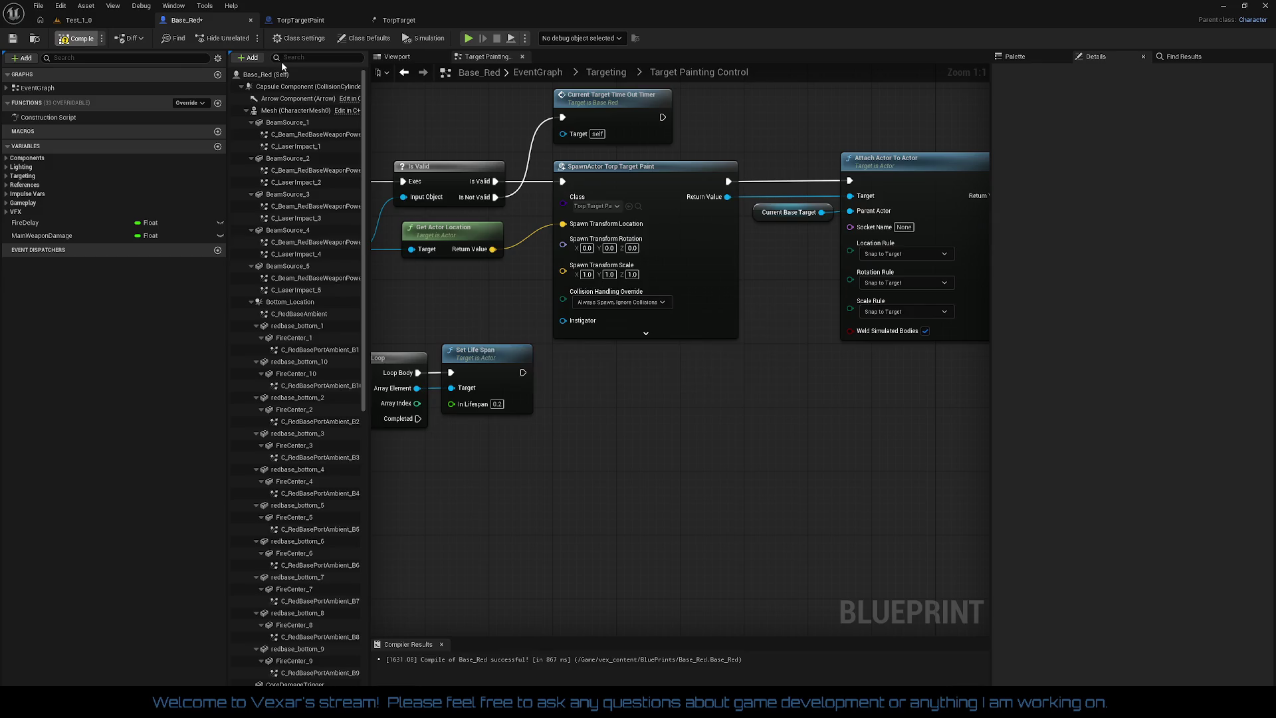
# - Play-test Test_1_0 with the Snap to Target attachment
pyautogui.click(111, 24)
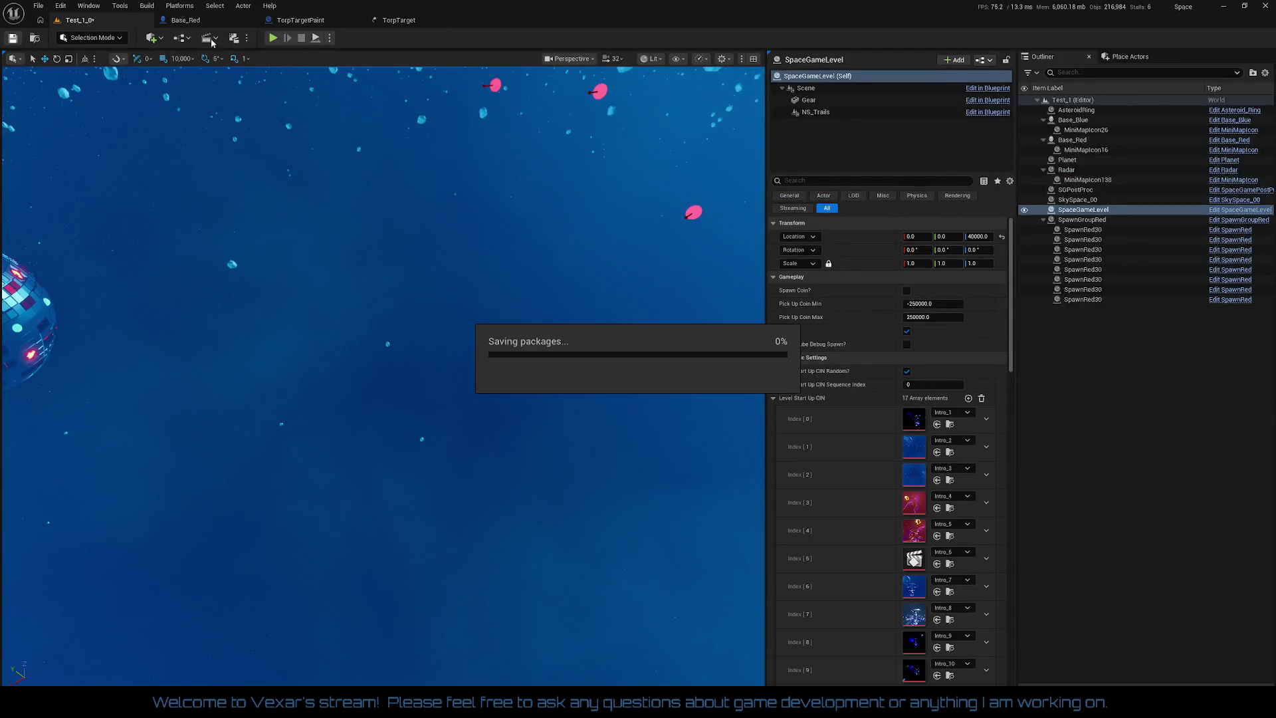
pyautogui.click(273, 37)
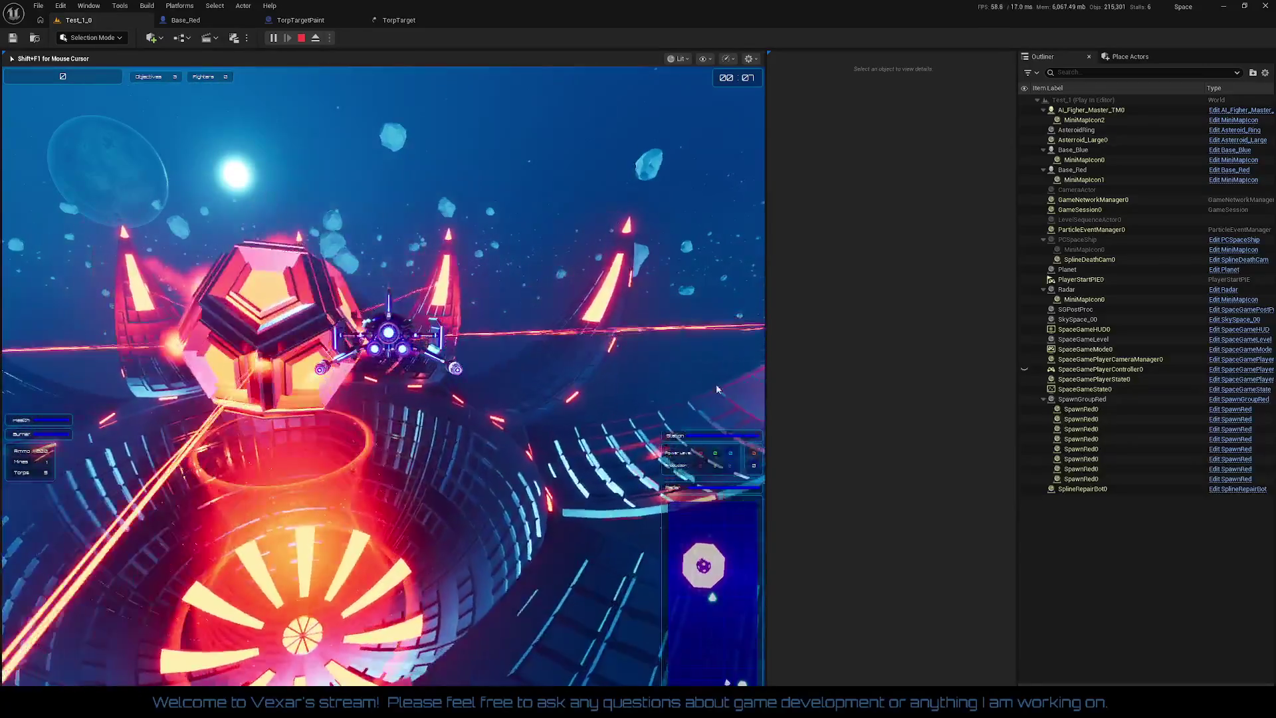
pyautogui.press('Escape')
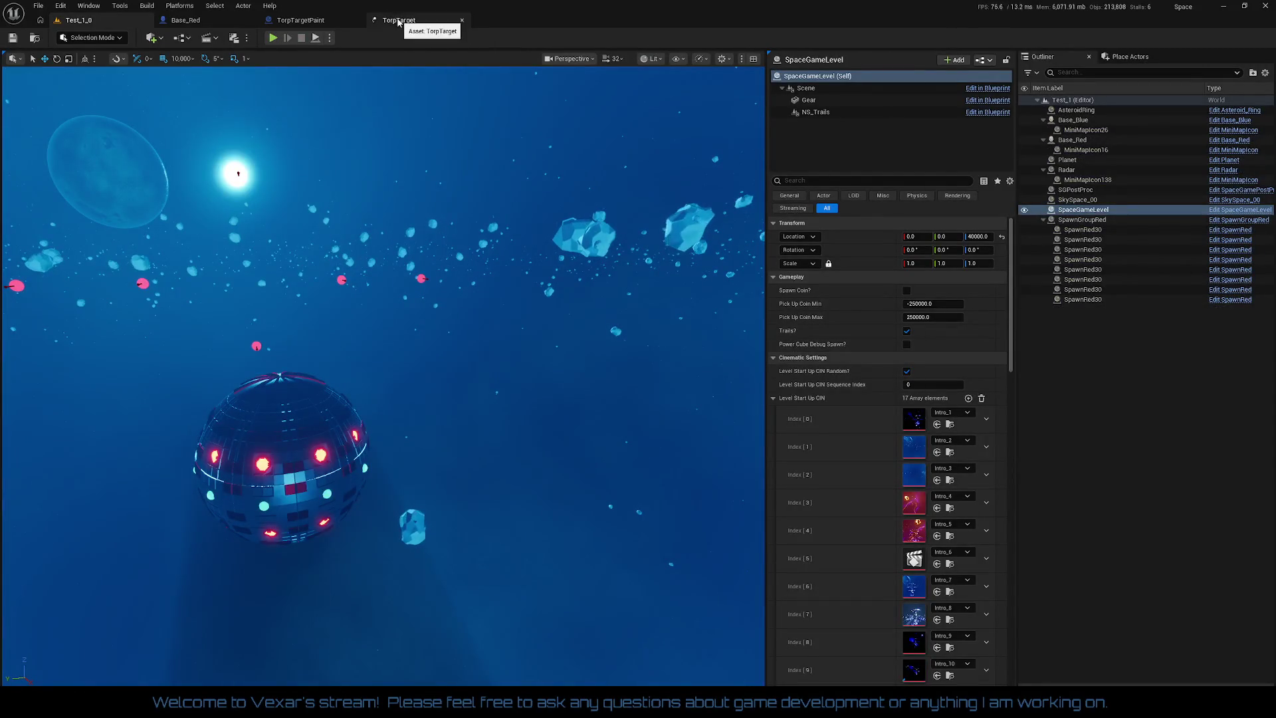
# - Set the Attach Actor To Actor rotation and scale rules to Keep Relative
pyautogui.click(186, 20)
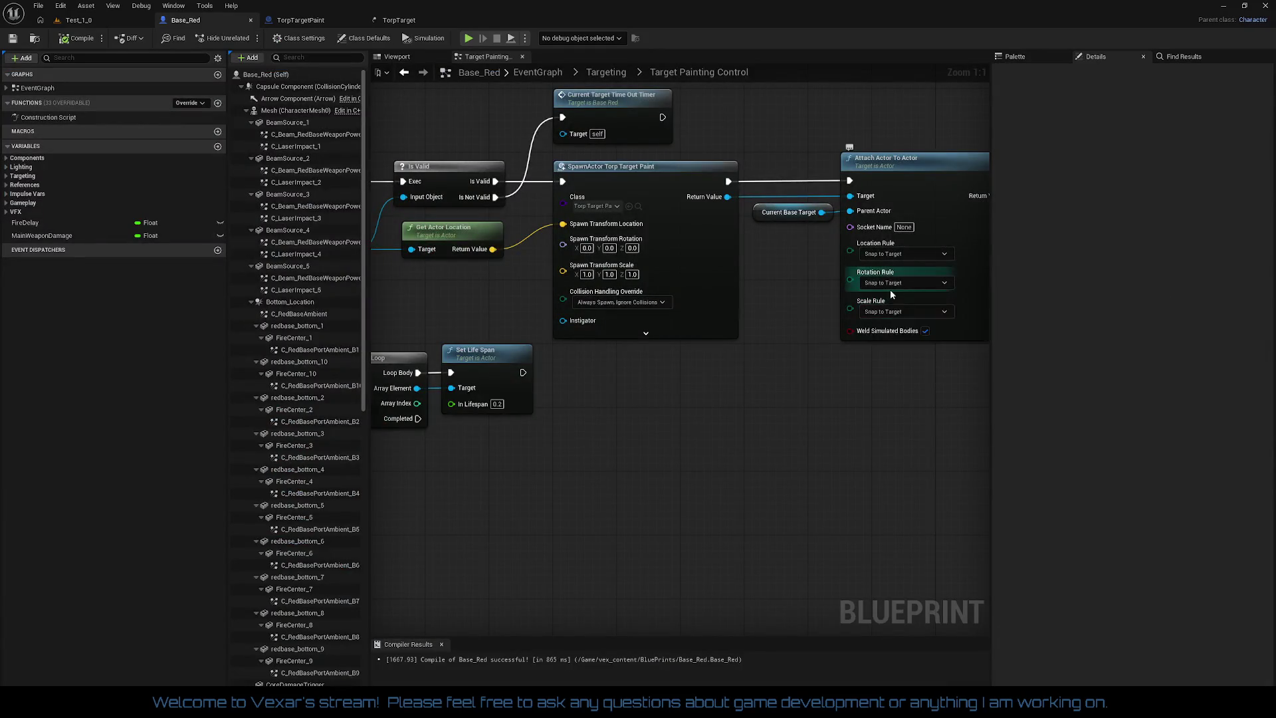
pyautogui.click(901, 256)
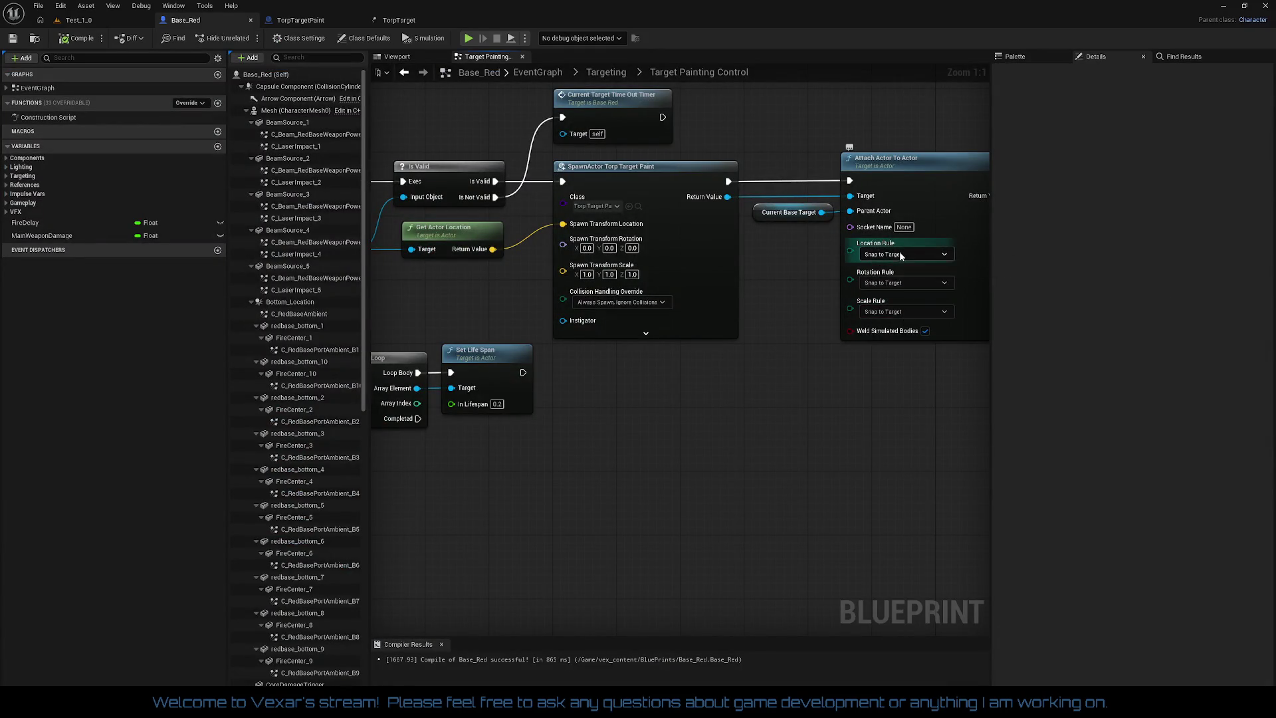
pyautogui.click(884, 297)
pyautogui.click(894, 312)
pyautogui.click(895, 326)
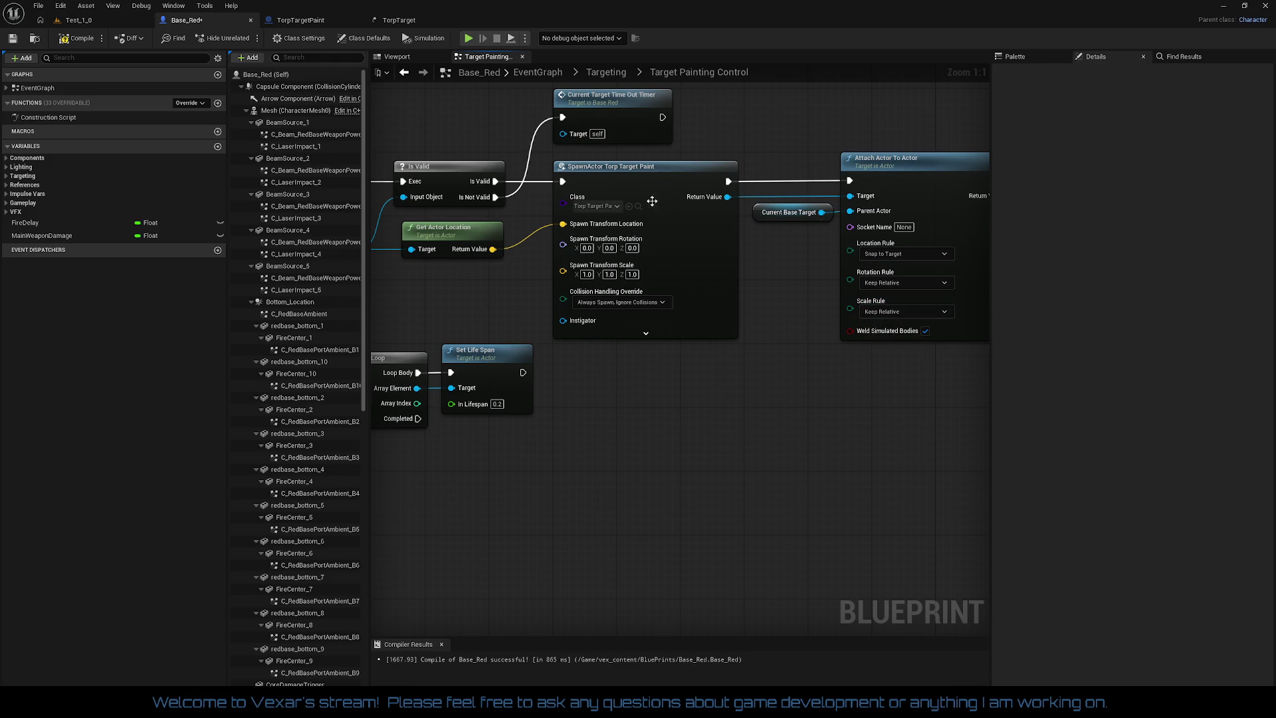
# - Save all changes with Ctrl+S and play-test the level with the new rules
pyautogui.click(92, 21)
pyautogui.hotkey('ctrl', 's')
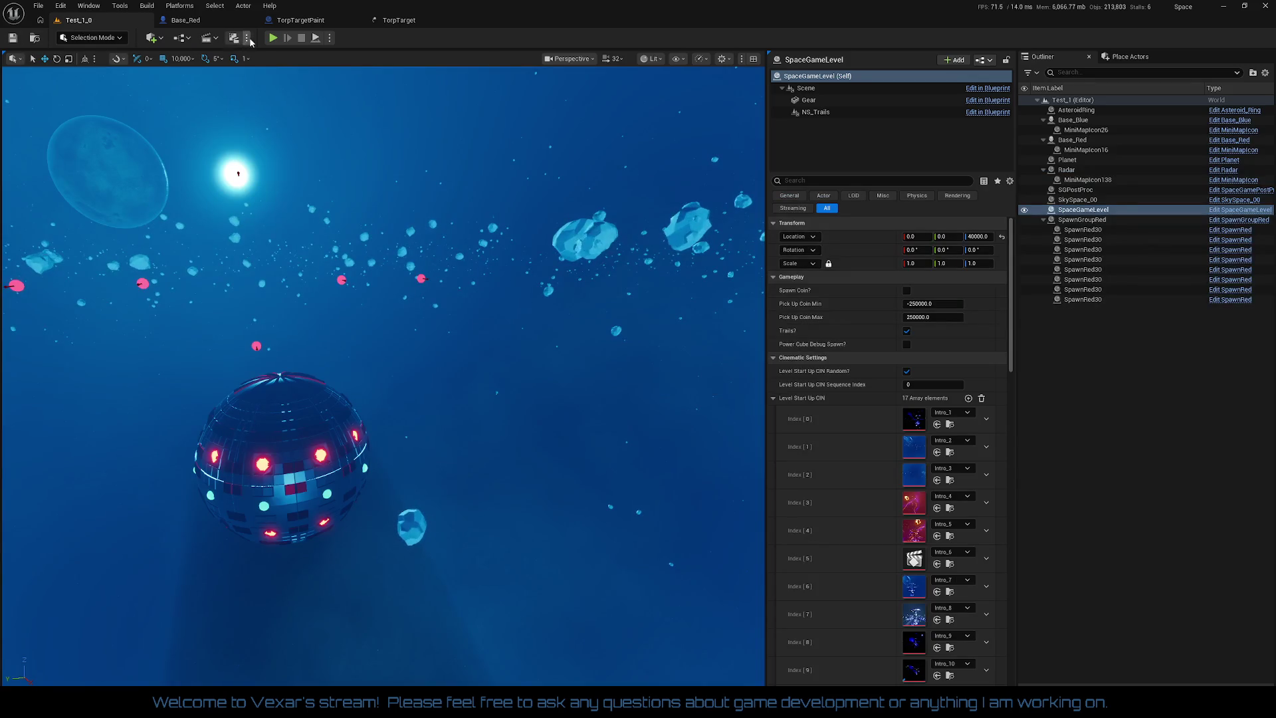
pyautogui.click(272, 38)
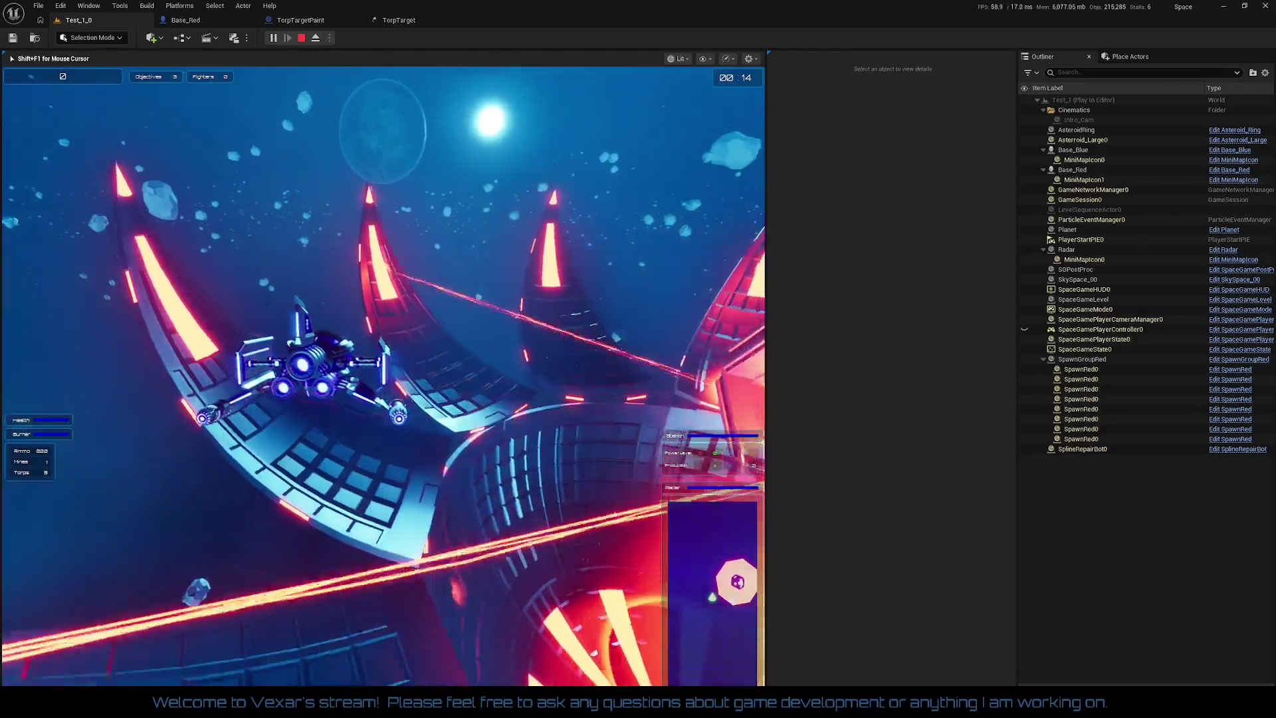
pyautogui.press('Escape')
pyautogui.click(290, 20)
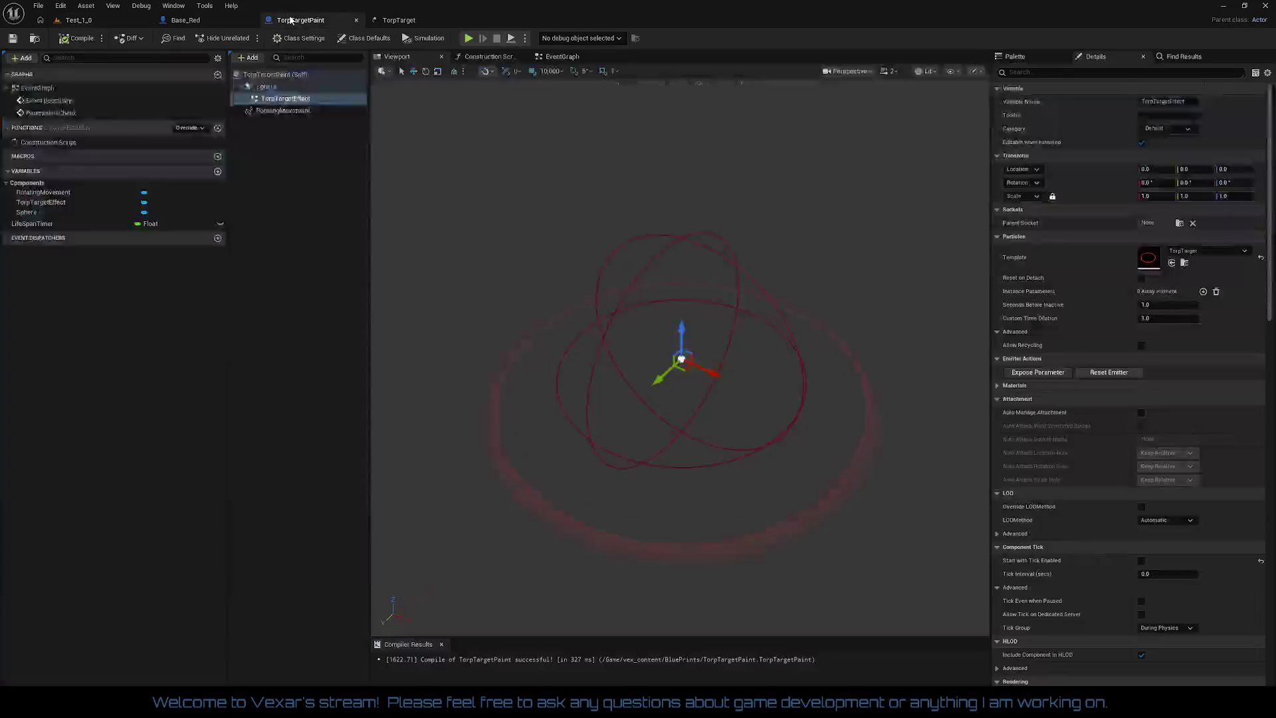
# - Inspect TorpTargetPaint's Construction Script, then centre Base_Red's spawn and attach nodes
pyautogui.click(503, 58)
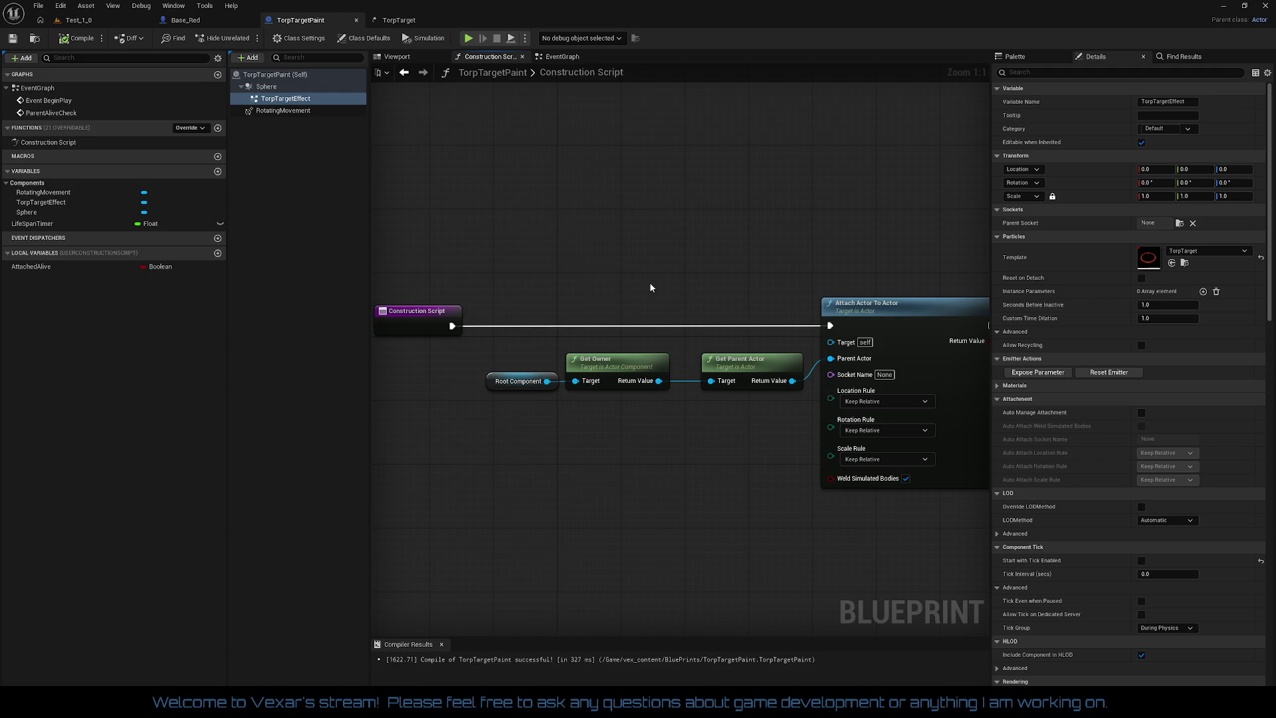
pyautogui.moveTo(649, 288); pyautogui.dragTo(653, 220)
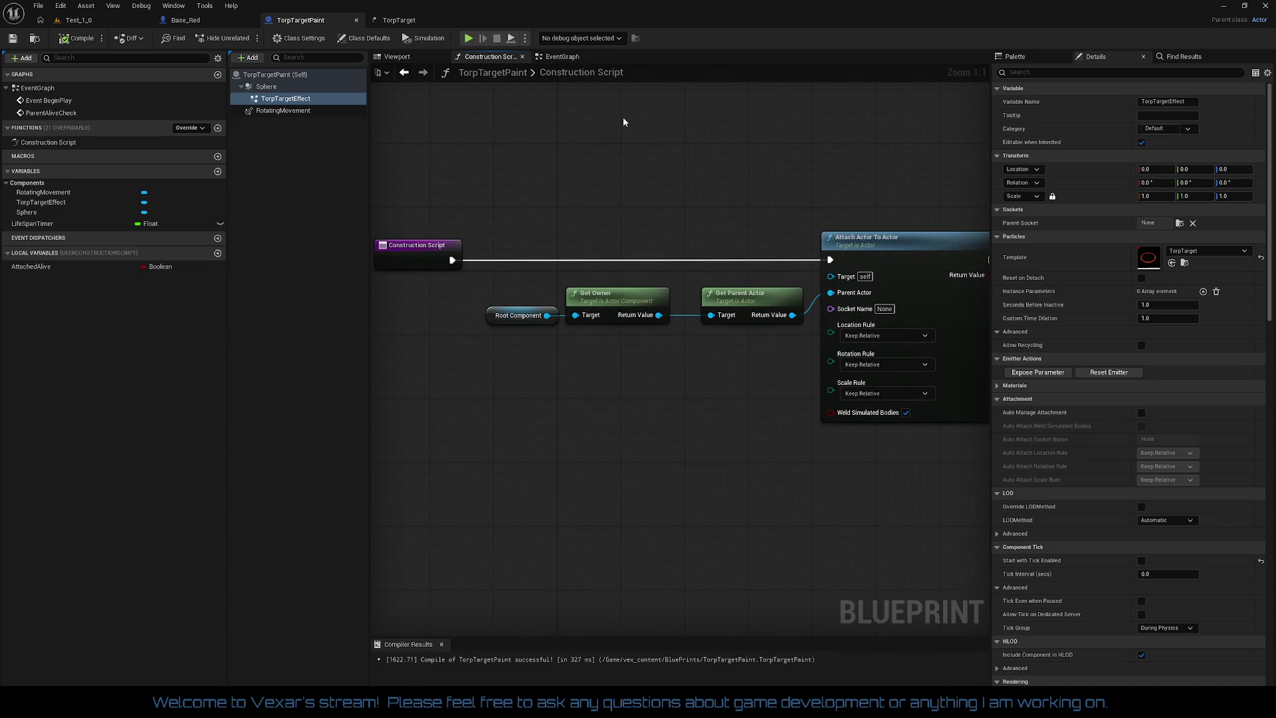
pyautogui.click(211, 24)
pyautogui.moveTo(589, 359); pyautogui.dragTo(609, 441)
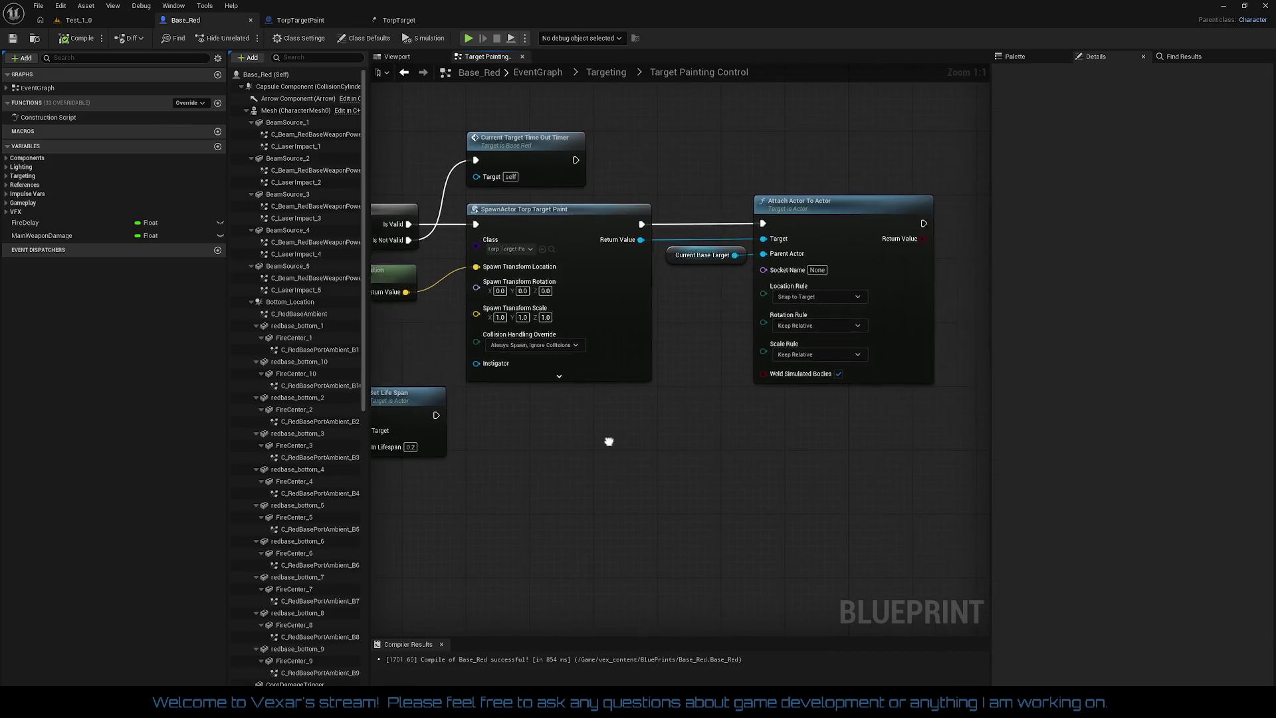
# - Break the SpawnActor exec and Return Value links to Attach Actor To Actor
pyautogui.rightClick(644, 224)
pyautogui.click(679, 264)
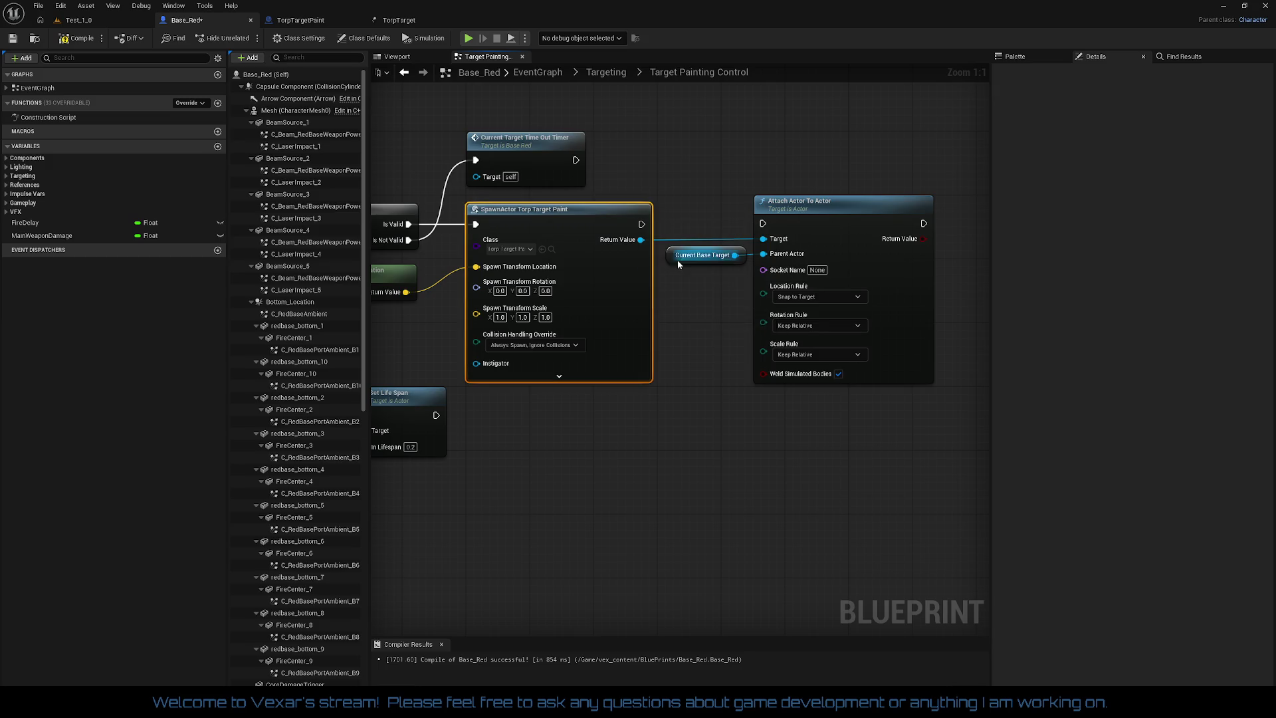
pyautogui.rightClick(641, 240)
pyautogui.click(672, 283)
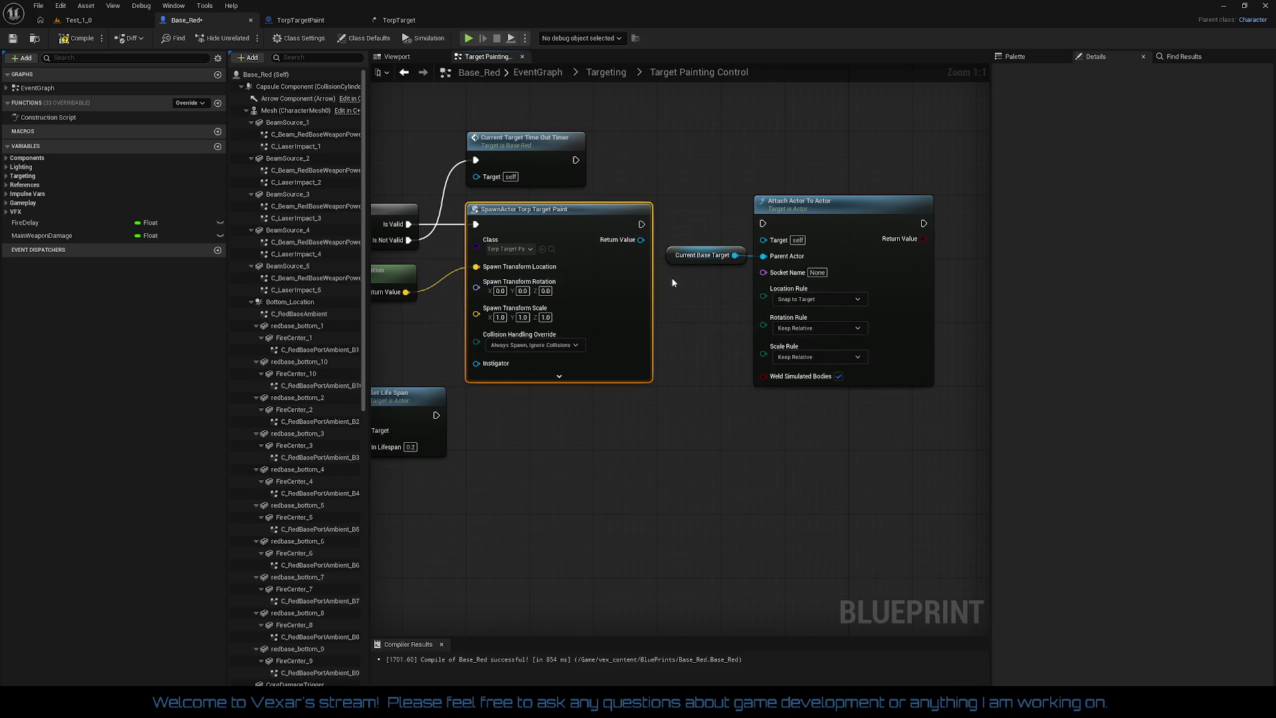
# - Pan the targeting graph to the TargetPainterReset, Do Once and PaintTarget nodes
pyautogui.moveTo(691, 303); pyautogui.dragTo(751, 279)
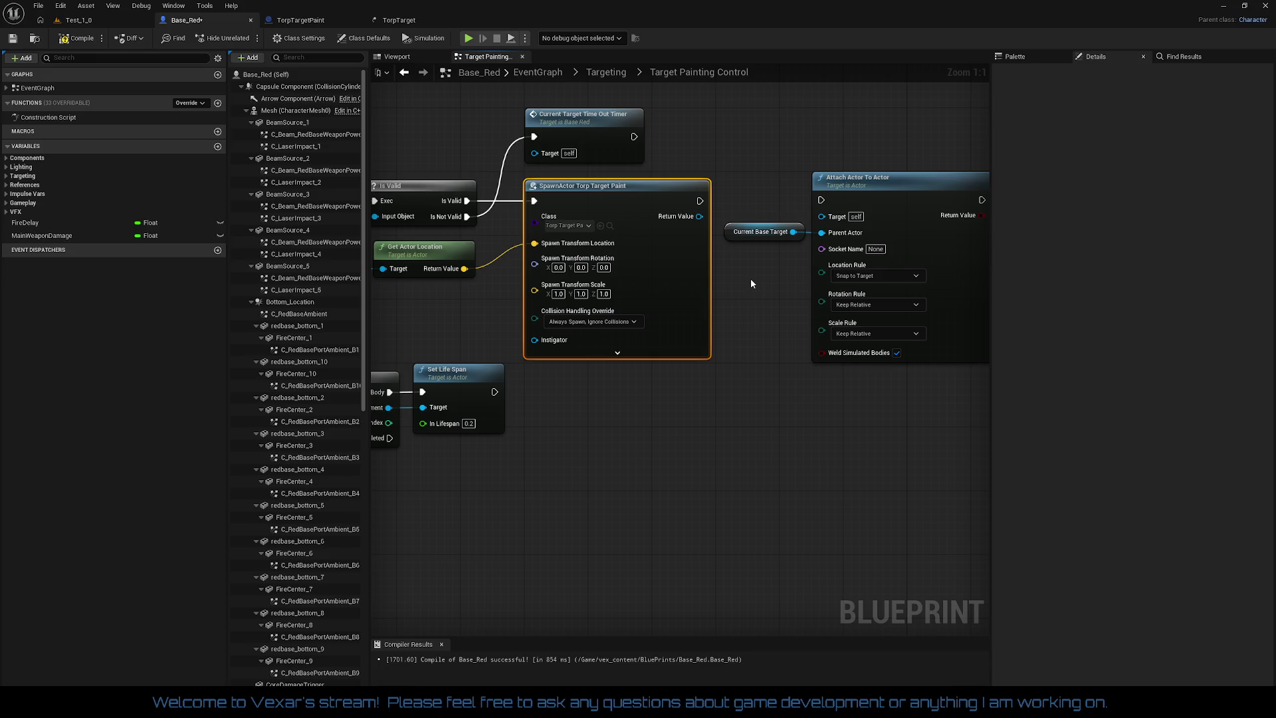
pyautogui.moveTo(751, 281); pyautogui.dragTo(837, 271)
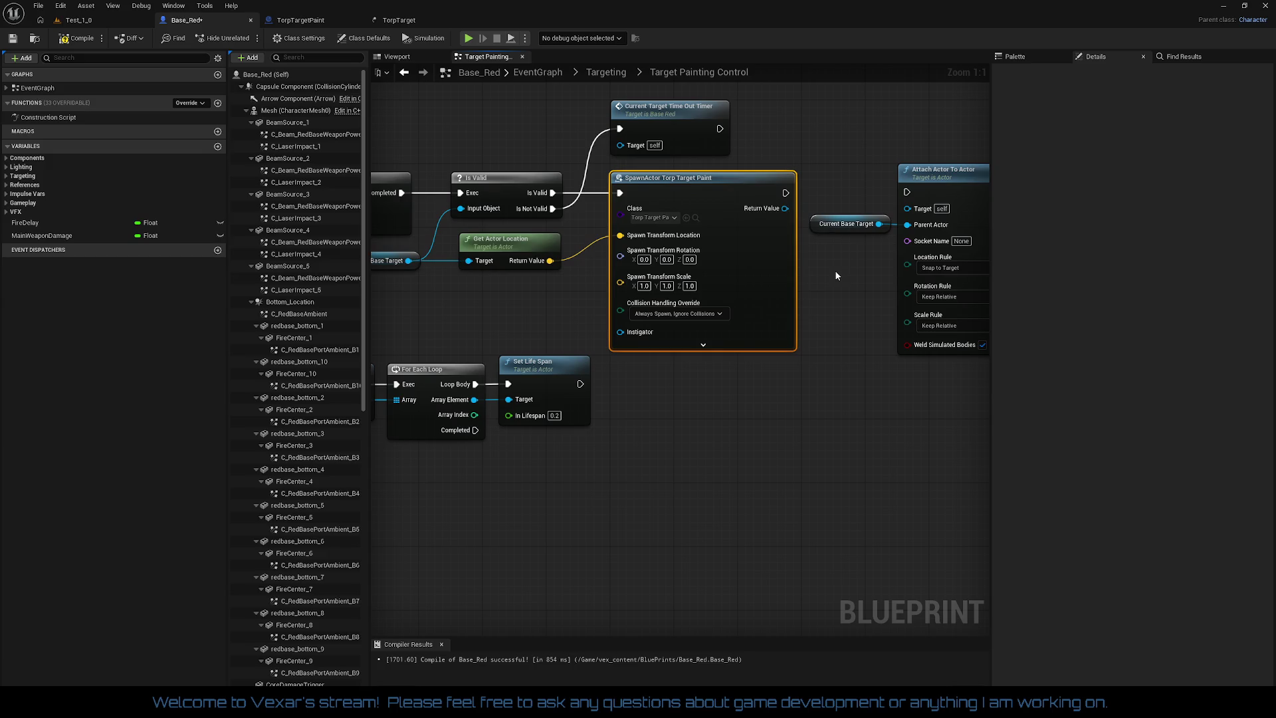
pyautogui.moveTo(835, 271); pyautogui.dragTo(896, 288)
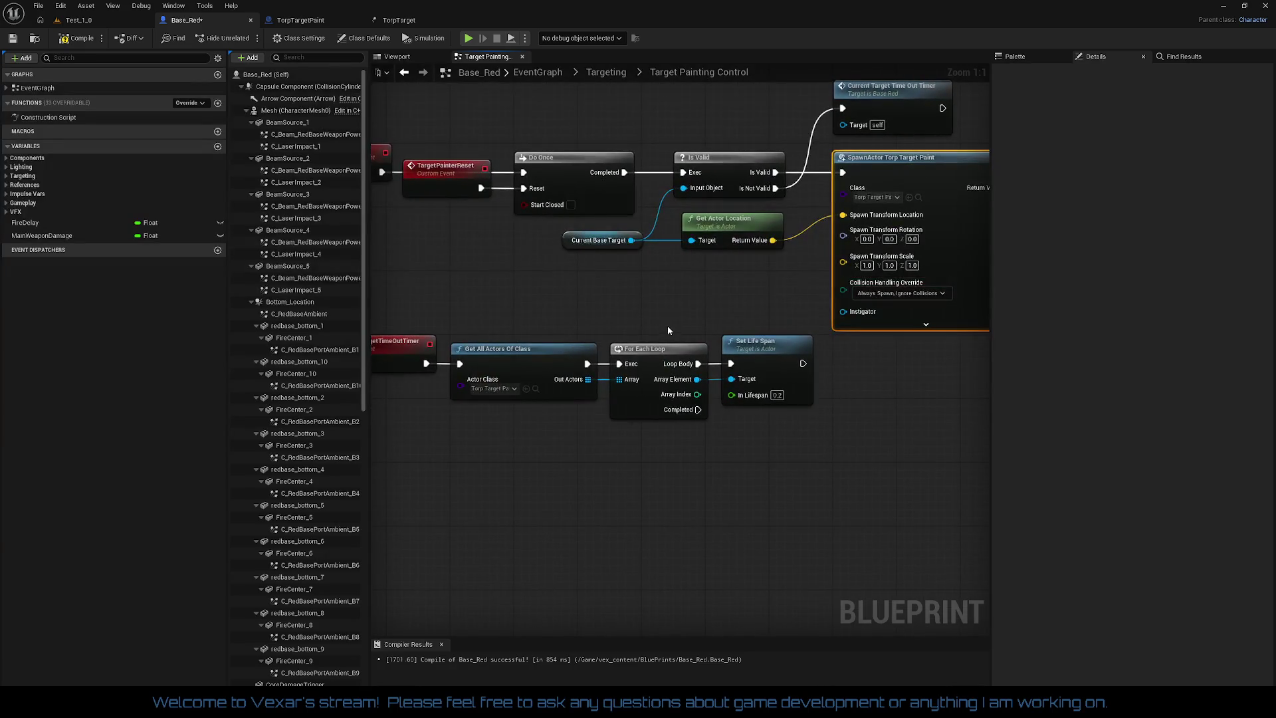
pyautogui.moveTo(561, 316)
pyautogui.mouseDown()
pyautogui.moveTo(573, 391)
pyautogui.moveTo(625, 369)
pyautogui.moveTo(832, 447)
pyautogui.moveTo(903, 436)
pyautogui.moveTo(714, 422)
pyautogui.mouseUp()
pyautogui.click(309, 22)
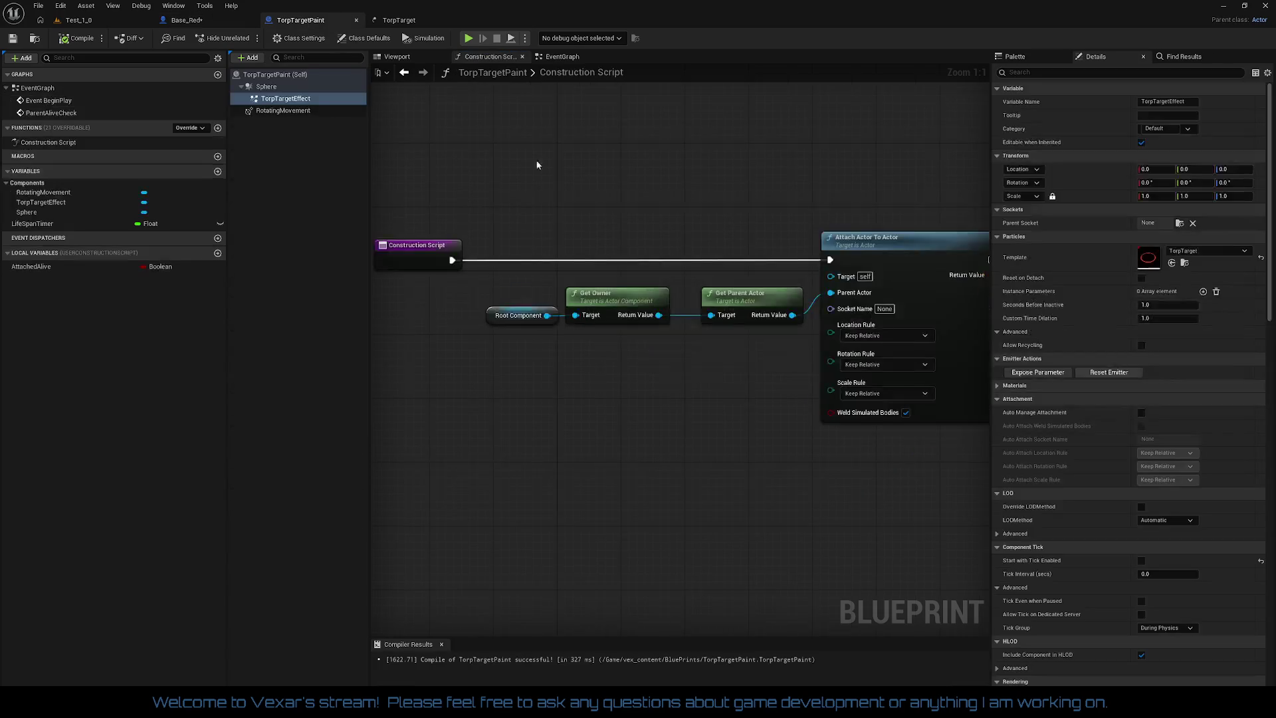
# - Review the TorpTargetPaint event graph's lifespan-check comment and the TorpTarget effect
pyautogui.click(562, 57)
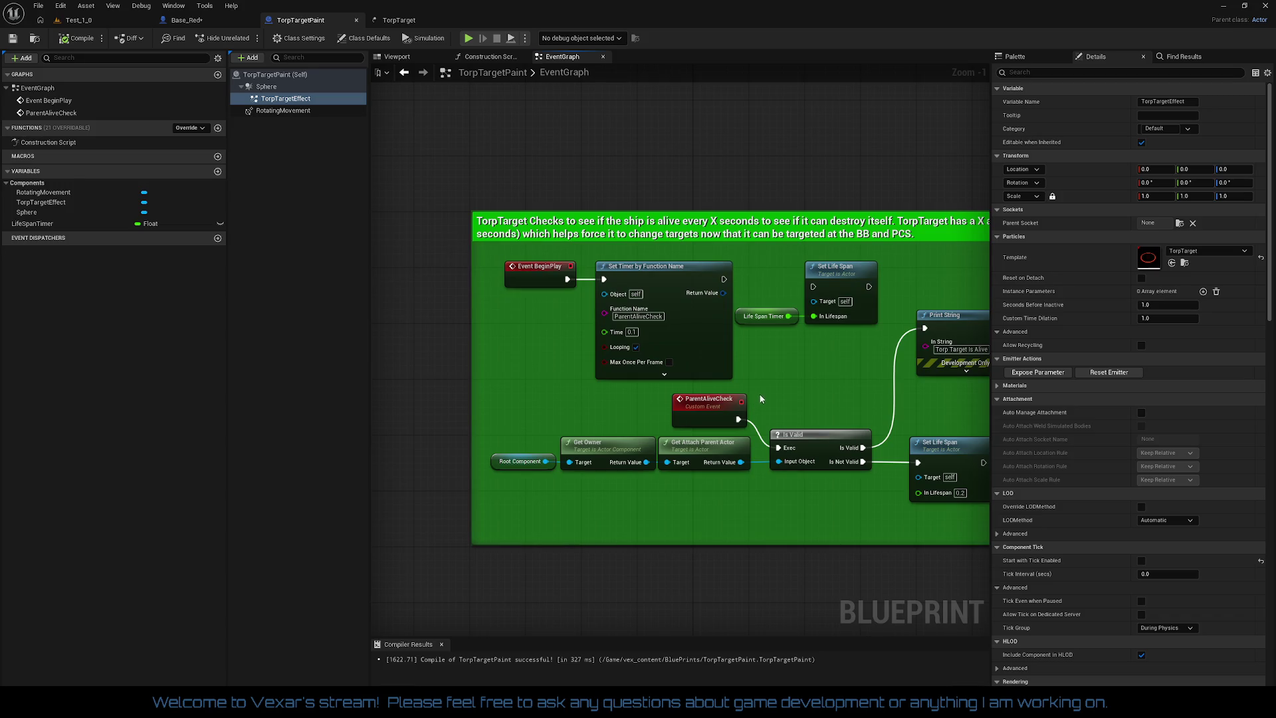
pyautogui.moveTo(781, 377)
pyautogui.mouseDown()
pyautogui.moveTo(676, 288)
pyautogui.moveTo(690, 325)
pyautogui.moveTo(841, 334)
pyautogui.moveTo(746, 326)
pyautogui.mouseUp()
pyautogui.scroll(-1, 847, 336)
pyautogui.scroll(1, 850, 341)
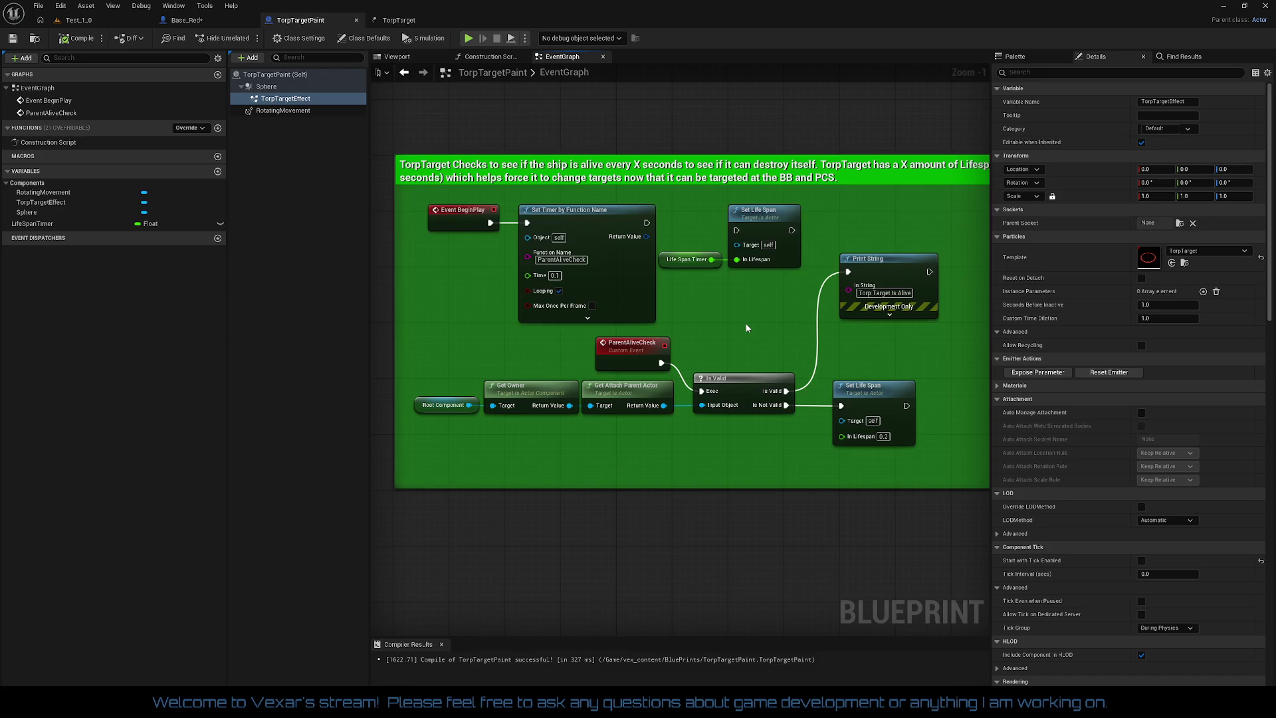
pyautogui.click(411, 17)
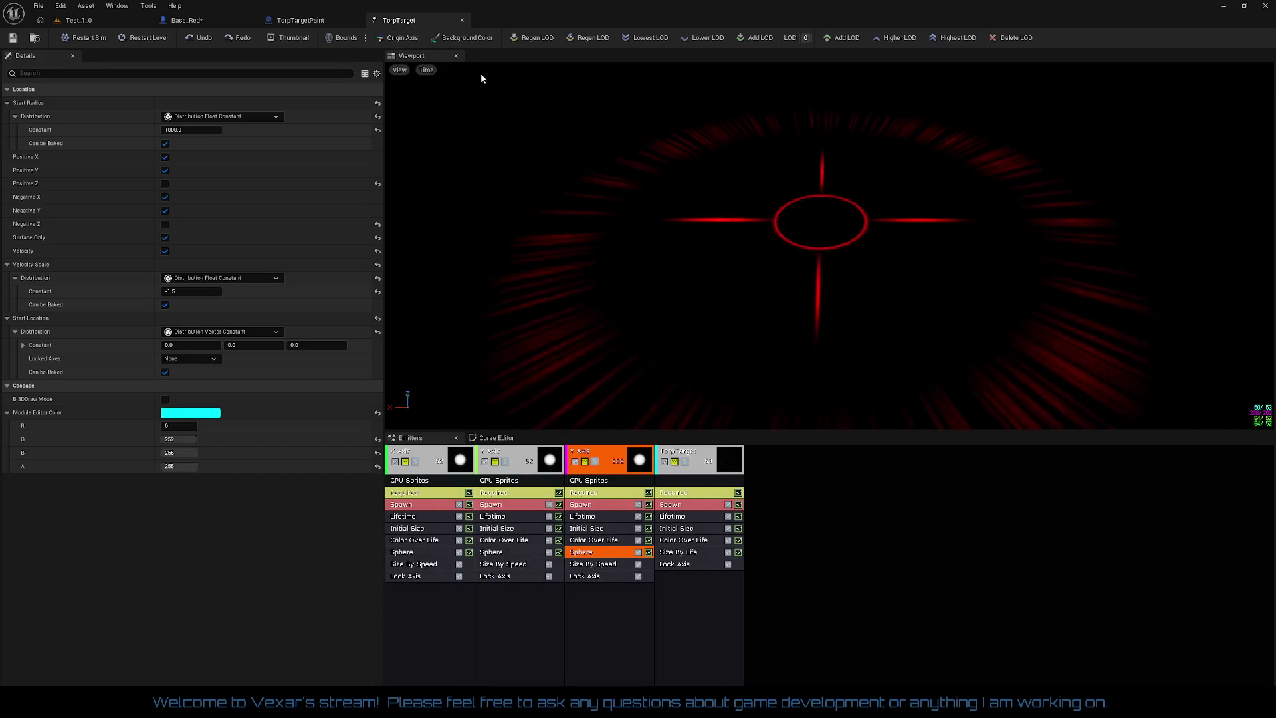
pyautogui.click(326, 19)
# - Compile and save Base_Red with Ctrl+S, recentring on the spawn node
pyautogui.click(190, 20)
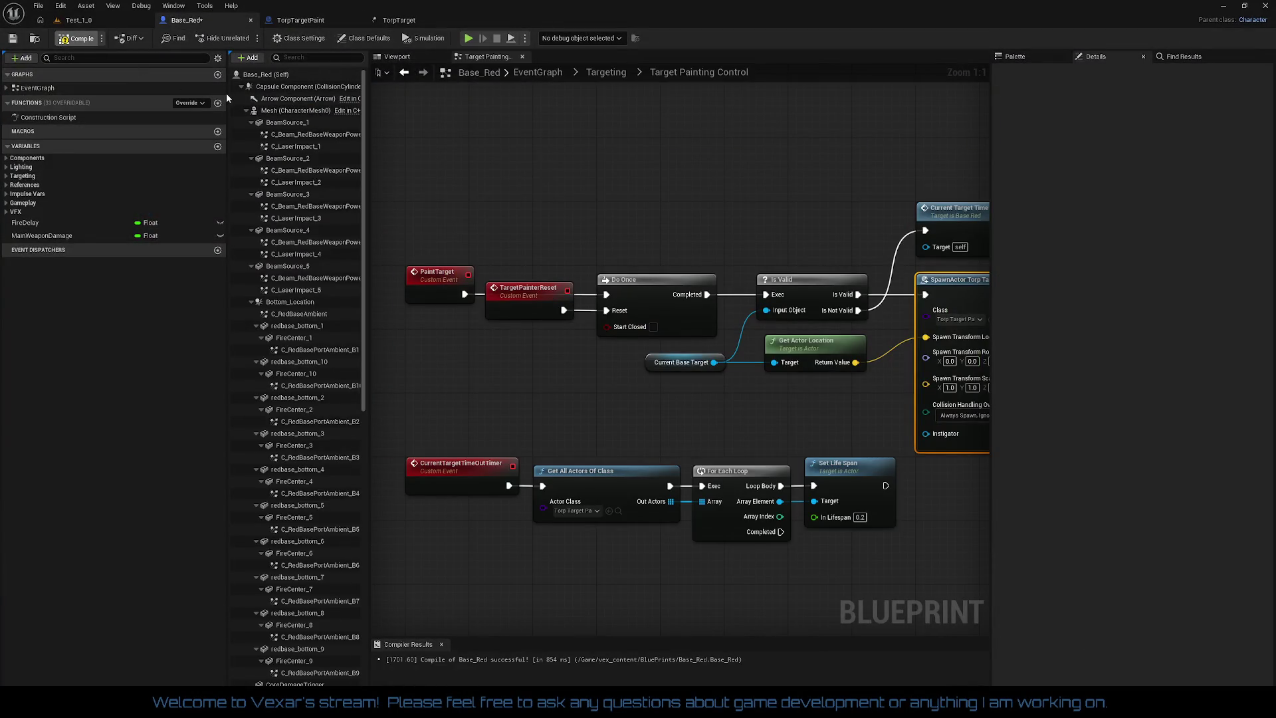
pyautogui.hotkey('ctrl', 's')
pyautogui.moveTo(686, 186); pyautogui.dragTo(583, 180)
pyautogui.moveTo(664, 166)
pyautogui.mouseDown()
pyautogui.moveTo(399, 135)
pyautogui.moveTo(485, 151)
pyautogui.moveTo(603, 144)
pyautogui.mouseUp()
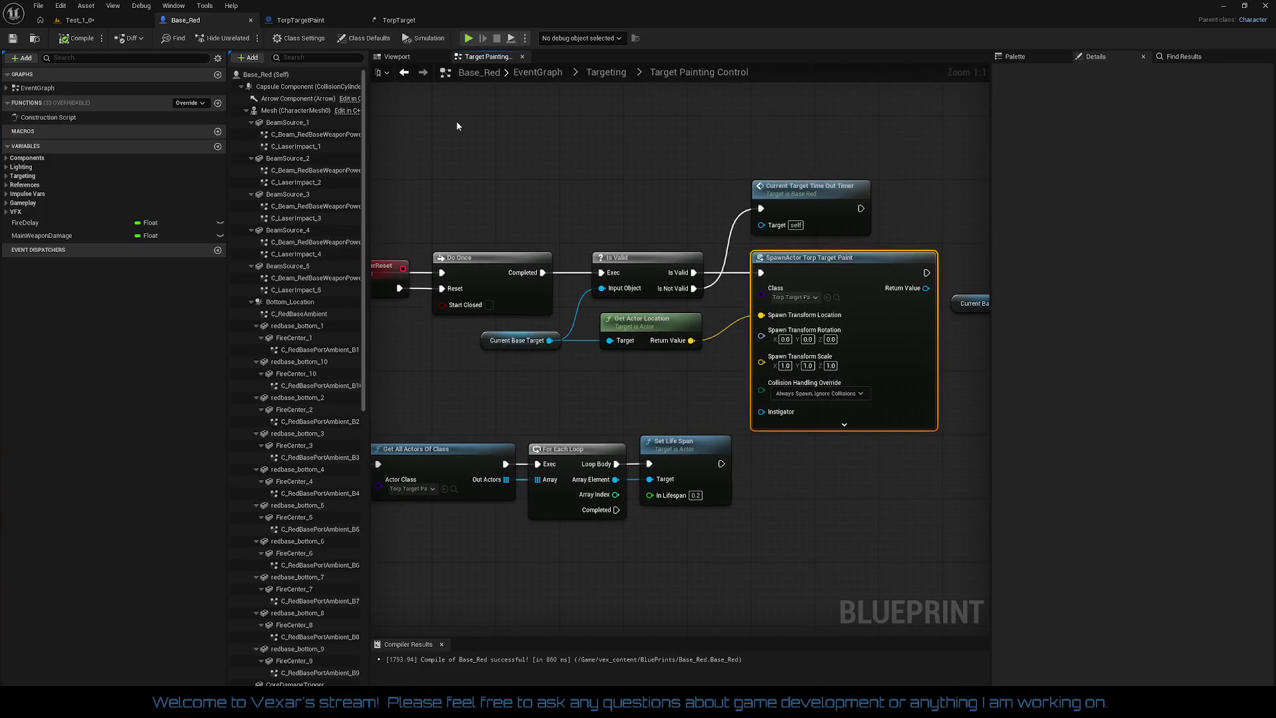
pyautogui.click(402, 20)
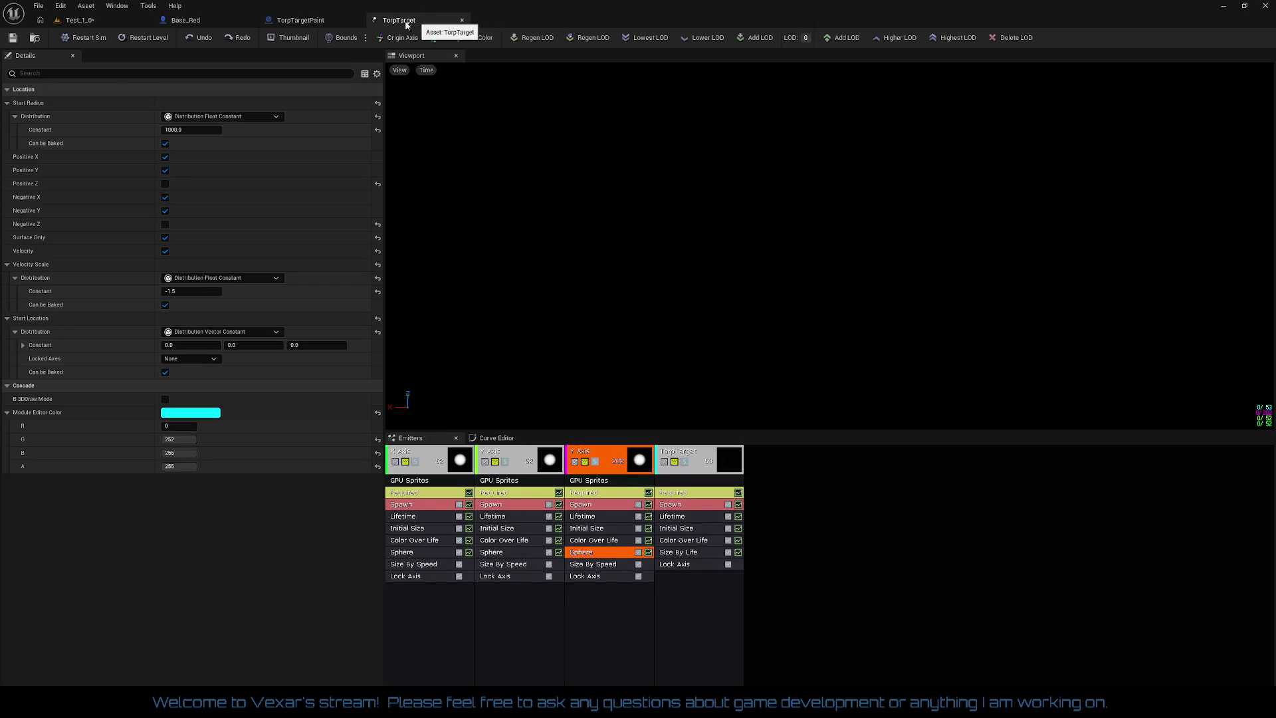
pyautogui.click(279, 23)
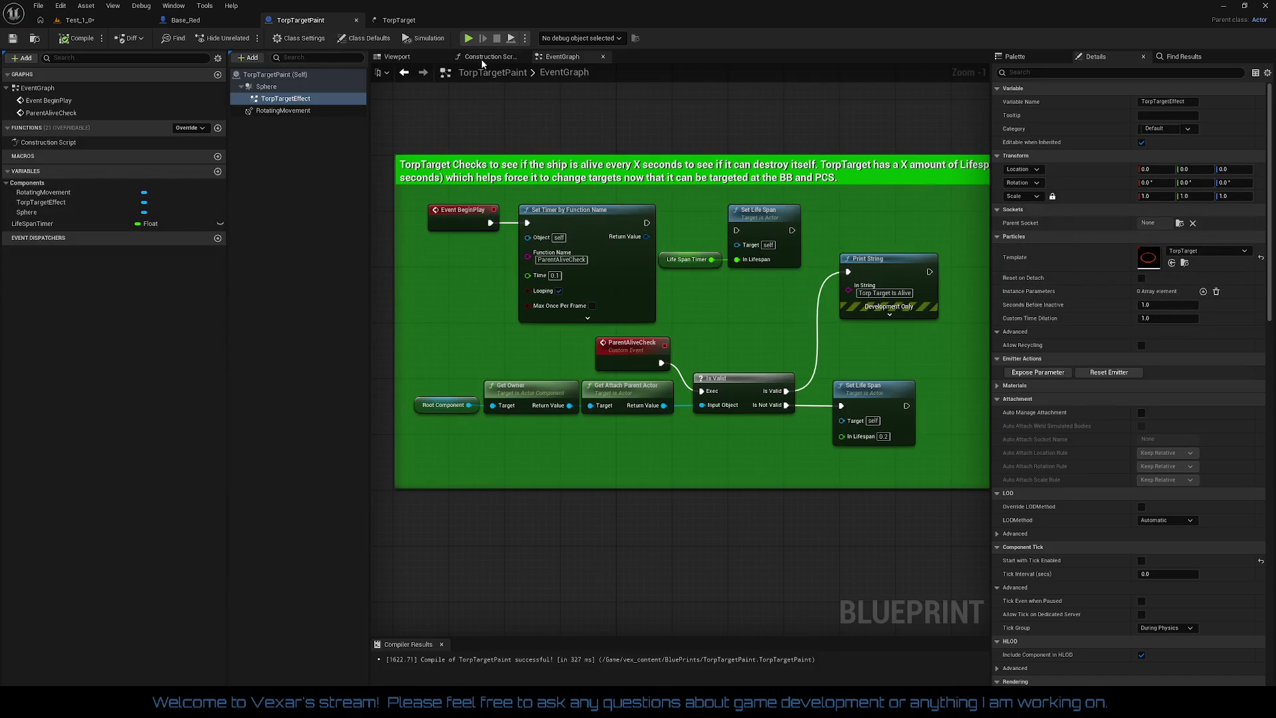
# - Set the TorpTargetPaint construction script's Attach Actor To Actor location rule to Snap to Target
pyautogui.click(483, 58)
pyautogui.moveTo(558, 205); pyautogui.dragTo(668, 186)
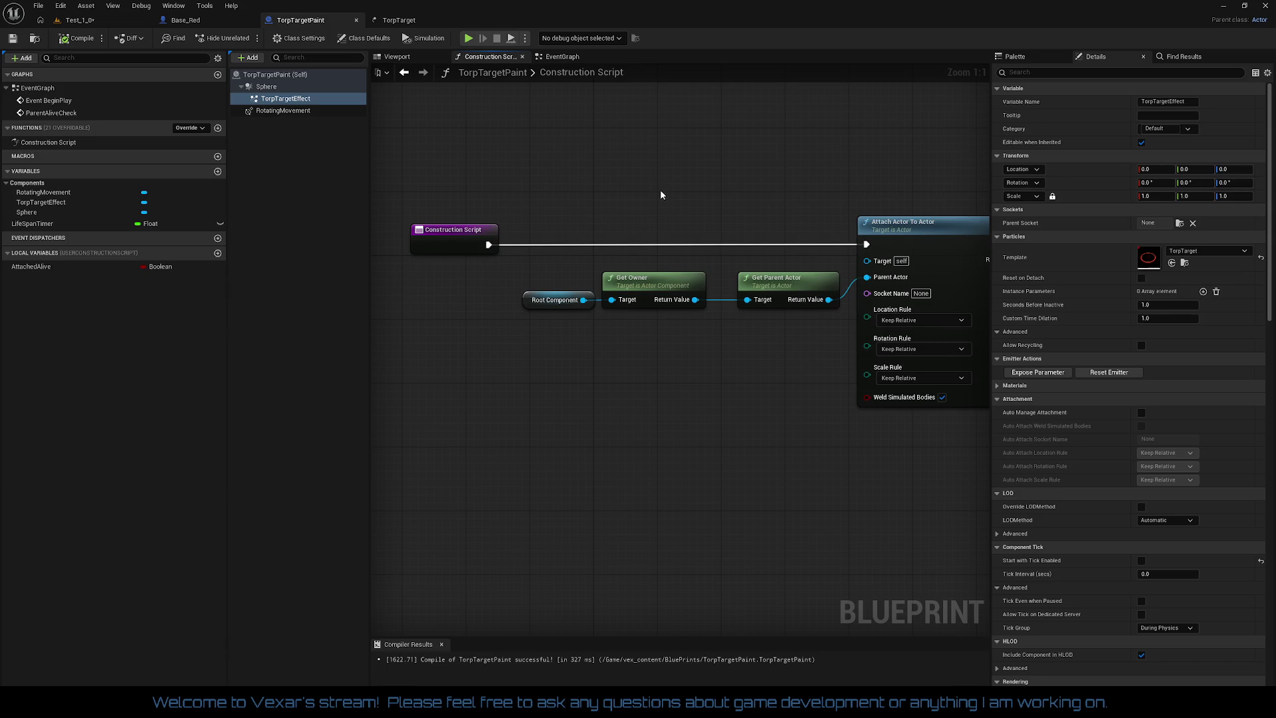
pyautogui.click(915, 321)
pyautogui.click(909, 355)
pyautogui.moveTo(777, 365)
pyautogui.mouseDown()
pyautogui.moveTo(620, 337)
pyautogui.moveTo(738, 340)
pyautogui.mouseUp()
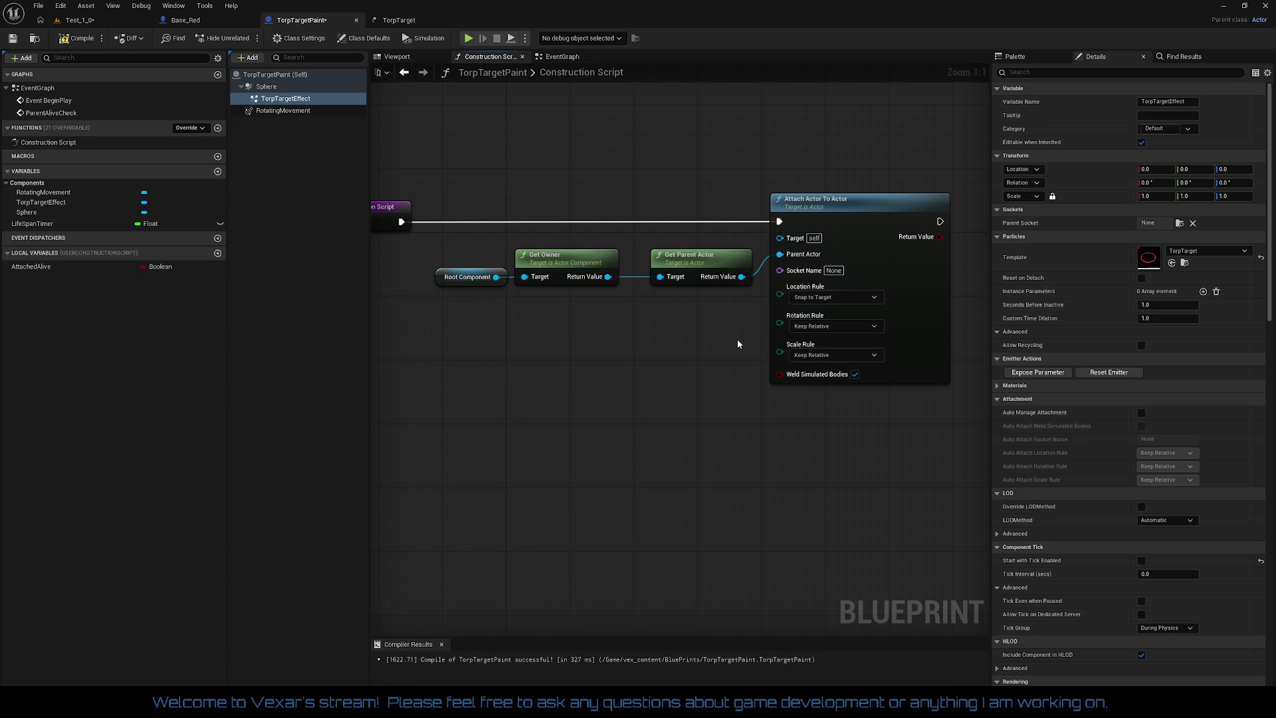
pyautogui.moveTo(584, 178); pyautogui.dragTo(658, 193)
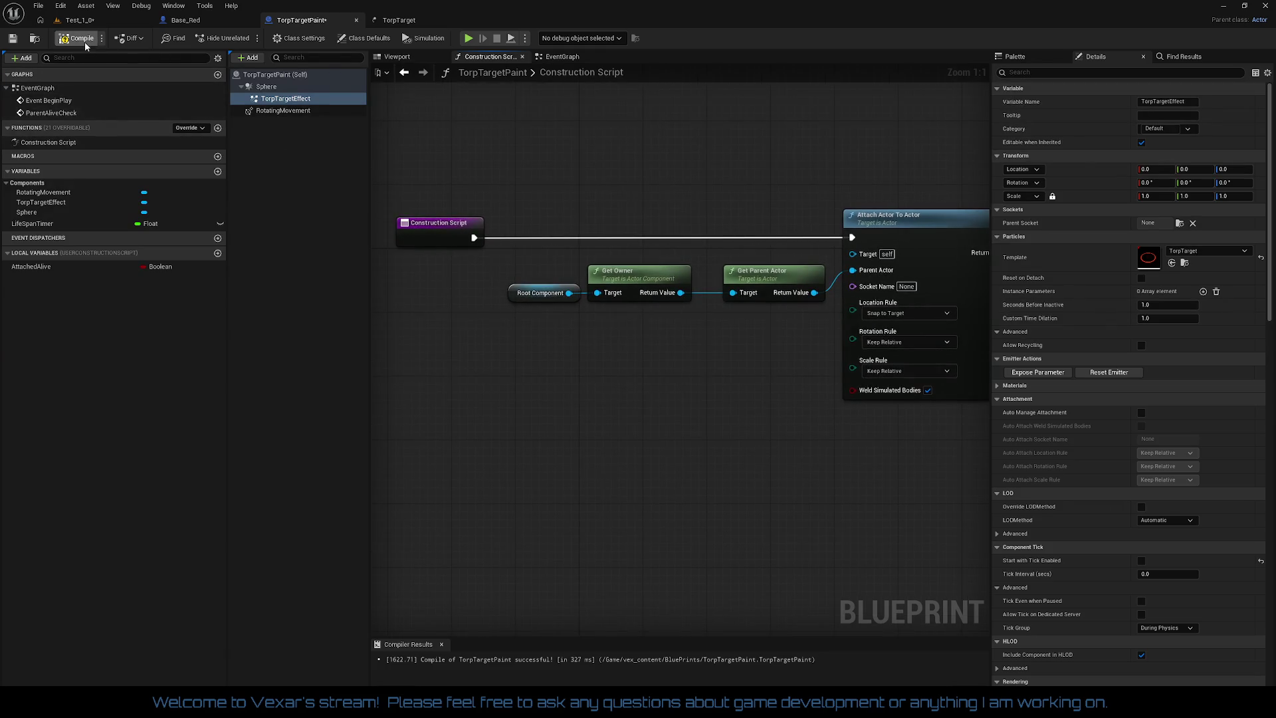
# - Save the Test_1_0 level and start a play test
pyautogui.click(81, 22)
pyautogui.click(13, 37)
pyautogui.click(273, 37)
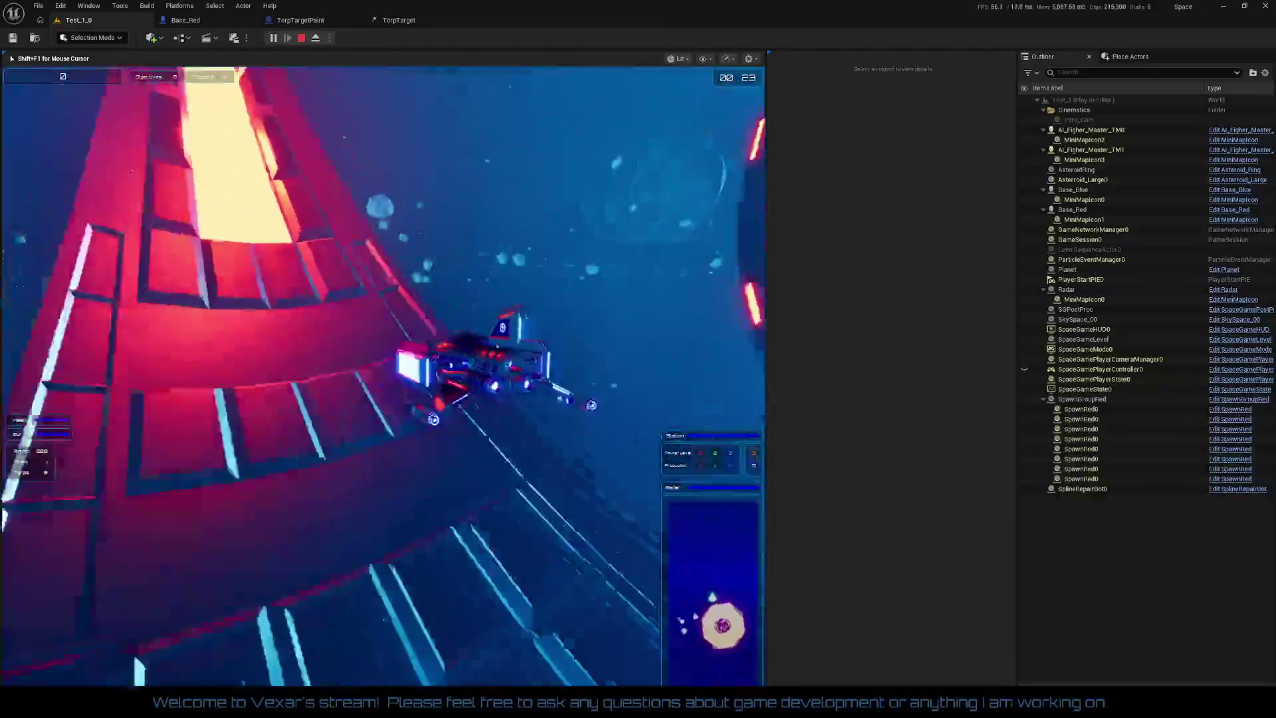
# - Stop the play test and return to the Base_Red blueprint graph
pyautogui.press('Escape')
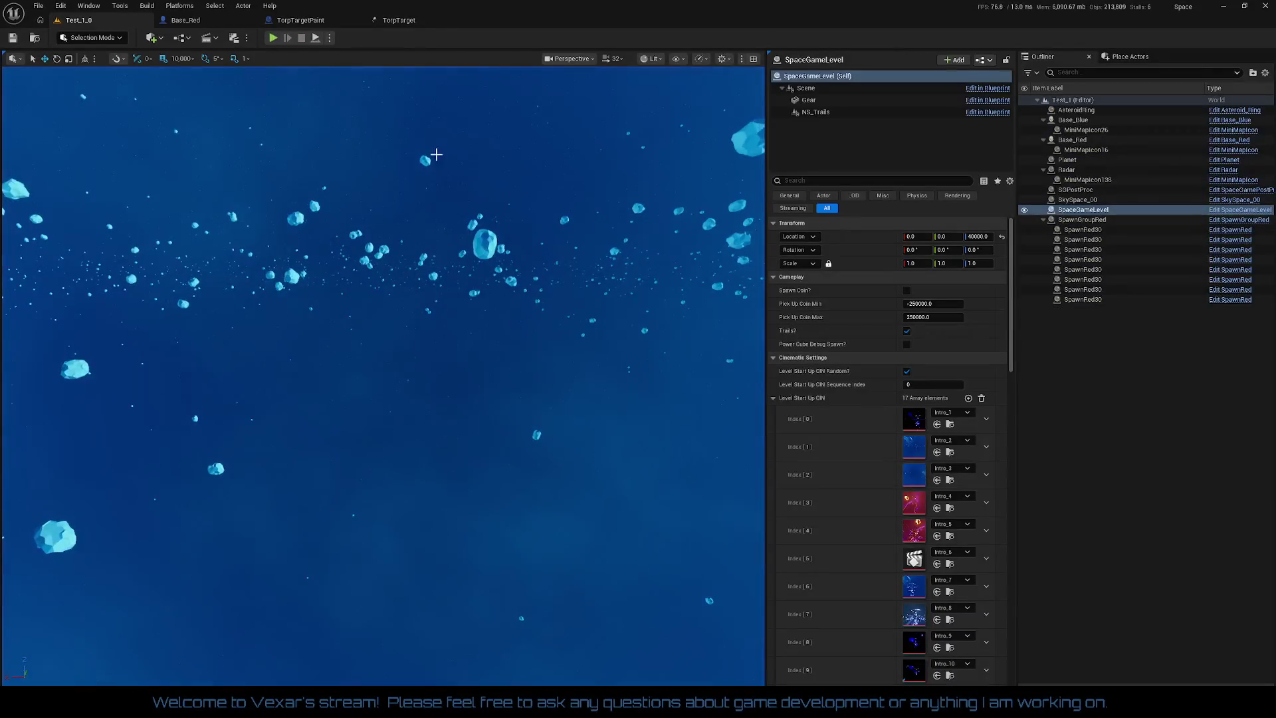
pyautogui.click(210, 24)
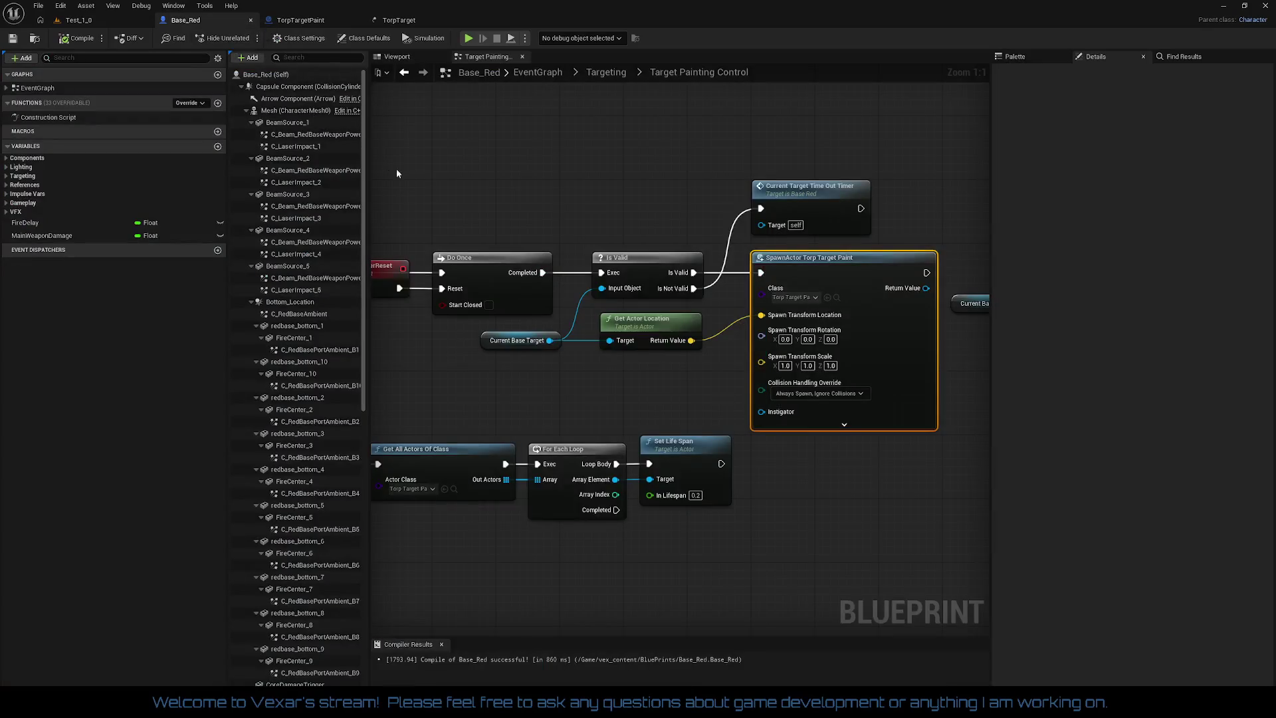
# - Break the exec link and delete Root Component, Get Owner, Get Parent Actor and Attach Actor To Actor
pyautogui.moveTo(632, 386)
pyautogui.mouseDown()
pyautogui.moveTo(318, 380)
pyautogui.moveTo(627, 346)
pyautogui.mouseUp()
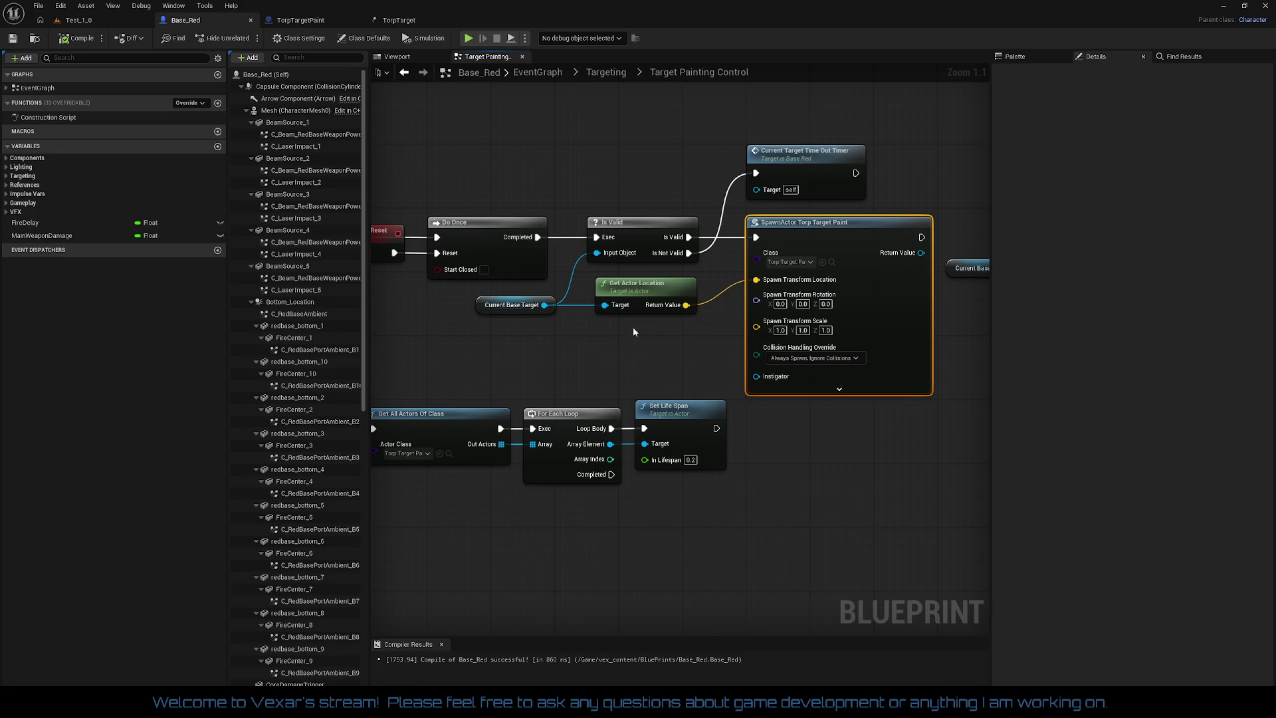
pyautogui.moveTo(499, 164); pyautogui.dragTo(725, 192)
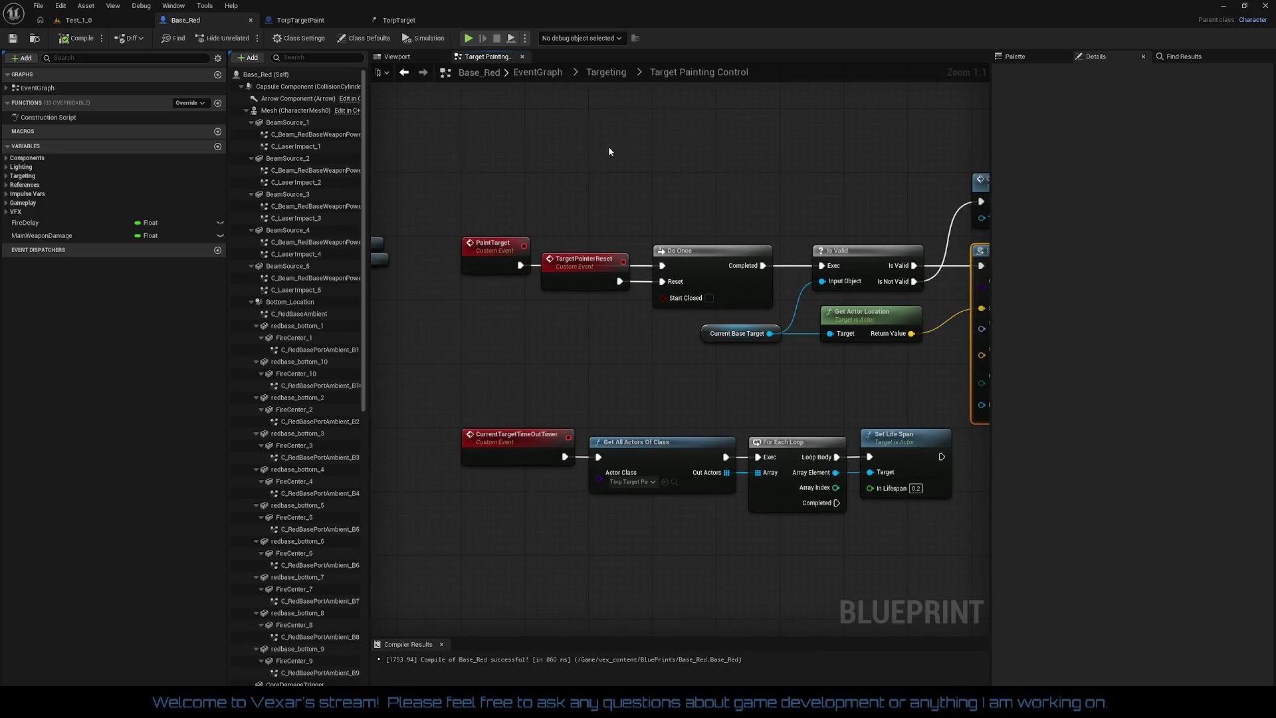
pyautogui.click(297, 23)
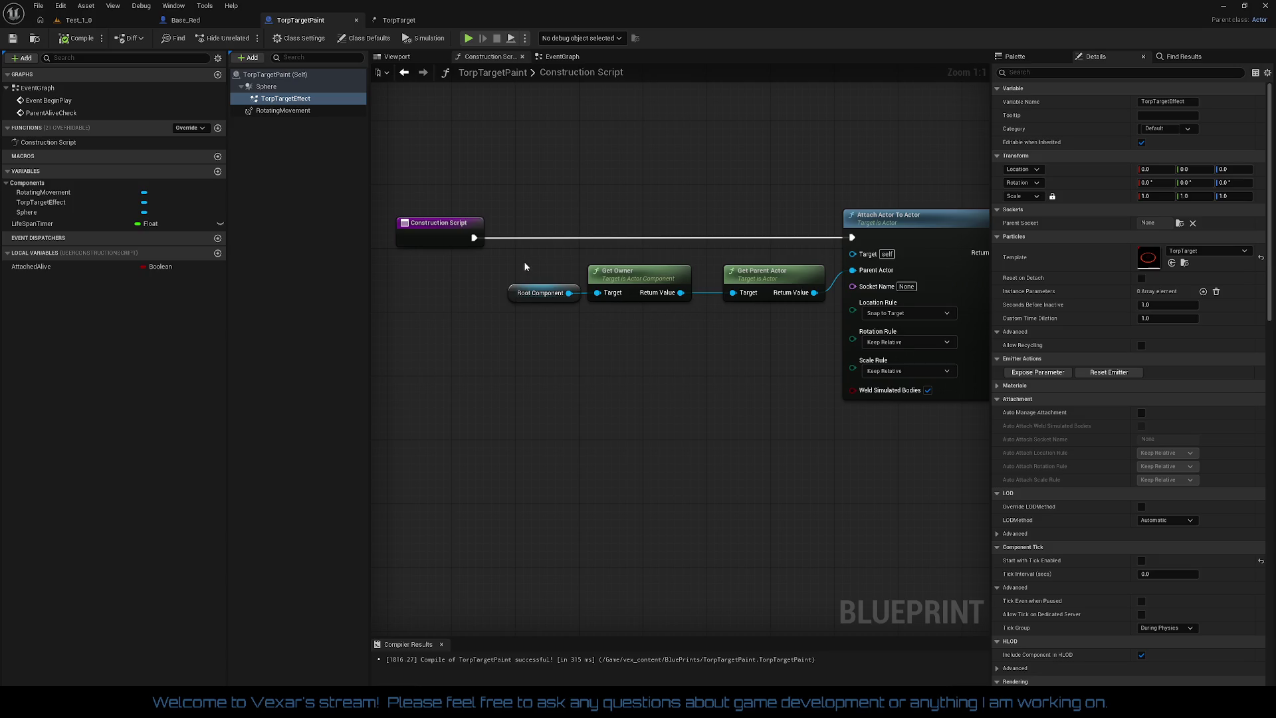
pyautogui.moveTo(781, 324)
pyautogui.mouseDown()
pyautogui.moveTo(632, 319)
pyautogui.moveTo(743, 314)
pyautogui.mouseUp()
pyautogui.rightClick(437, 227)
pyautogui.click(465, 260)
pyautogui.moveTo(499, 191); pyautogui.dragTo(888, 409)
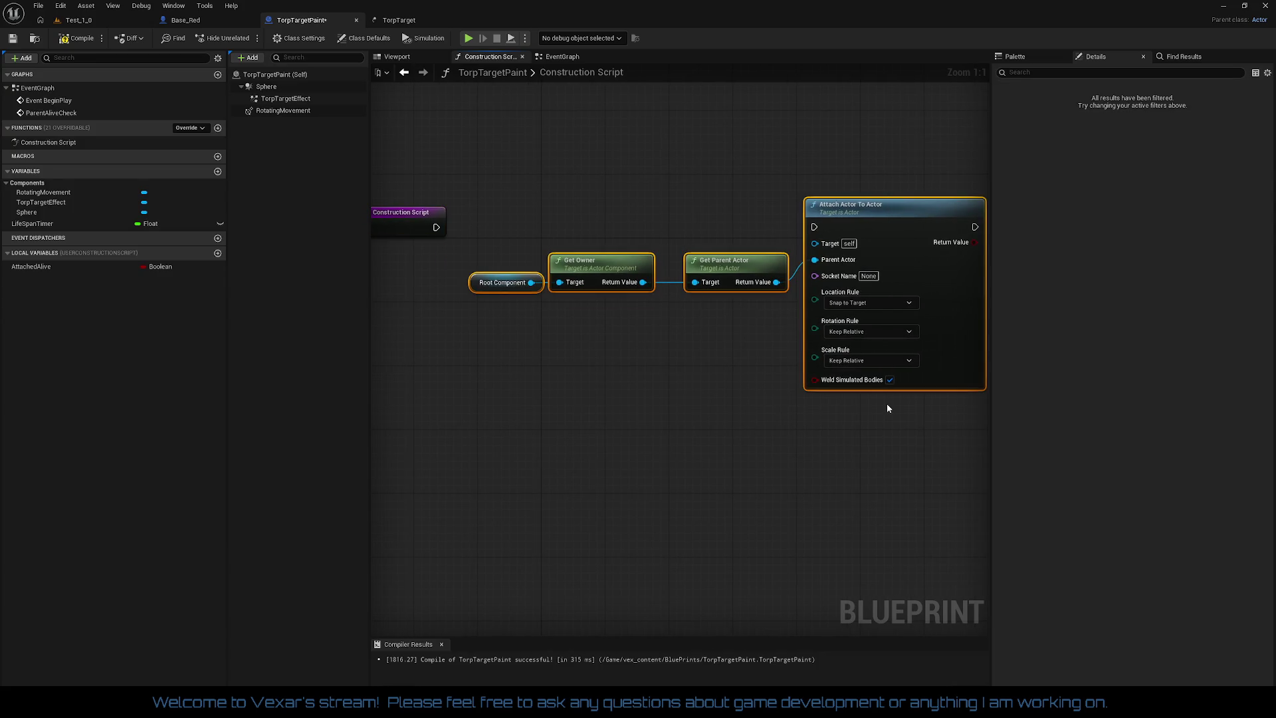
pyautogui.press('Delete')
pyautogui.press('Home')
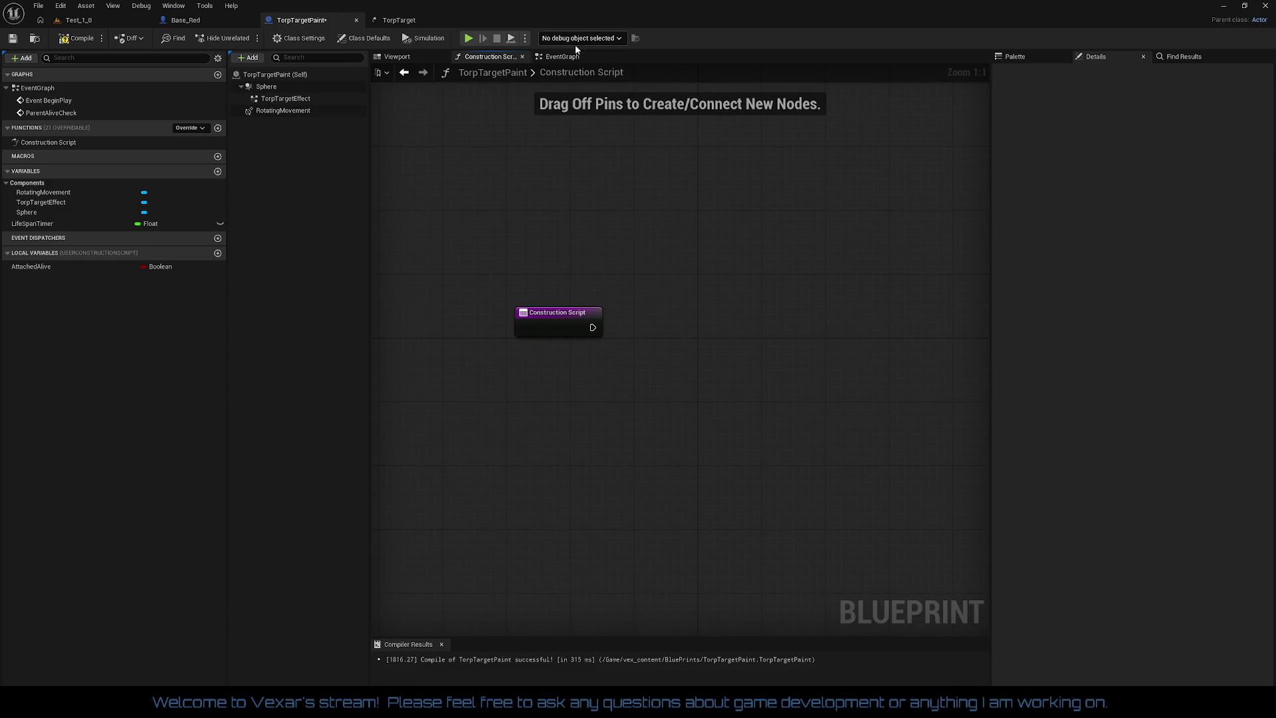
pyautogui.click(562, 57)
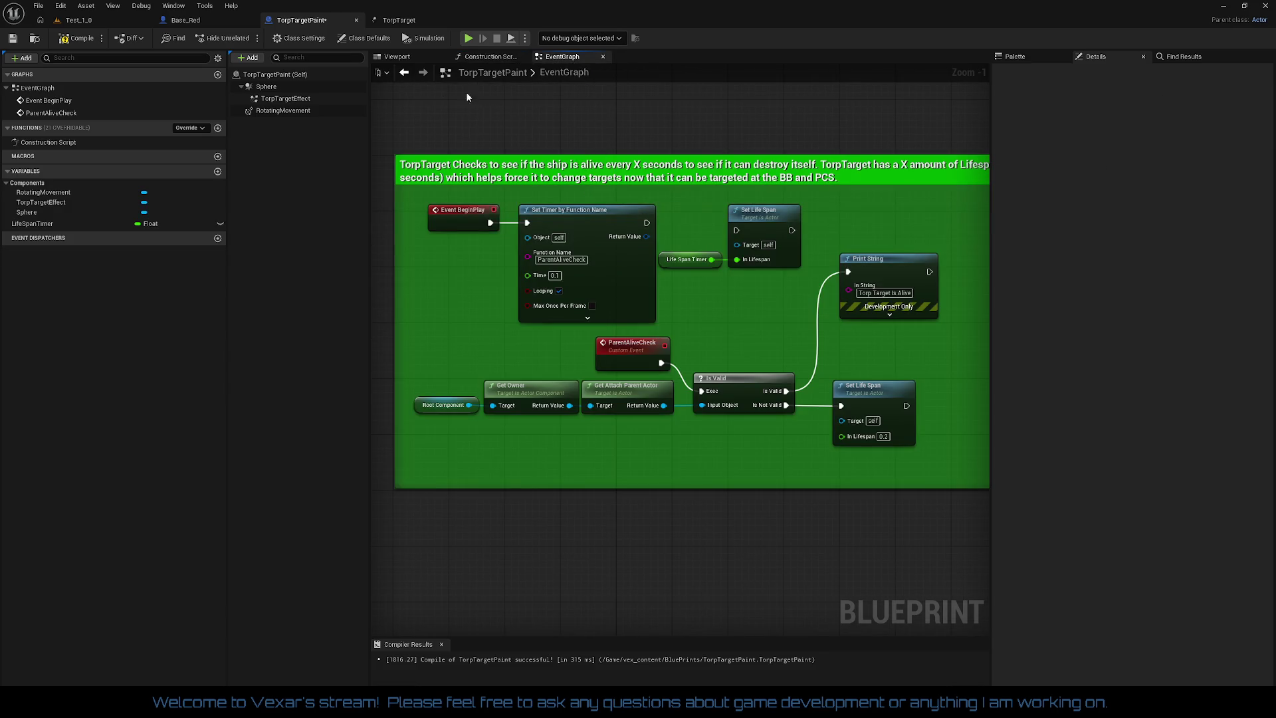
# - Position Base_Red's Current Base Target and Attach Actor To Actor nodes after SpawnActor, then compile
pyautogui.moveTo(565, 132); pyautogui.dragTo(613, 164)
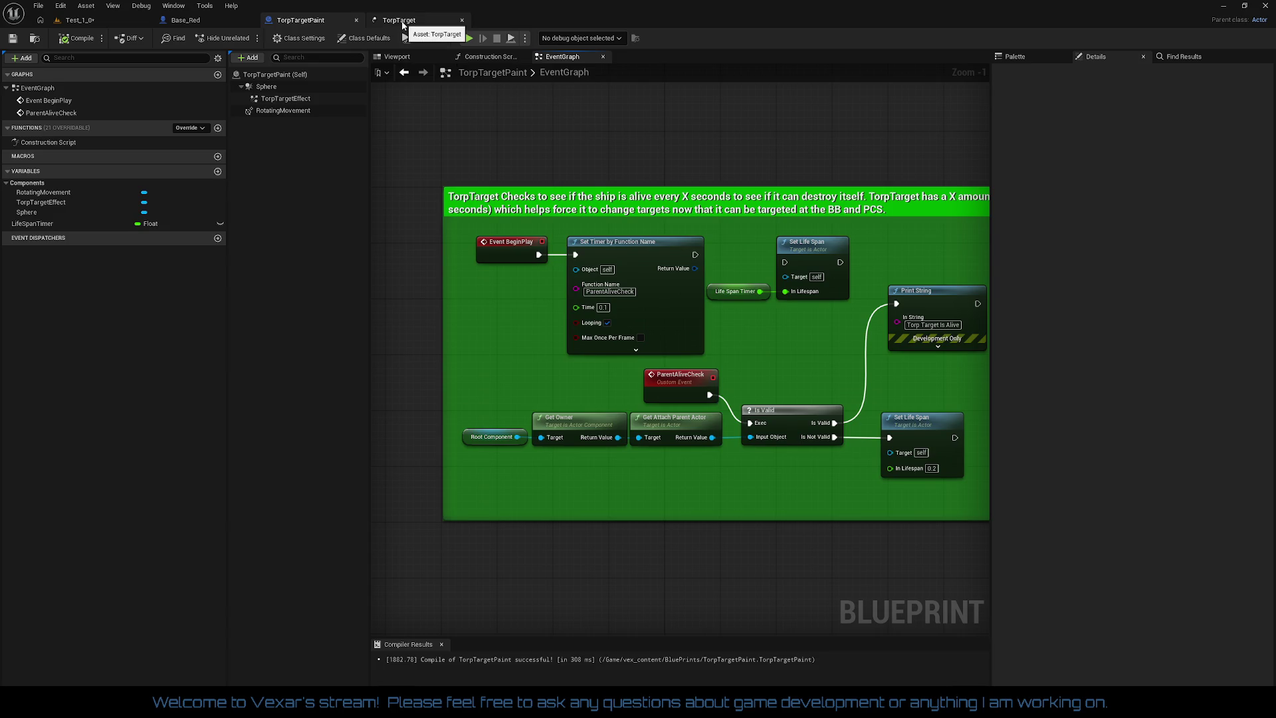
pyautogui.click(492, 56)
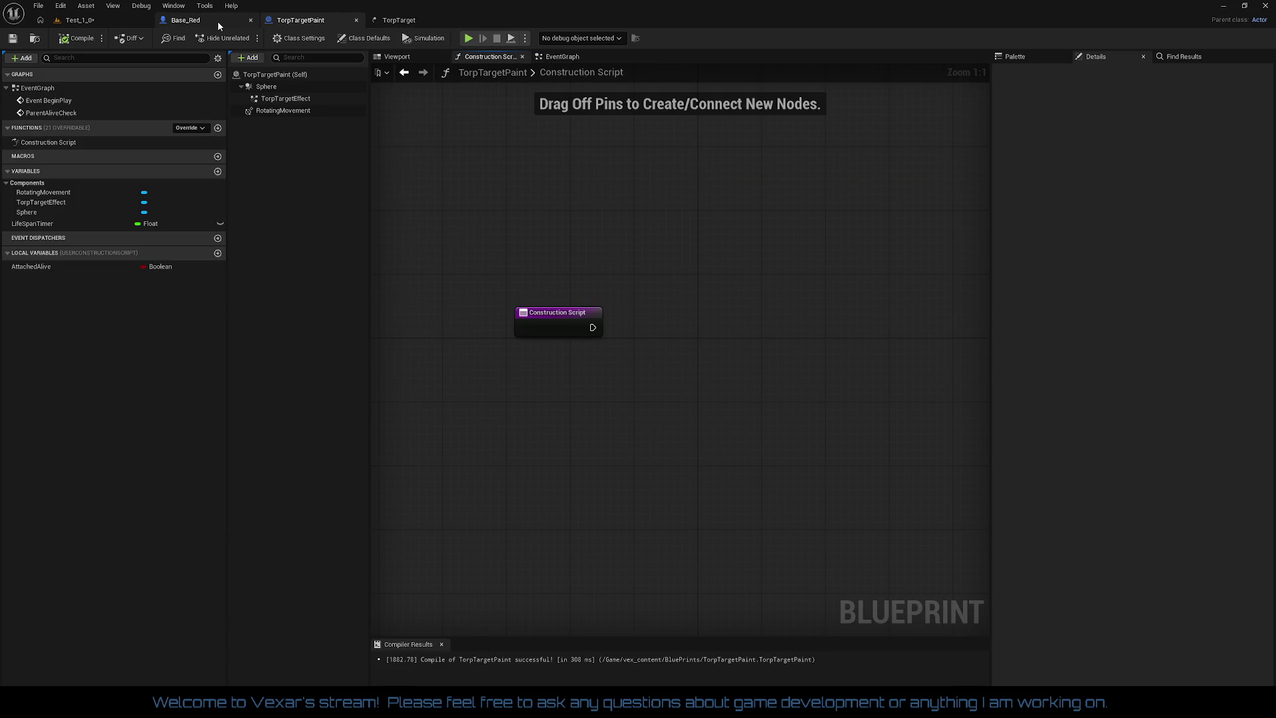
pyautogui.click(220, 21)
pyautogui.moveTo(611, 258); pyautogui.dragTo(106, 245)
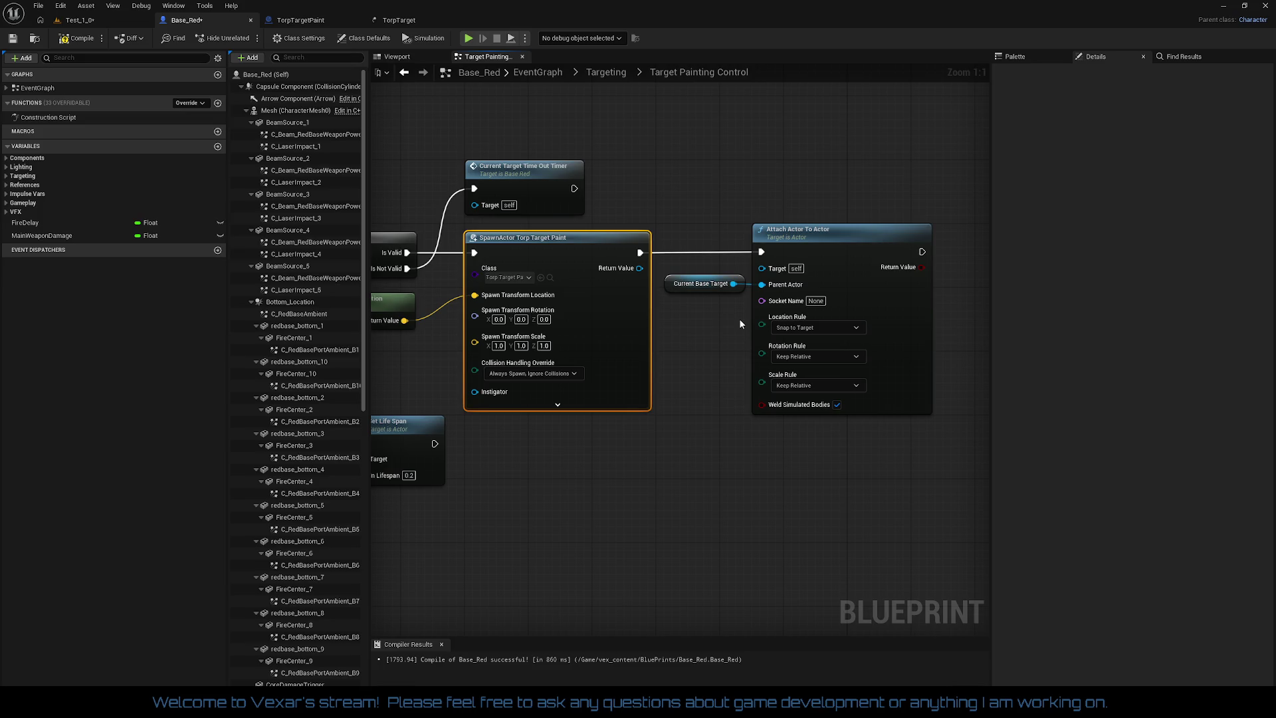
pyautogui.moveTo(706, 211); pyautogui.dragTo(823, 333)
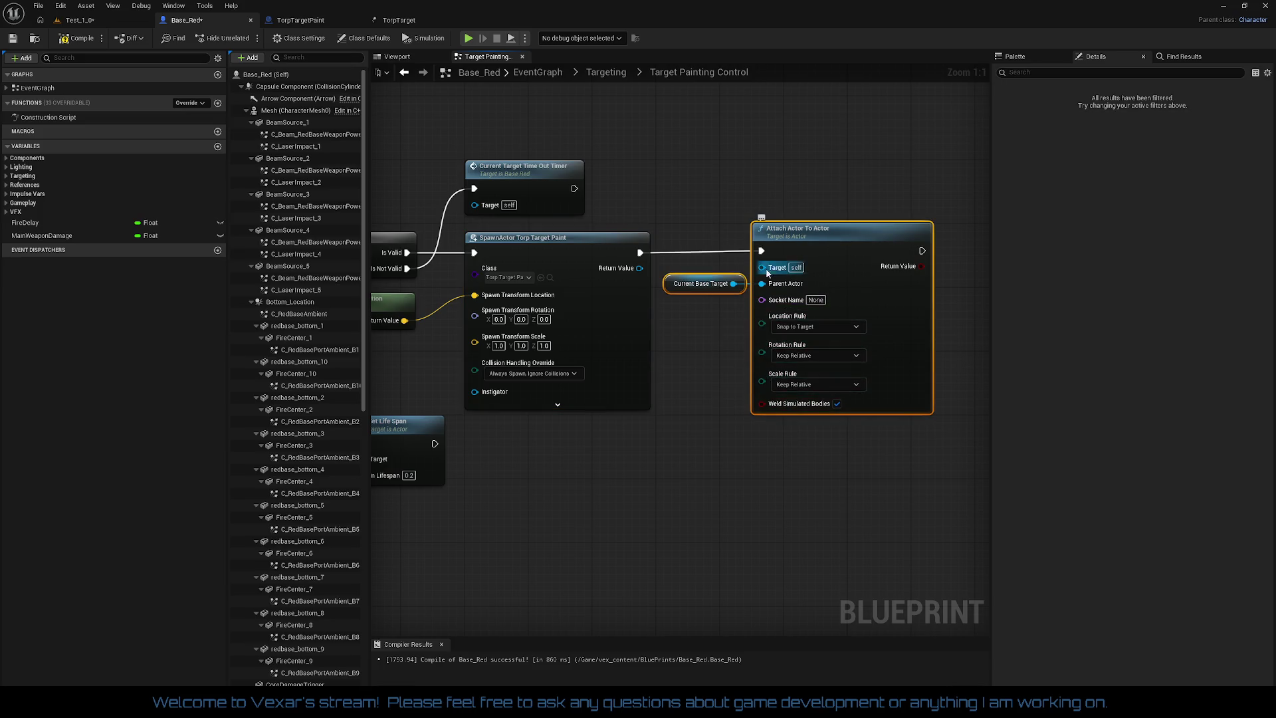
pyautogui.moveTo(707, 314); pyautogui.dragTo(887, 286)
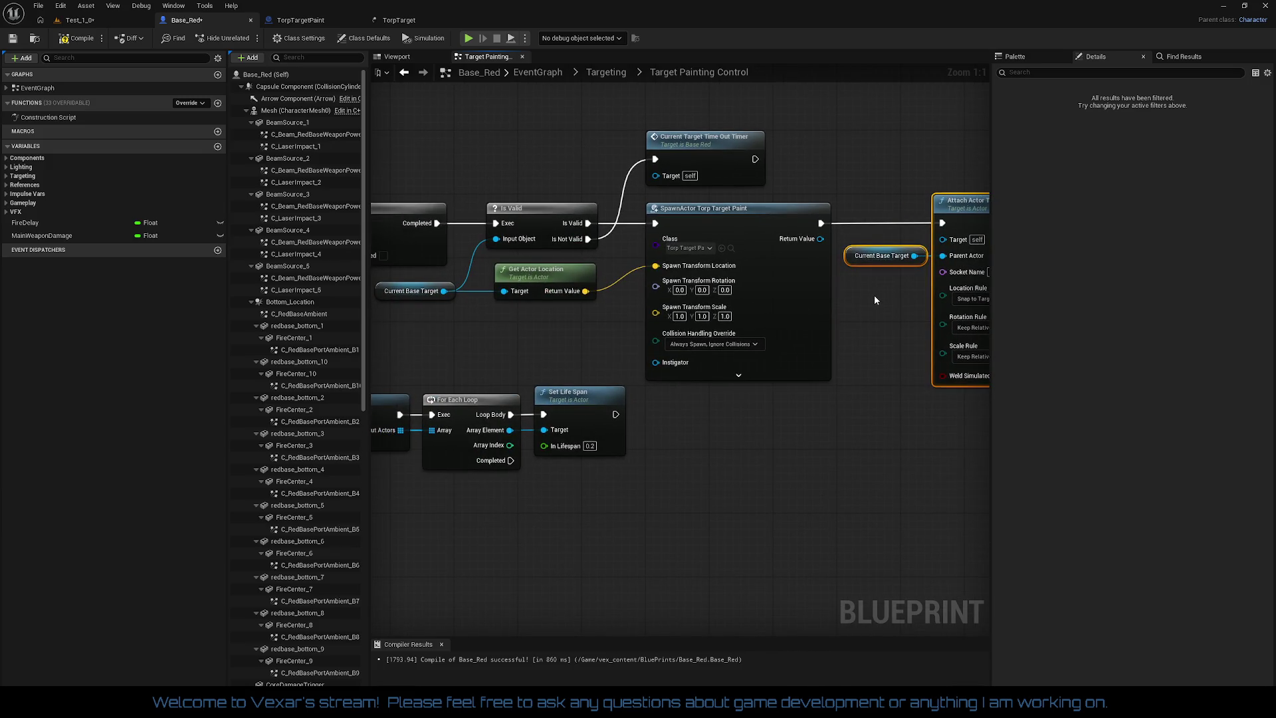
pyautogui.moveTo(609, 333); pyautogui.dragTo(558, 322)
pyautogui.moveTo(820, 363); pyautogui.dragTo(709, 362)
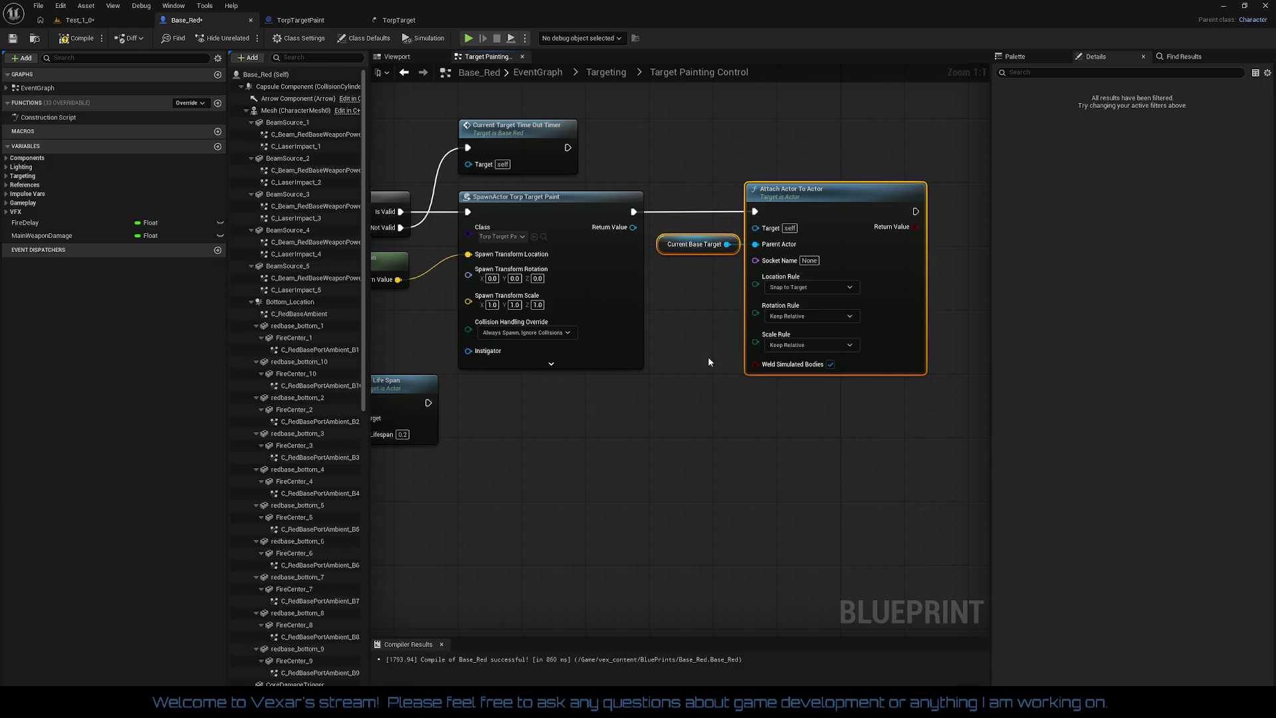
pyautogui.click(804, 317)
pyautogui.click(83, 39)
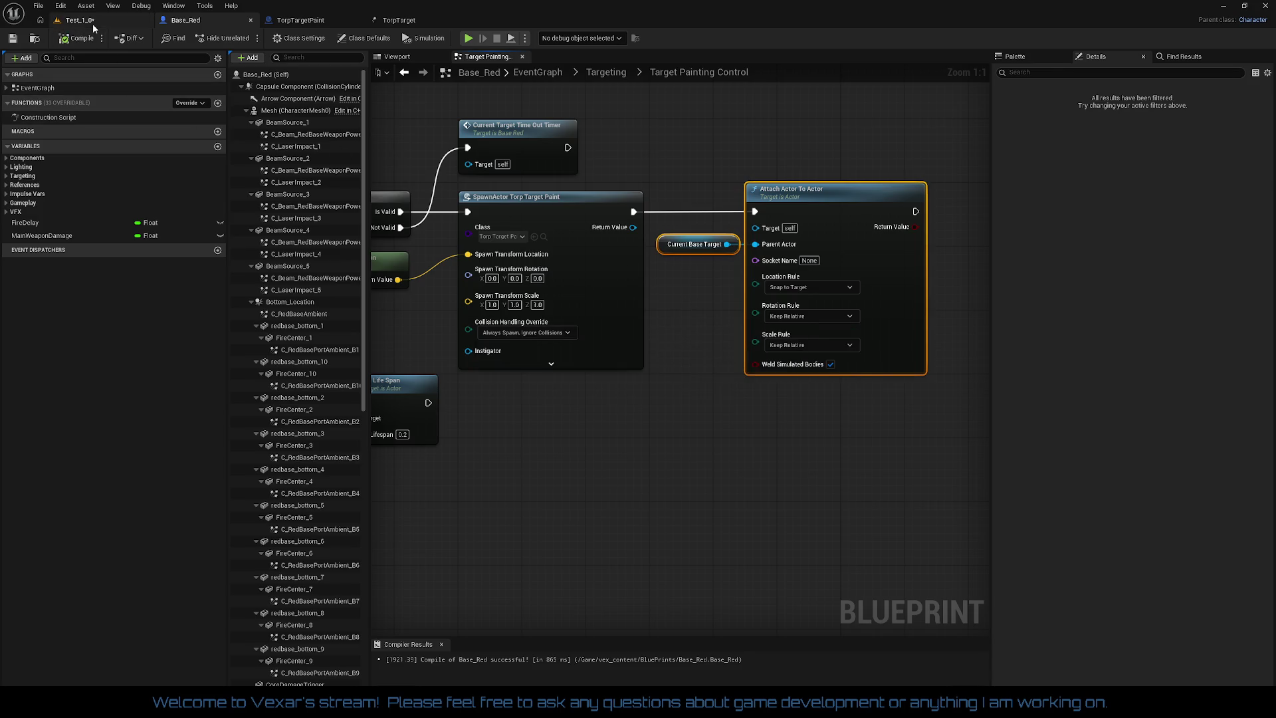
# - Save the Test_1_0 level, then play-test it and stop
pyautogui.click(93, 21)
pyautogui.click(11, 39)
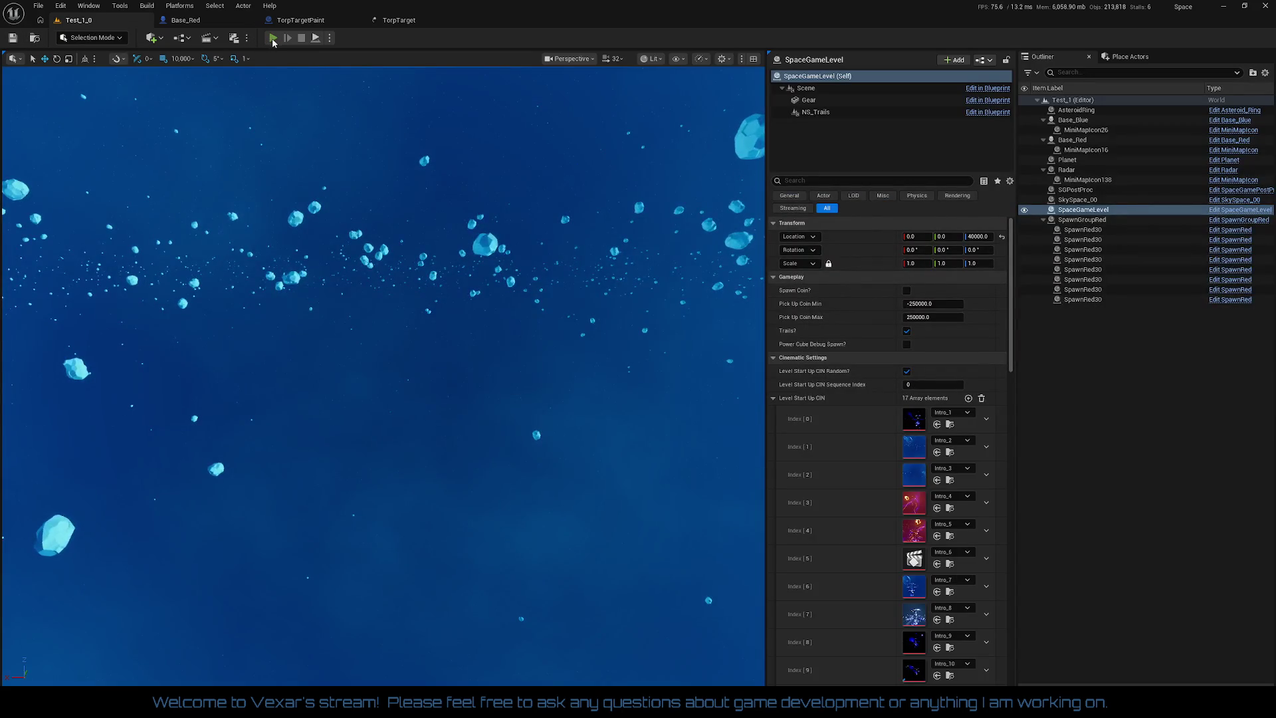
pyautogui.click(273, 39)
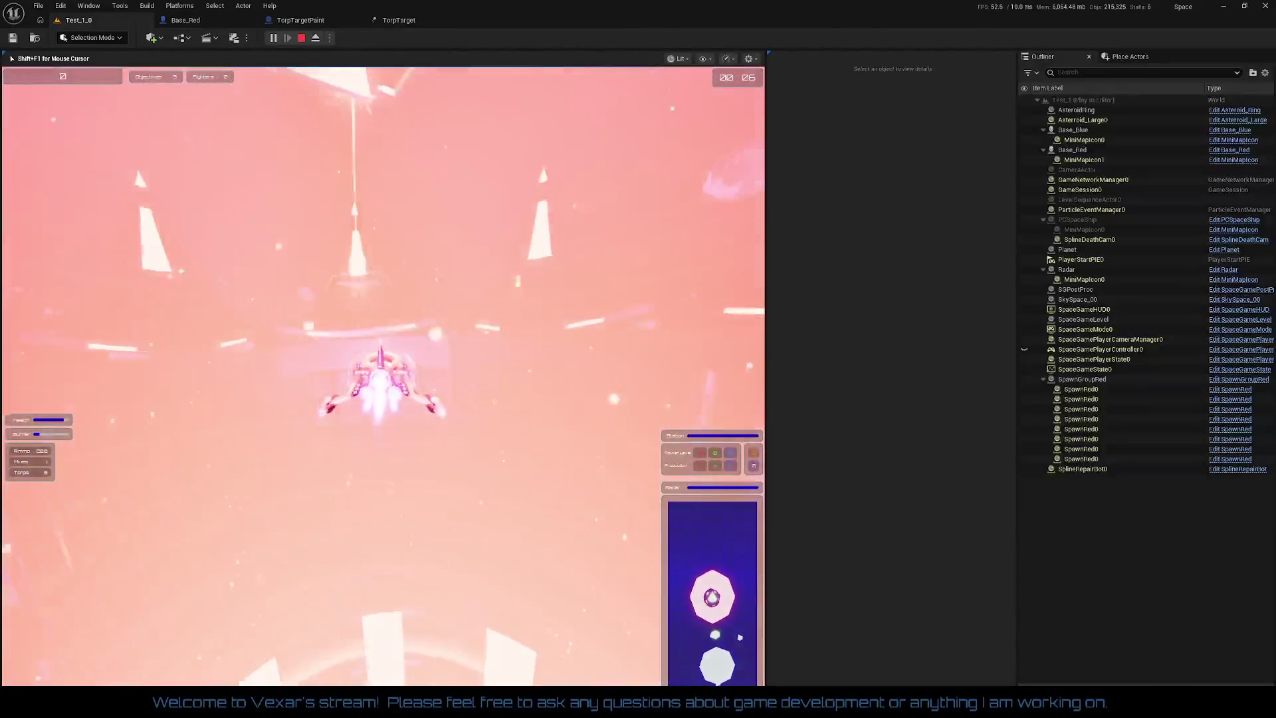
pyautogui.press('Escape')
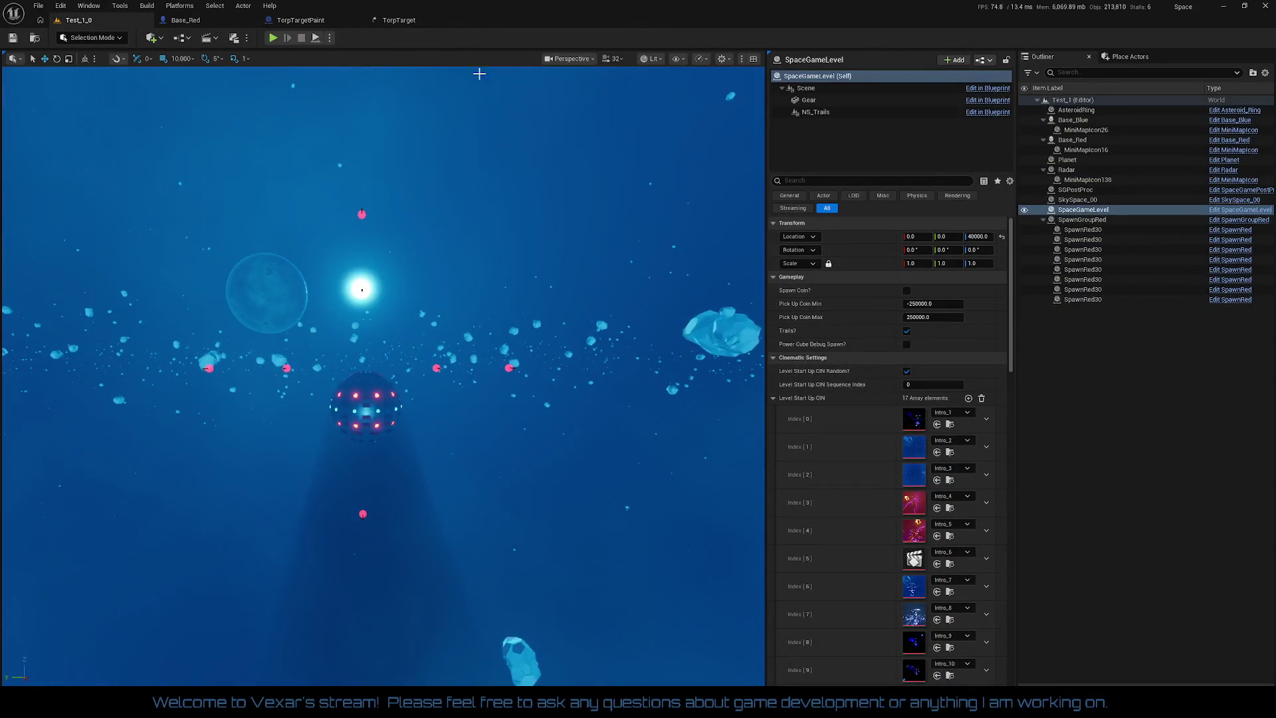
# - Return via TorpTargetPaint to Base_Red's Target Painting Control graph
pyautogui.click(316, 26)
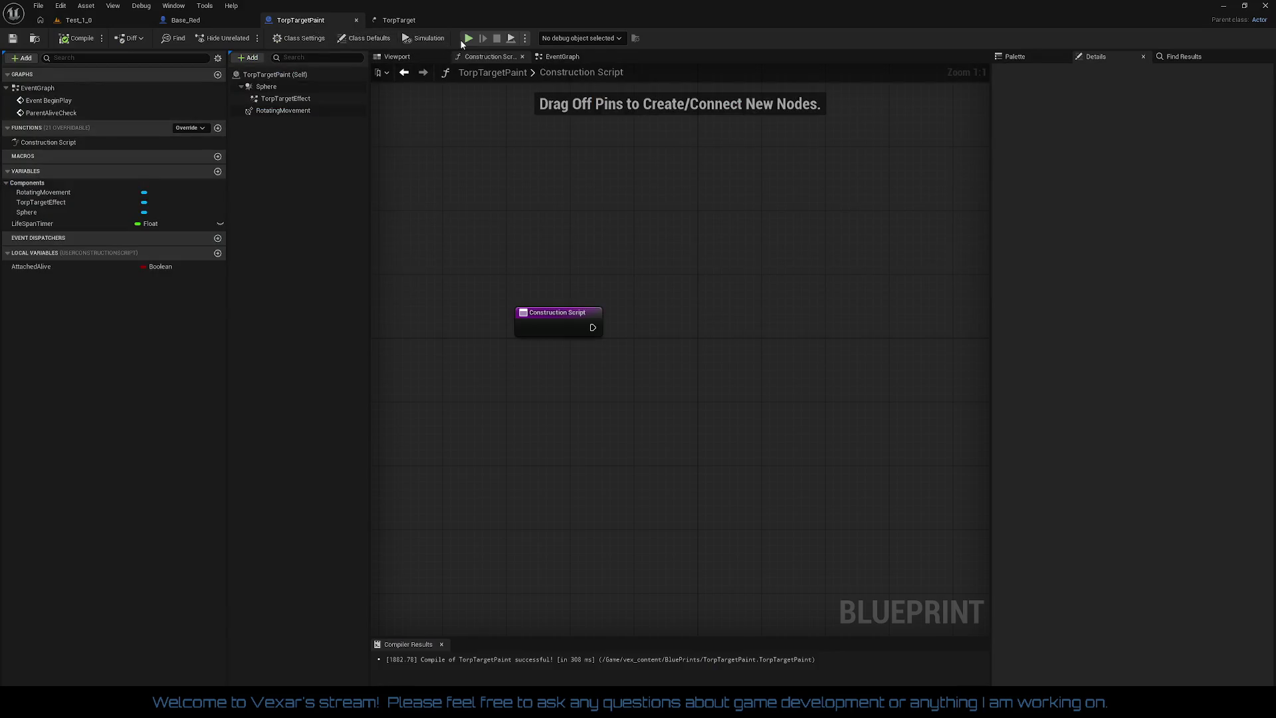
pyautogui.click(188, 22)
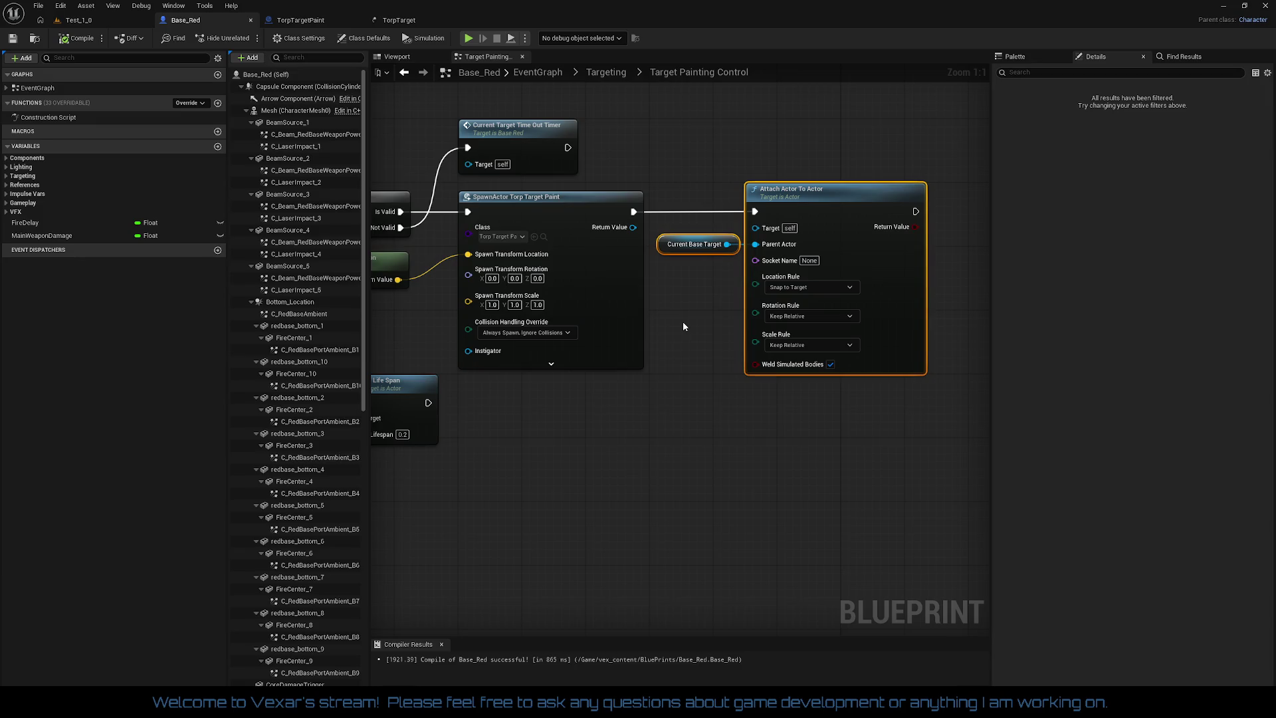
pyautogui.moveTo(683, 323); pyautogui.dragTo(781, 324)
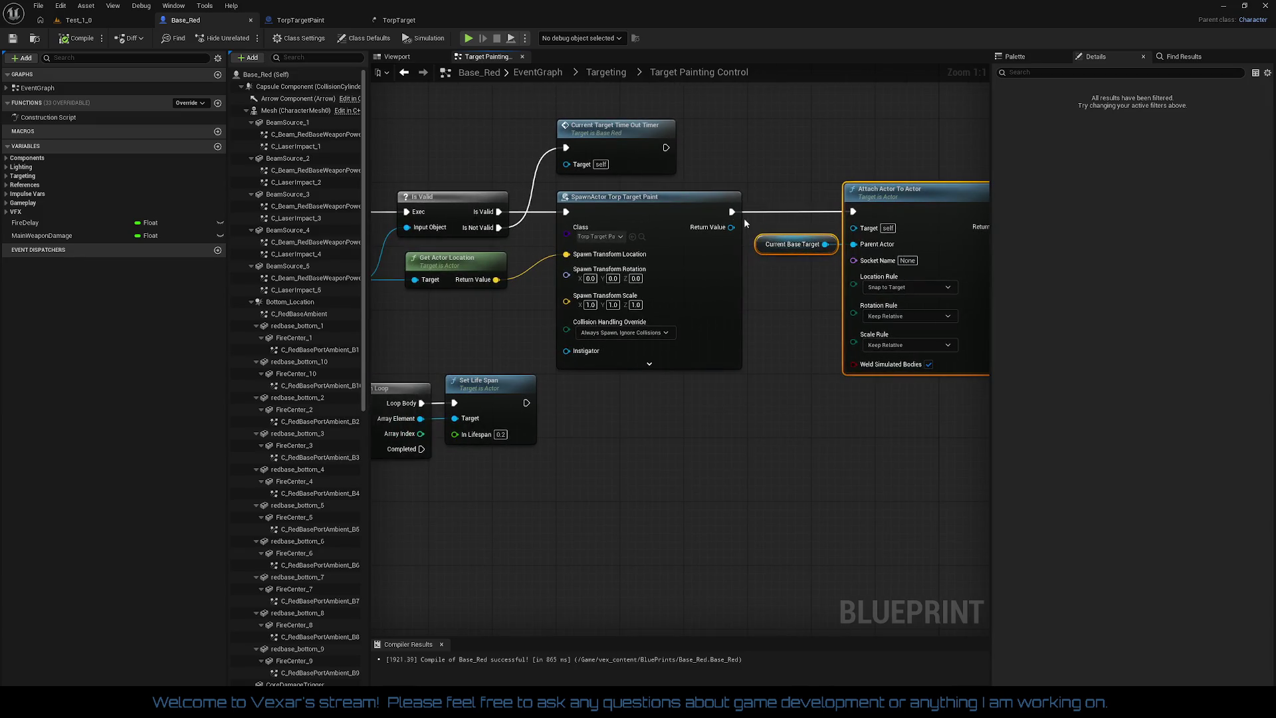
# - Wire SpawnActor's Return Value into Attach Actor To Actor's Target, then play-test Test_1_0
pyautogui.moveTo(731, 227); pyautogui.dragTo(853, 227)
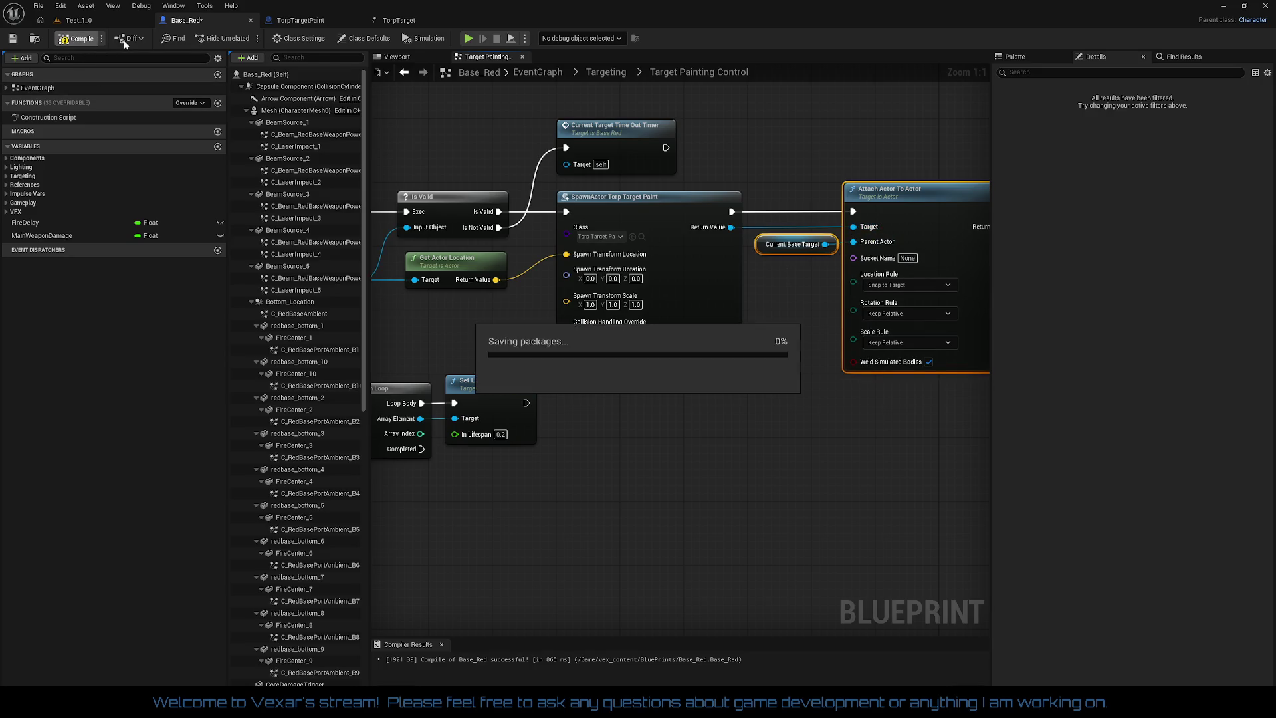
pyautogui.click(94, 18)
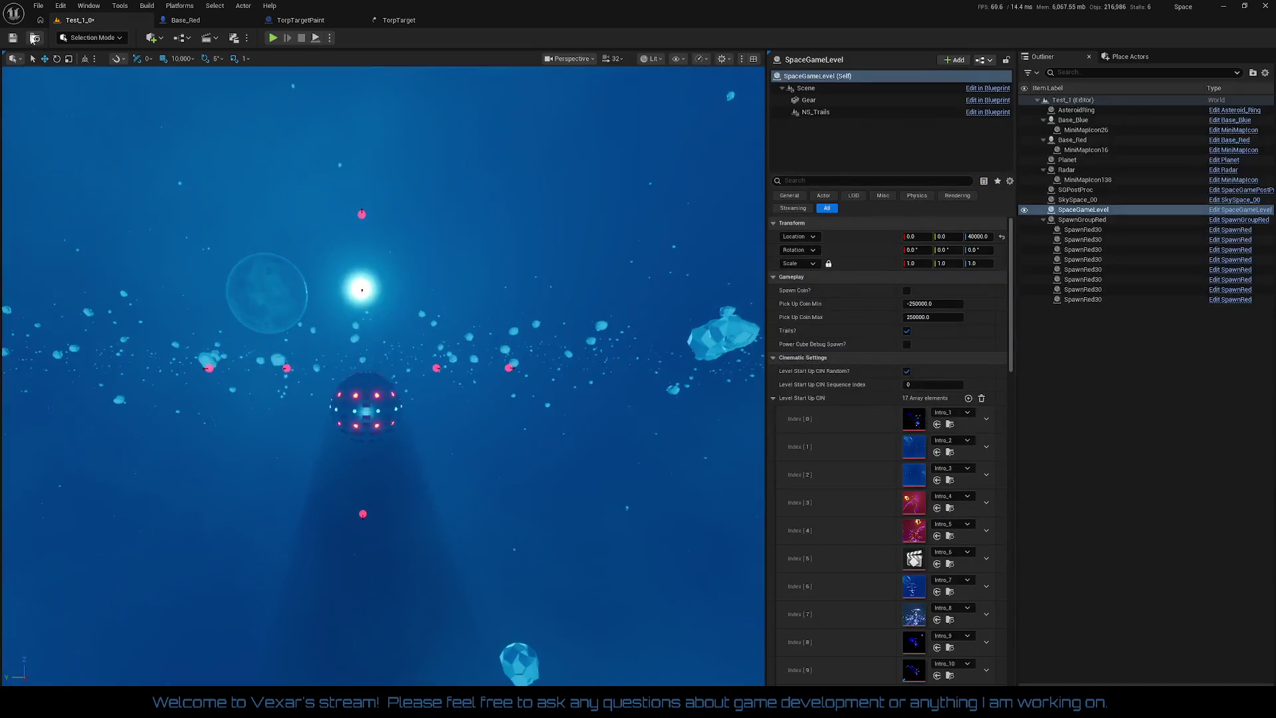
pyautogui.click(272, 38)
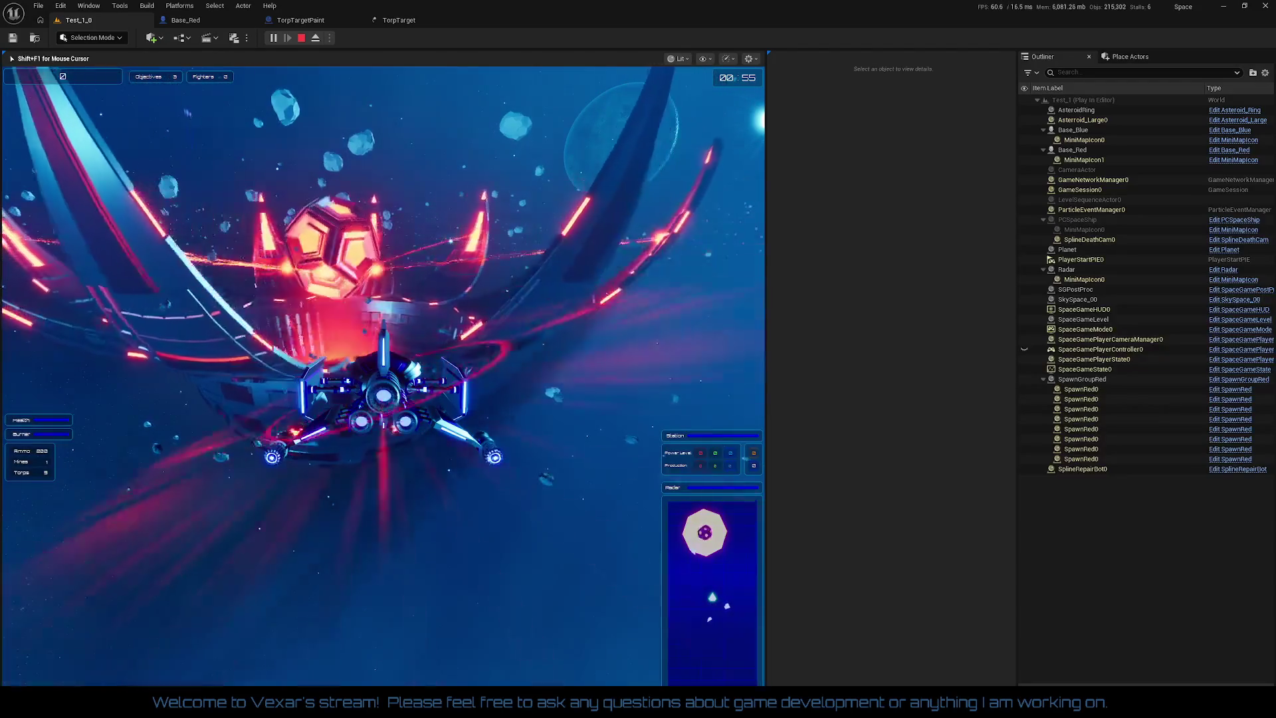
pyautogui.press('Escape')
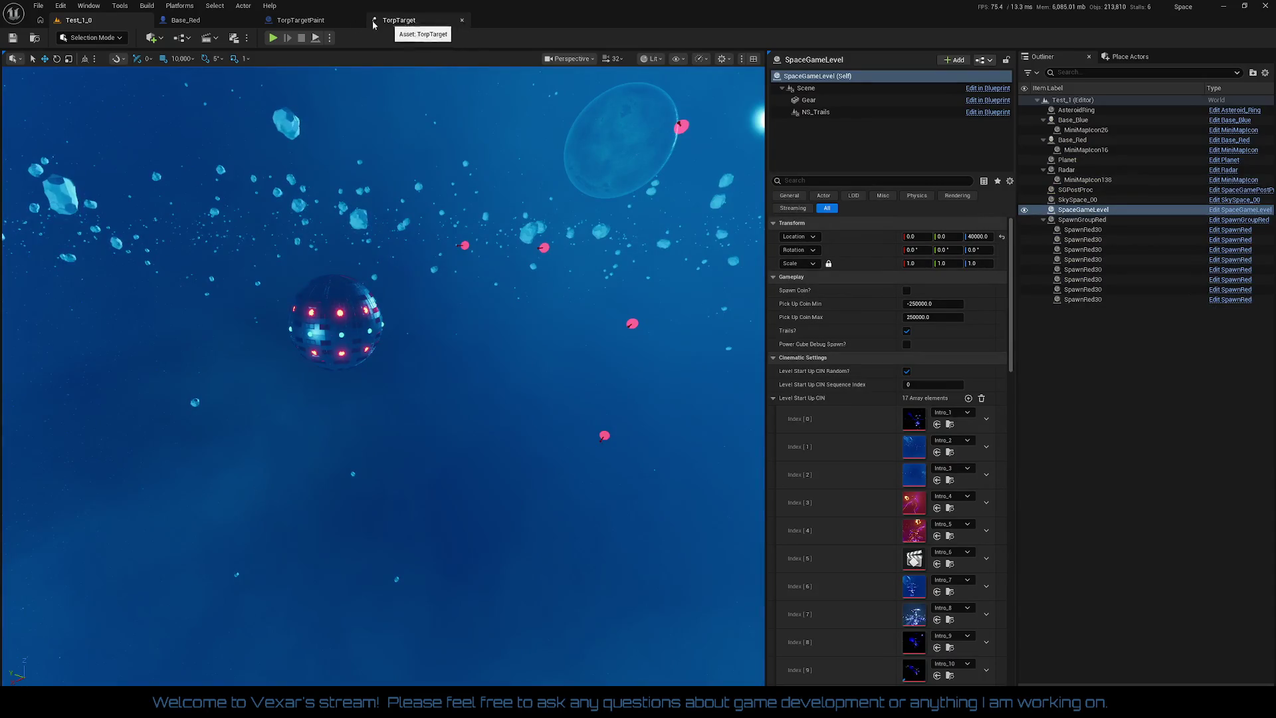
# - Glance at TorpTargetPaint and the TorpTarget effect, then locate Base_Red's Attach Actor To Actor node
pyautogui.click(300, 20)
pyautogui.click(399, 20)
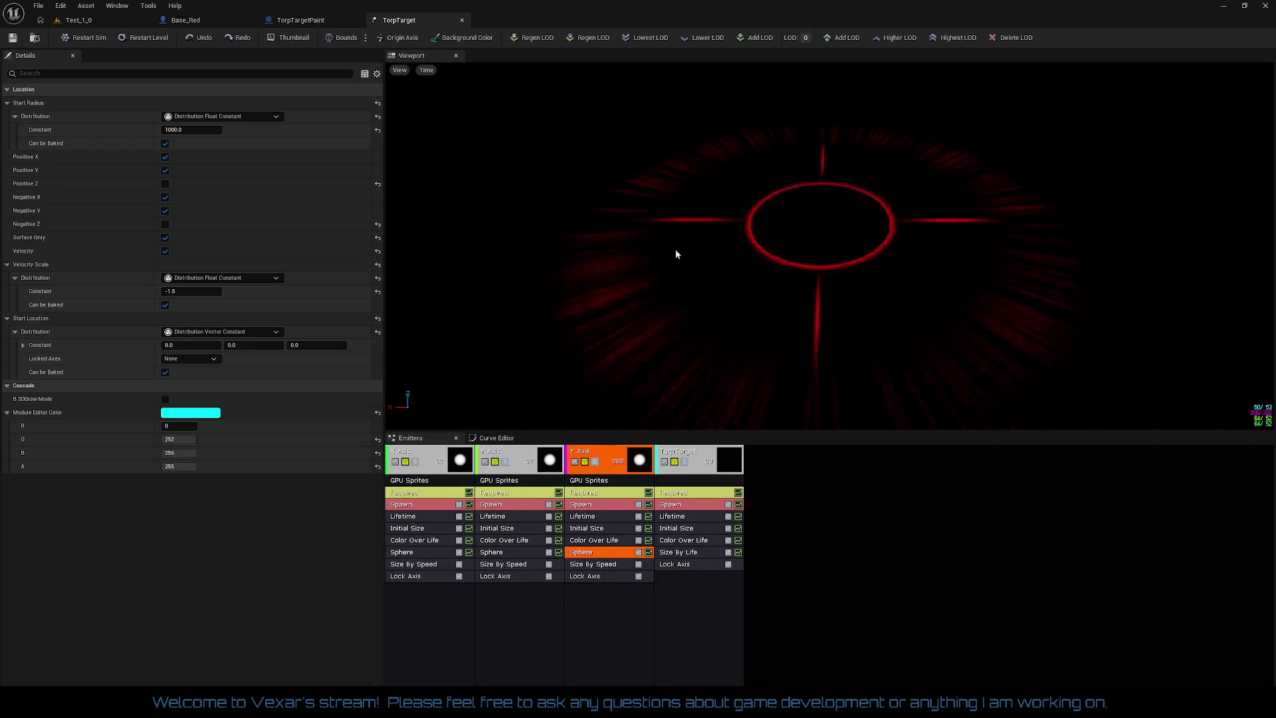
pyautogui.click(206, 24)
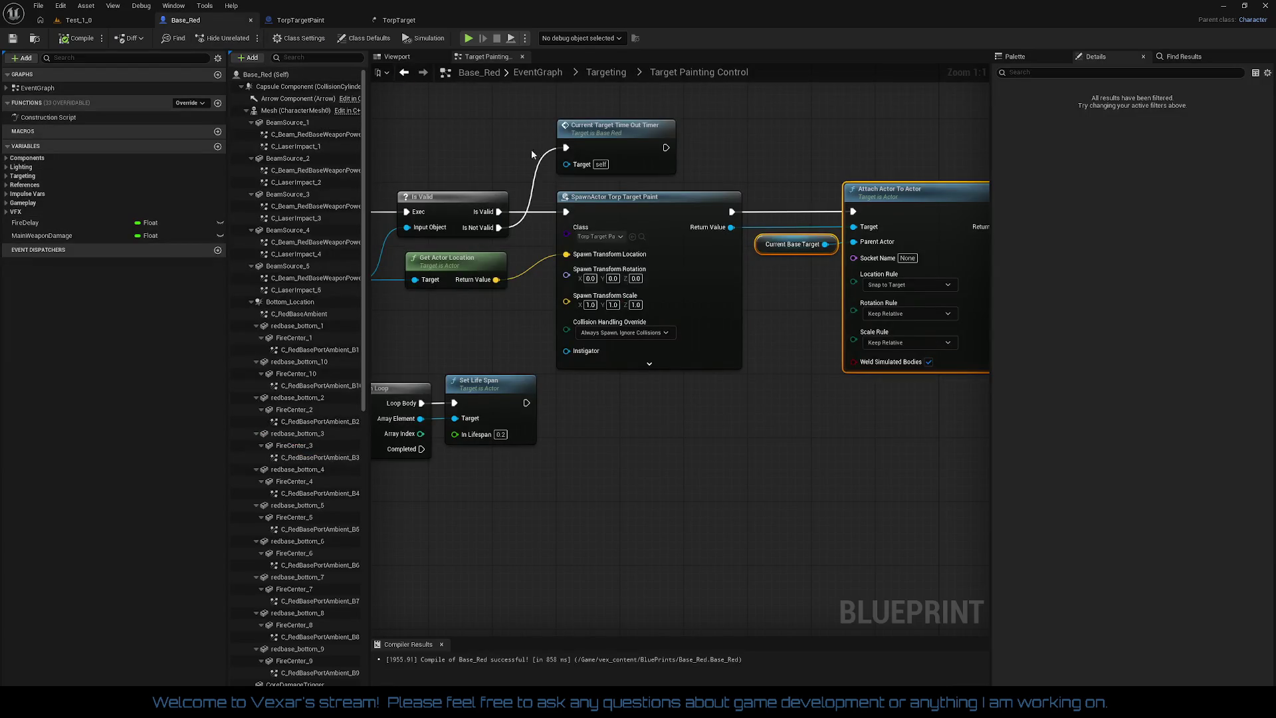
pyautogui.moveTo(724, 408); pyautogui.dragTo(1070, 418)
pyautogui.moveTo(745, 322); pyautogui.dragTo(619, 313)
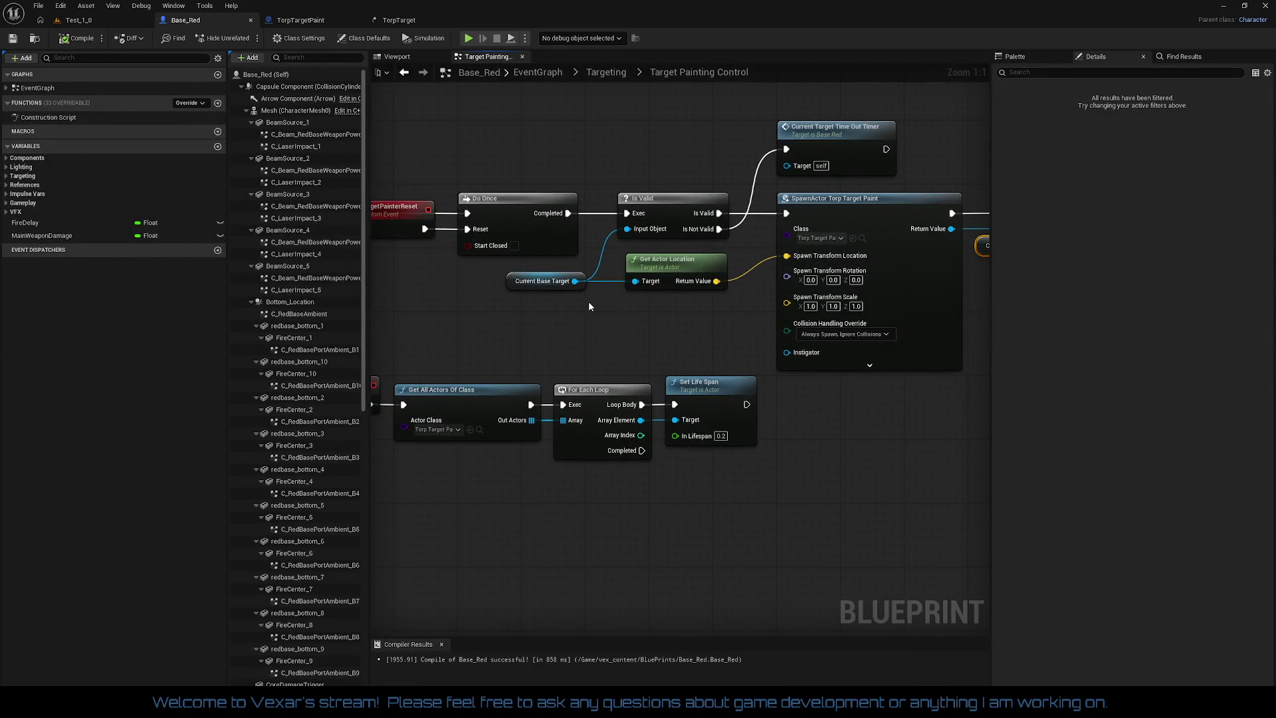
pyautogui.moveTo(645, 310); pyautogui.dragTo(631, 328)
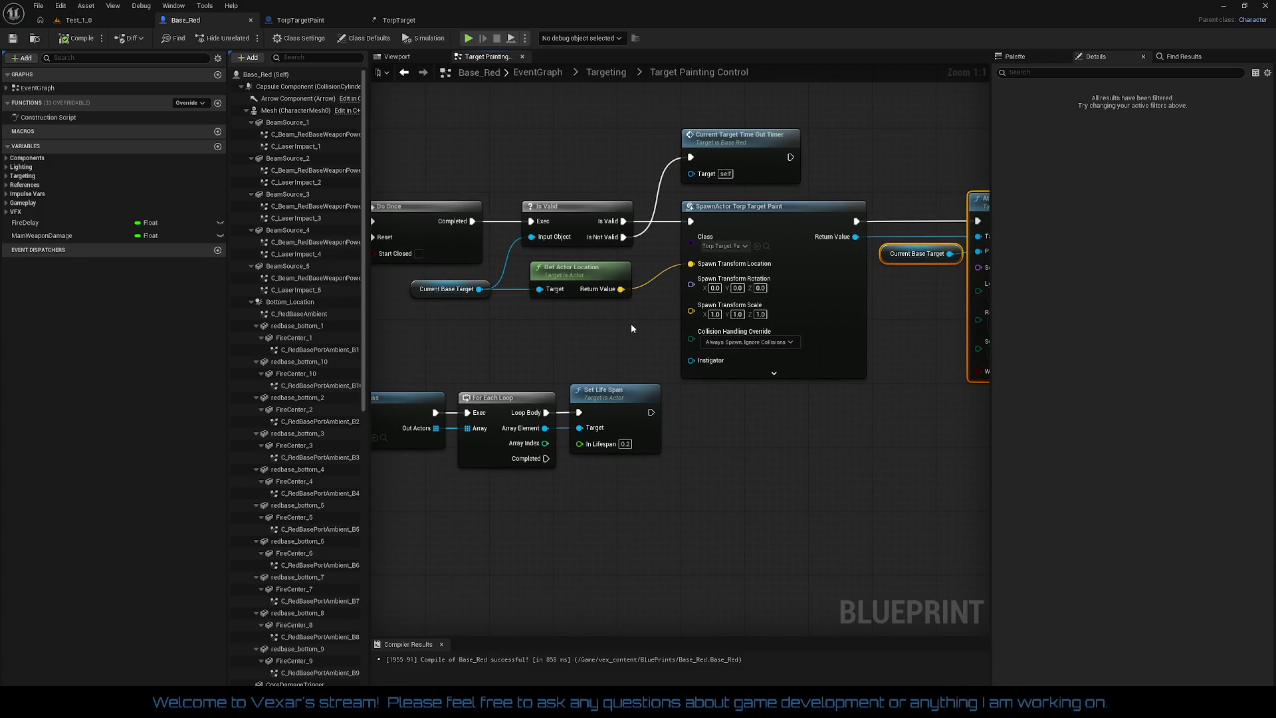
pyautogui.moveTo(632, 328)
pyautogui.mouseDown()
pyautogui.moveTo(825, 311)
pyautogui.moveTo(723, 321)
pyautogui.mouseUp()
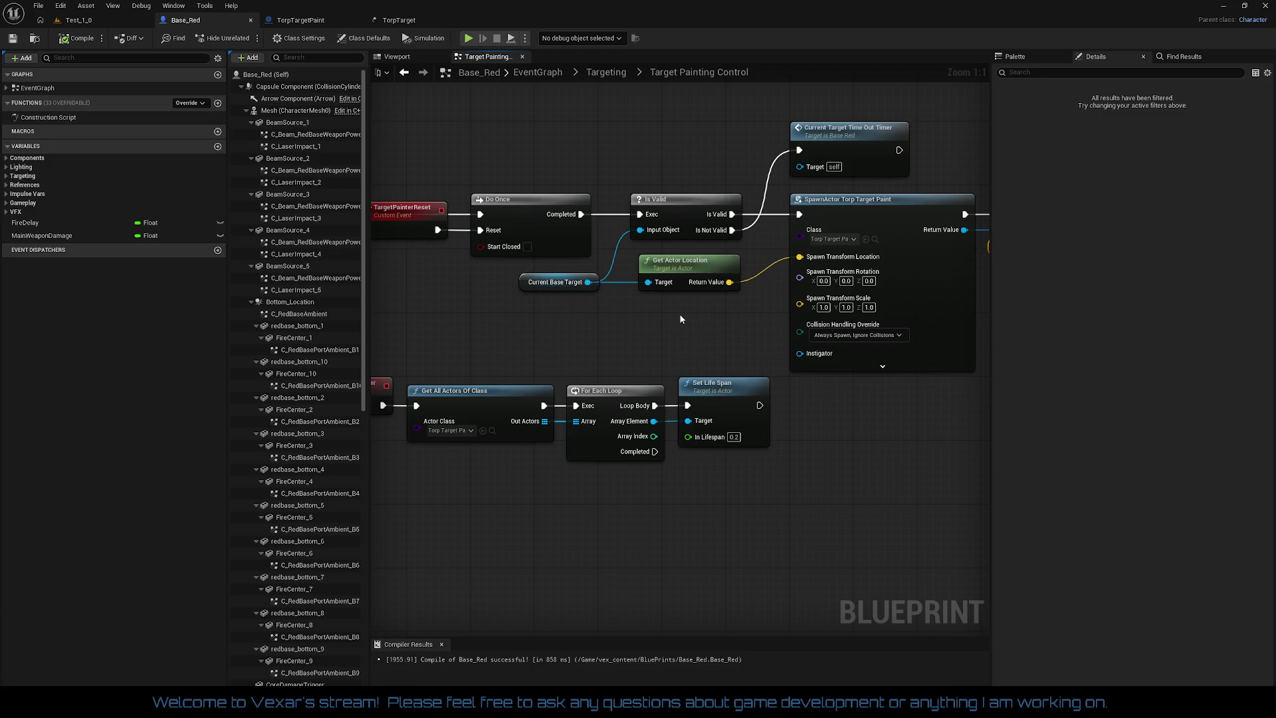
pyautogui.moveTo(680, 319); pyautogui.dragTo(573, 312)
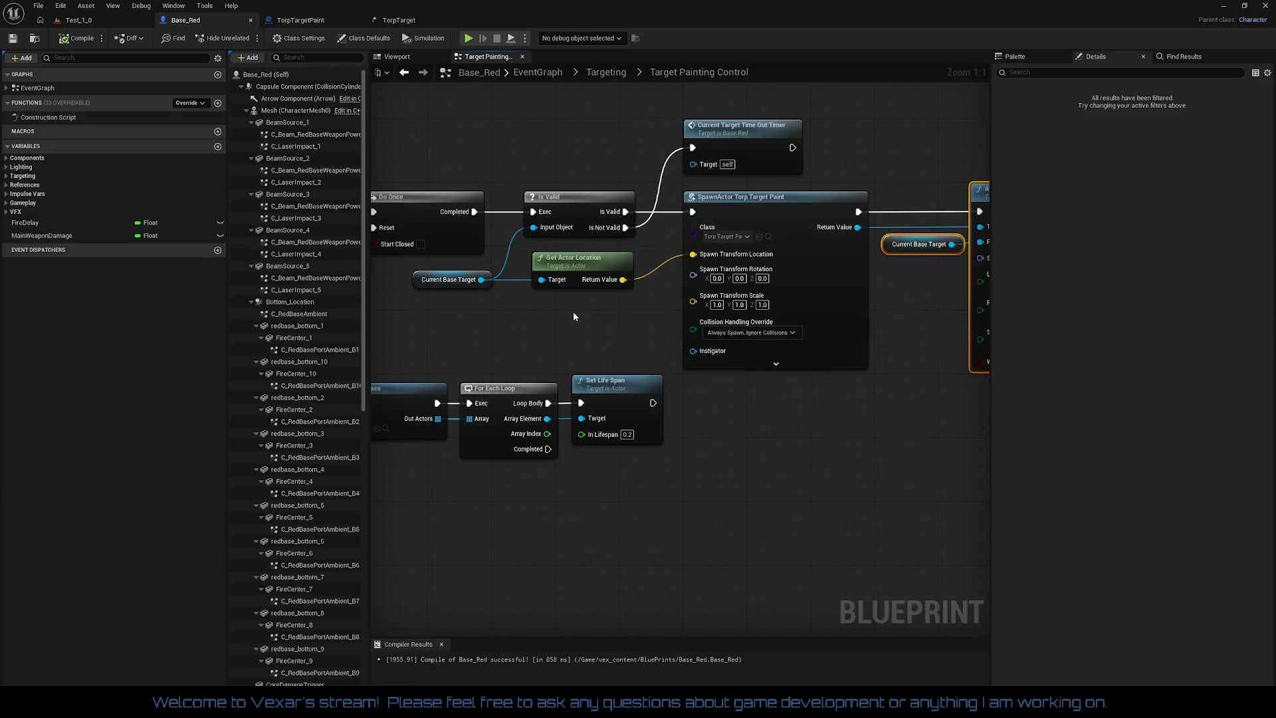
pyautogui.moveTo(710, 322); pyautogui.dragTo(551, 326)
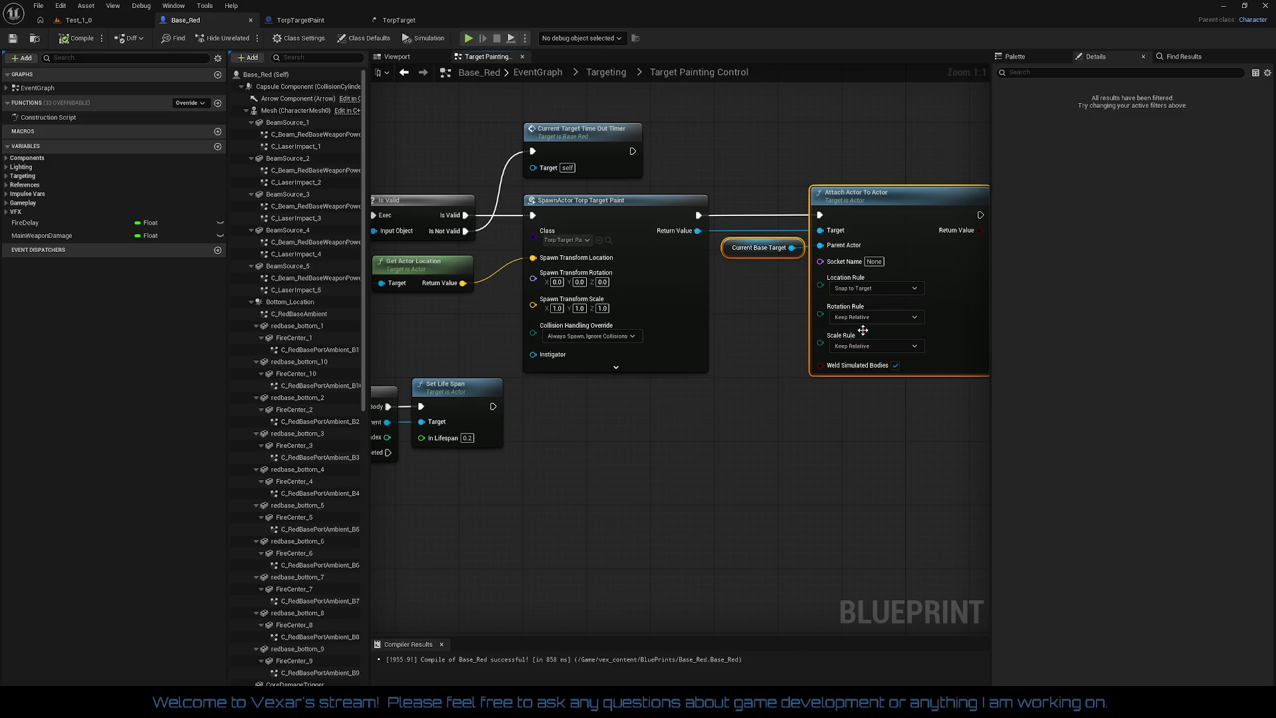
# - Set the Attach Actor To Actor node's Rotation Rule to Keep World
pyautogui.rightClick(819, 315)
pyautogui.click(779, 319)
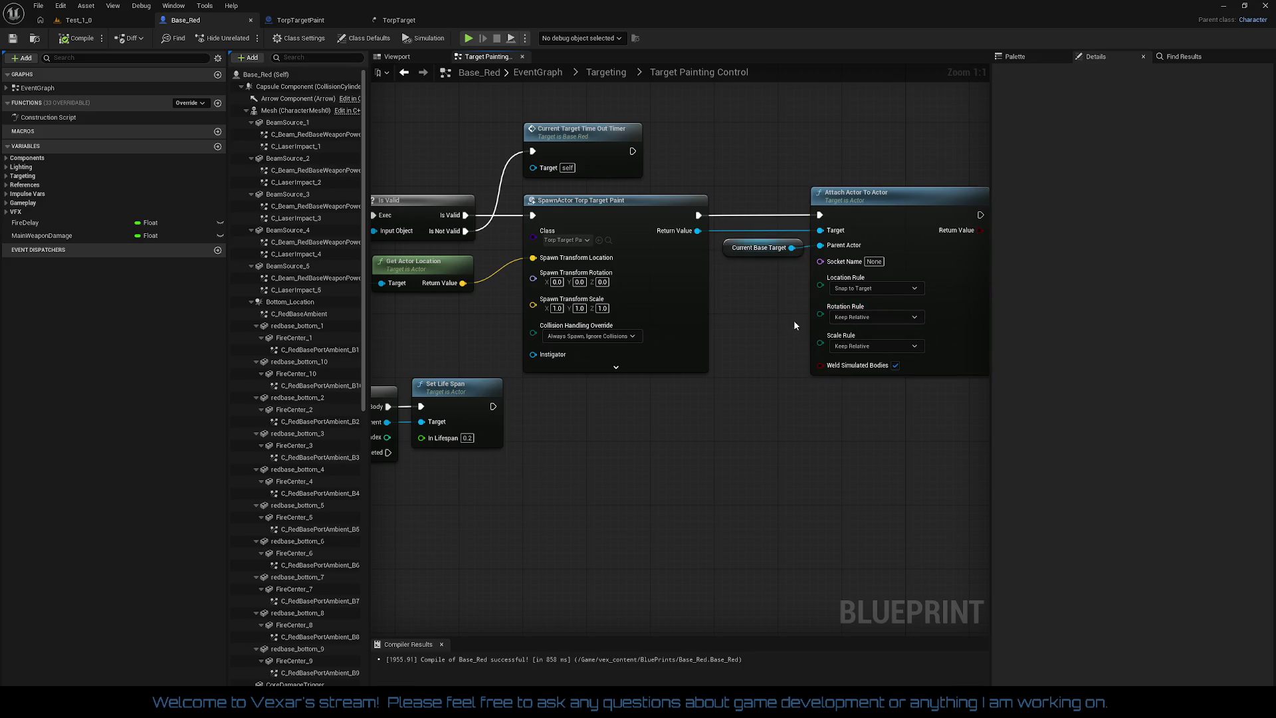
pyautogui.rightClick(820, 343)
pyautogui.click(790, 338)
pyautogui.click(863, 318)
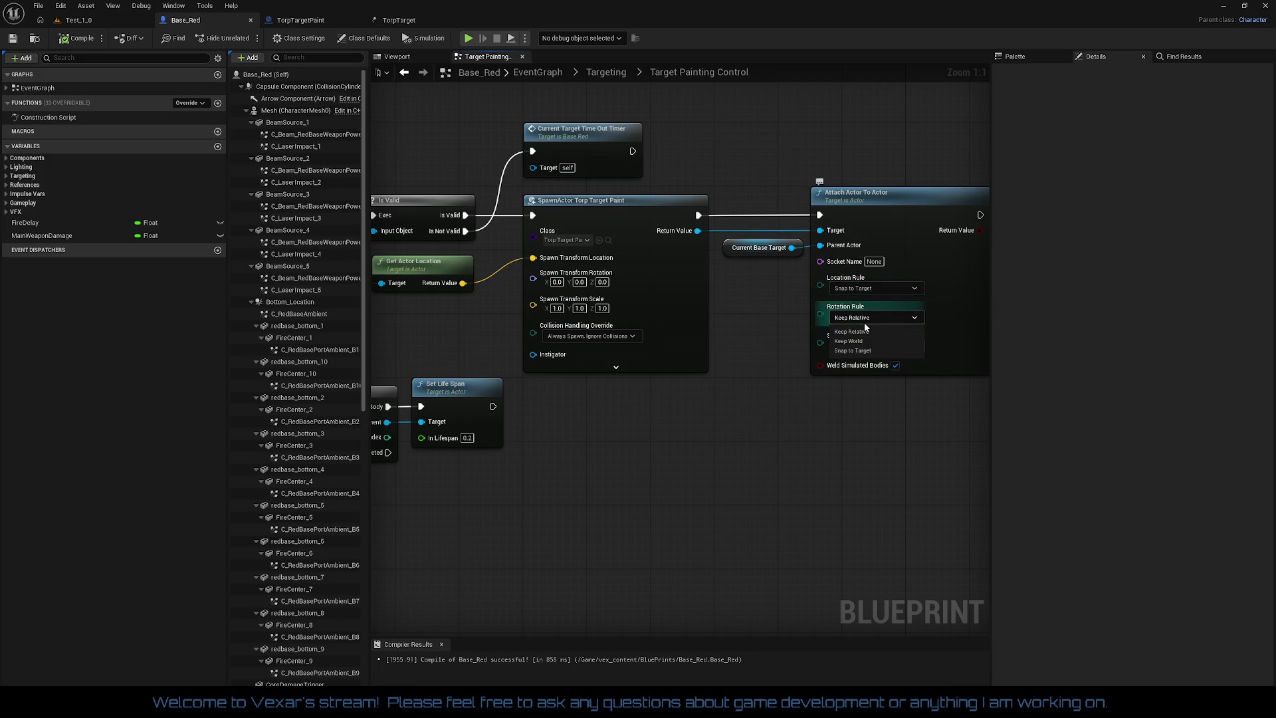
pyautogui.click(868, 337)
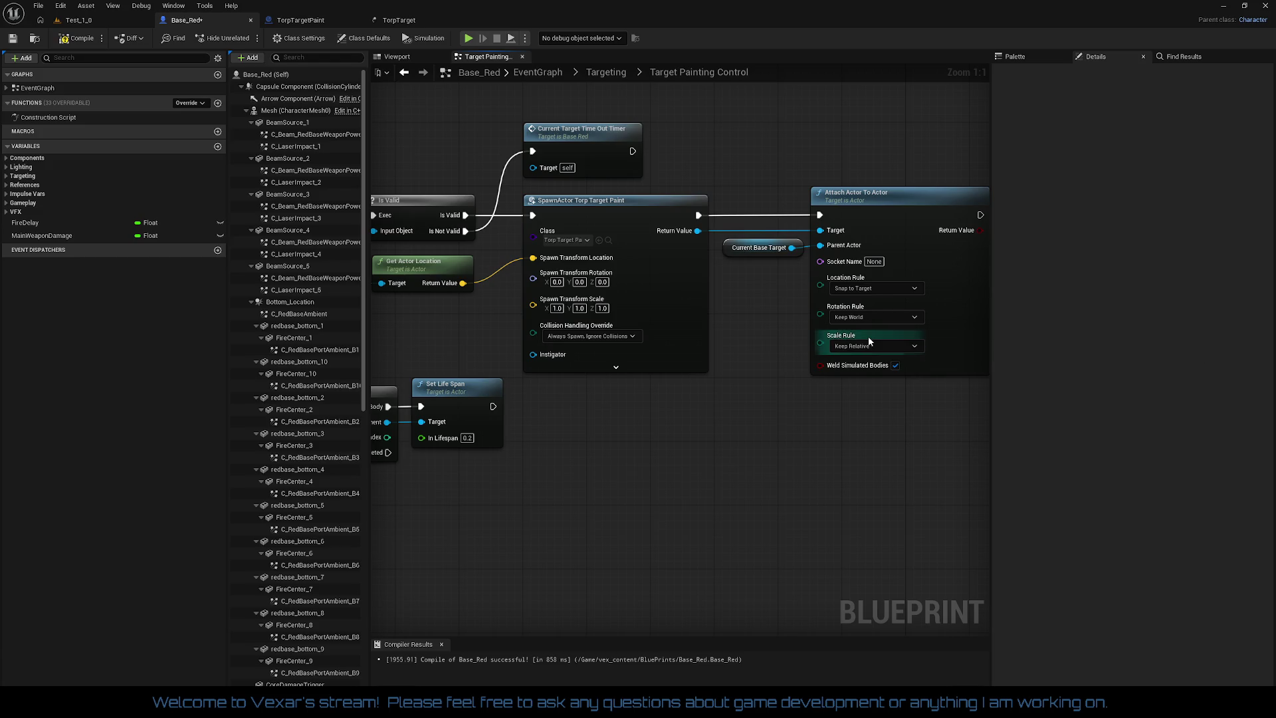
pyautogui.moveTo(774, 334); pyautogui.dragTo(827, 322)
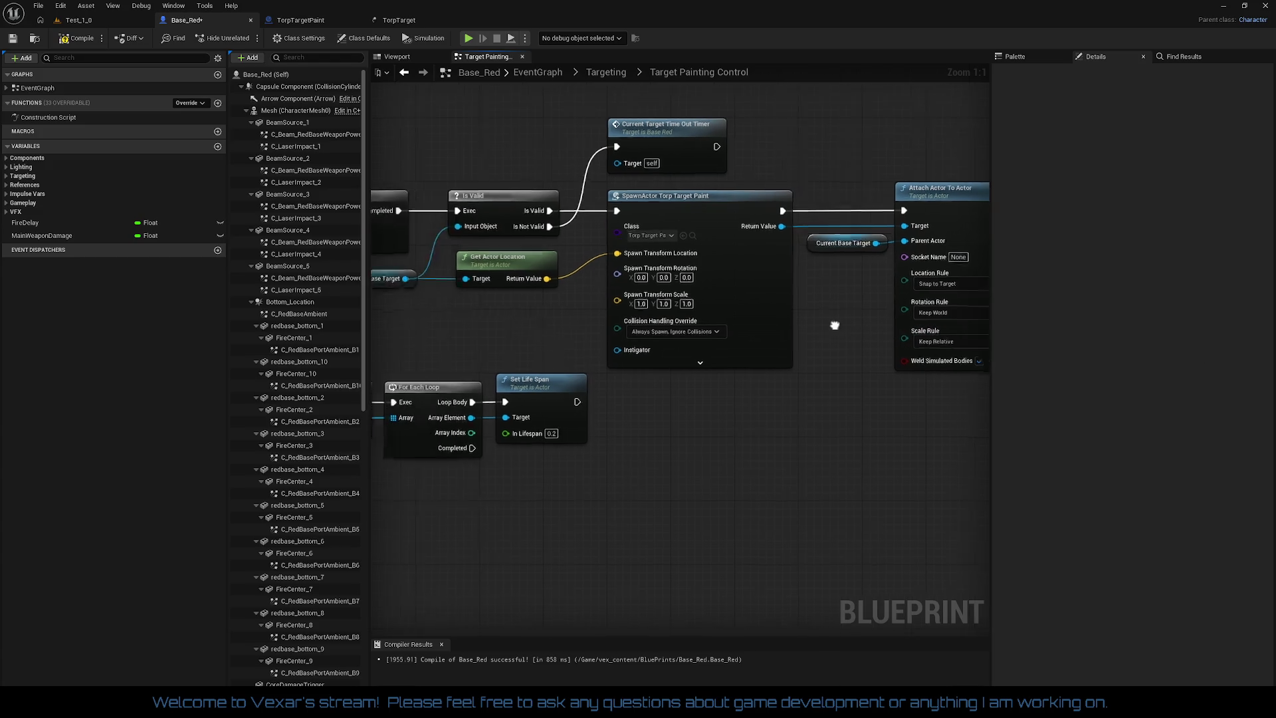
pyautogui.moveTo(589, 307); pyautogui.dragTo(708, 311)
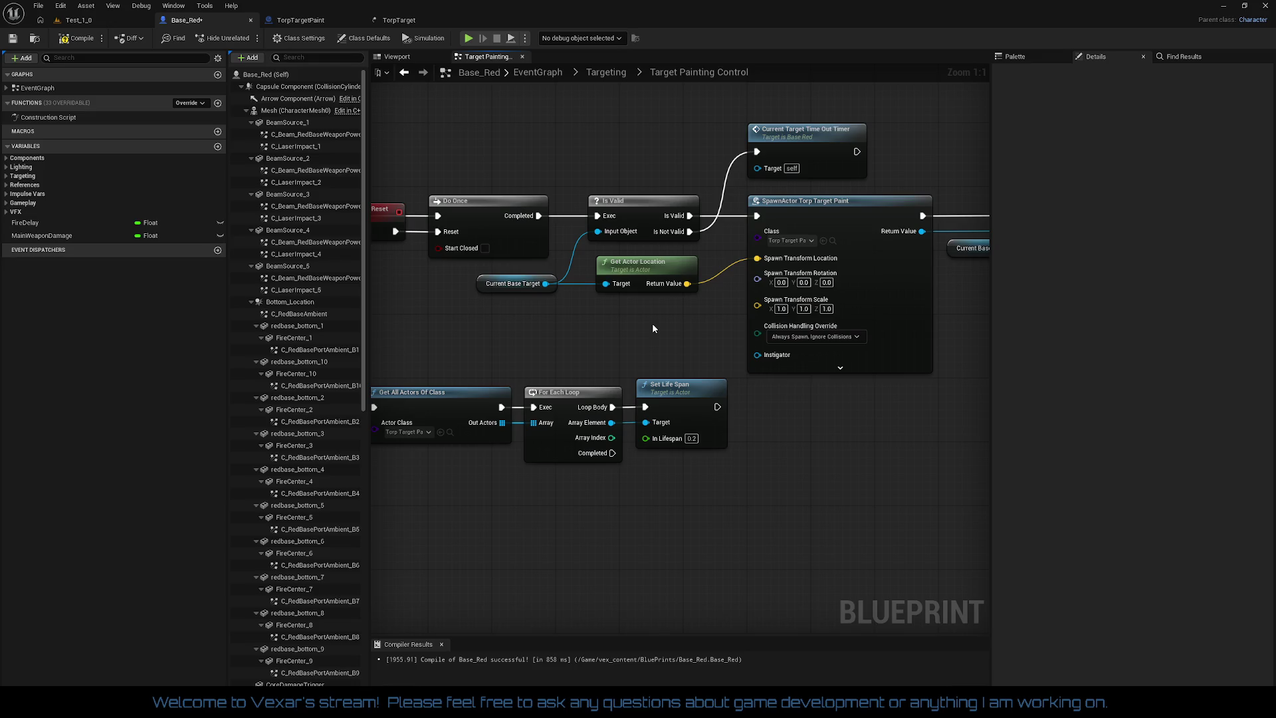
# - Compile the Base_Red blueprint with the Keep World rotation rule
pyautogui.moveTo(653, 325); pyautogui.dragTo(536, 329)
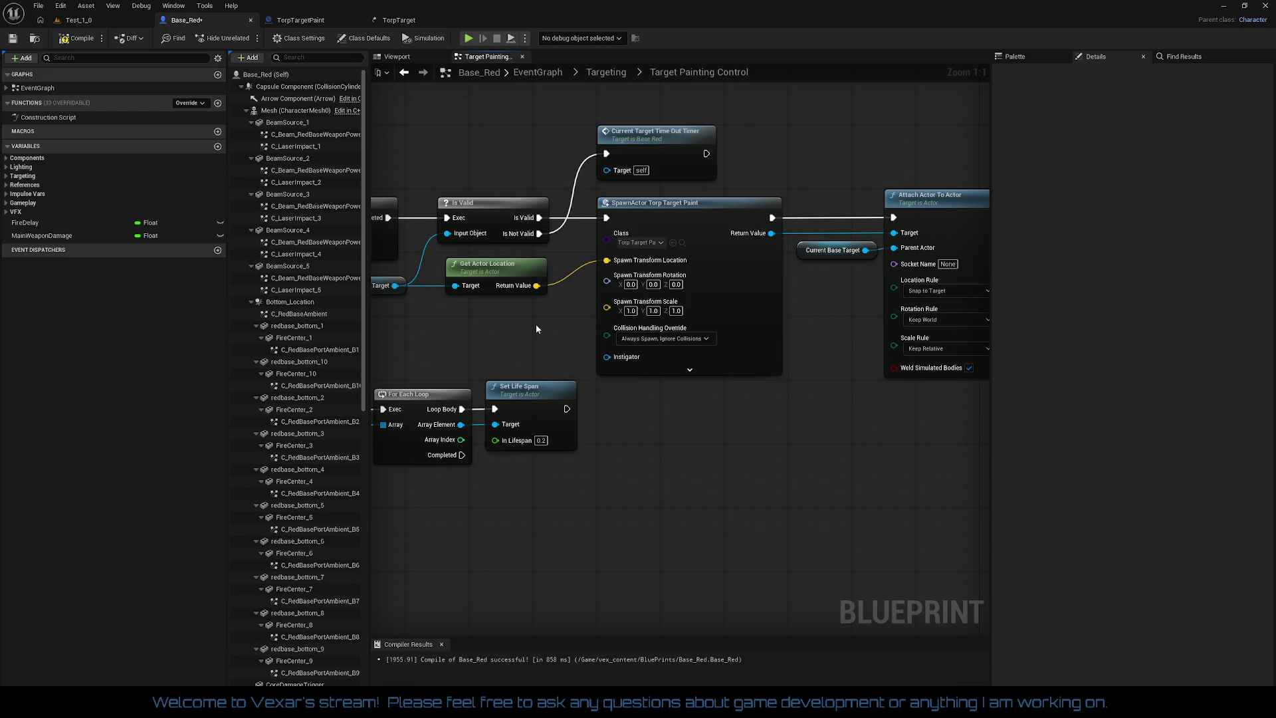
pyautogui.moveTo(536, 329); pyautogui.dragTo(692, 326)
pyautogui.click(82, 40)
# - Select the SpawnActor, Current Base Target and Attach Actor To Actor nodes to review them
pyautogui.moveTo(845, 286)
pyautogui.mouseDown()
pyautogui.moveTo(713, 284)
pyautogui.moveTo(786, 284)
pyautogui.mouseUp()
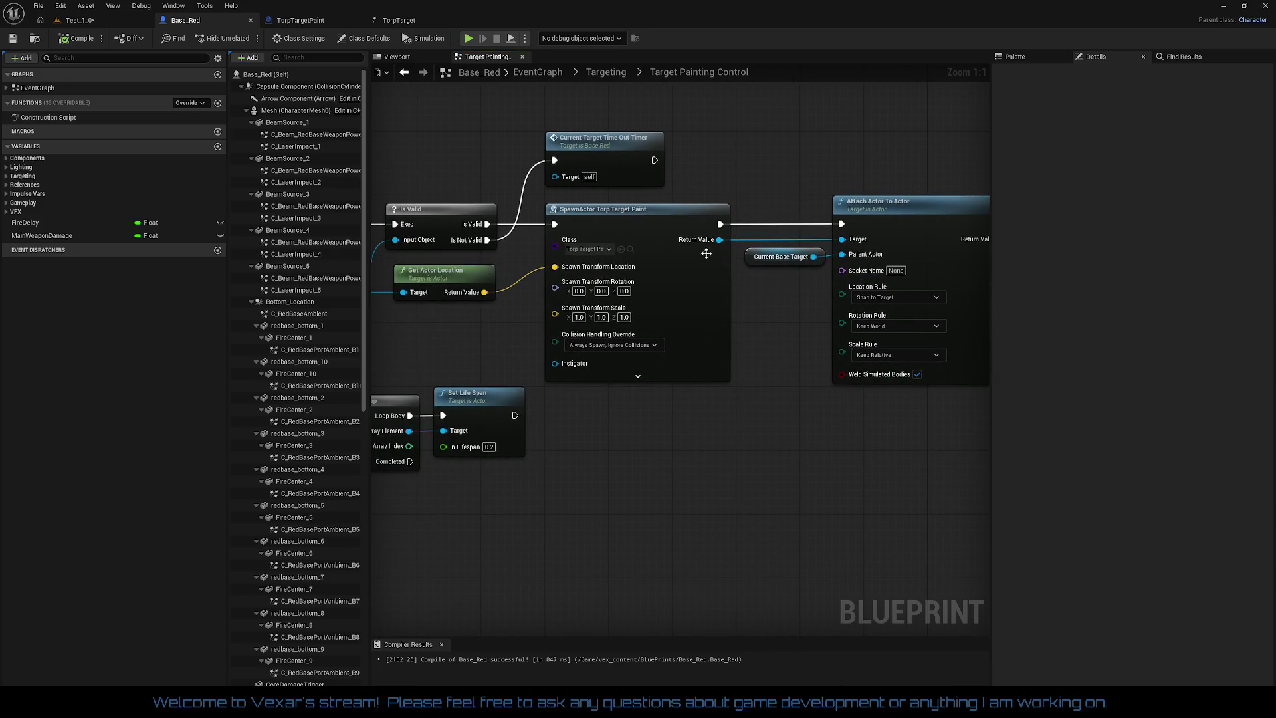
pyautogui.click(624, 212)
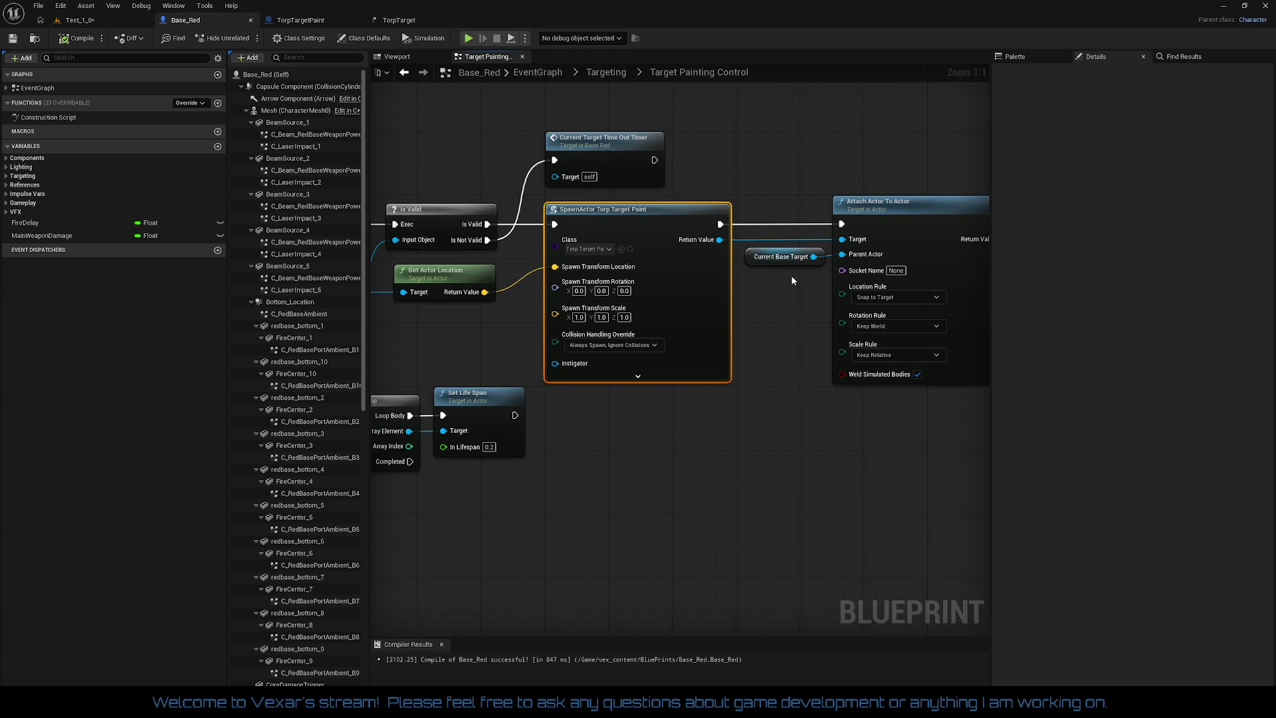
pyautogui.moveTo(777, 186); pyautogui.dragTo(893, 253)
pyautogui.click(771, 298)
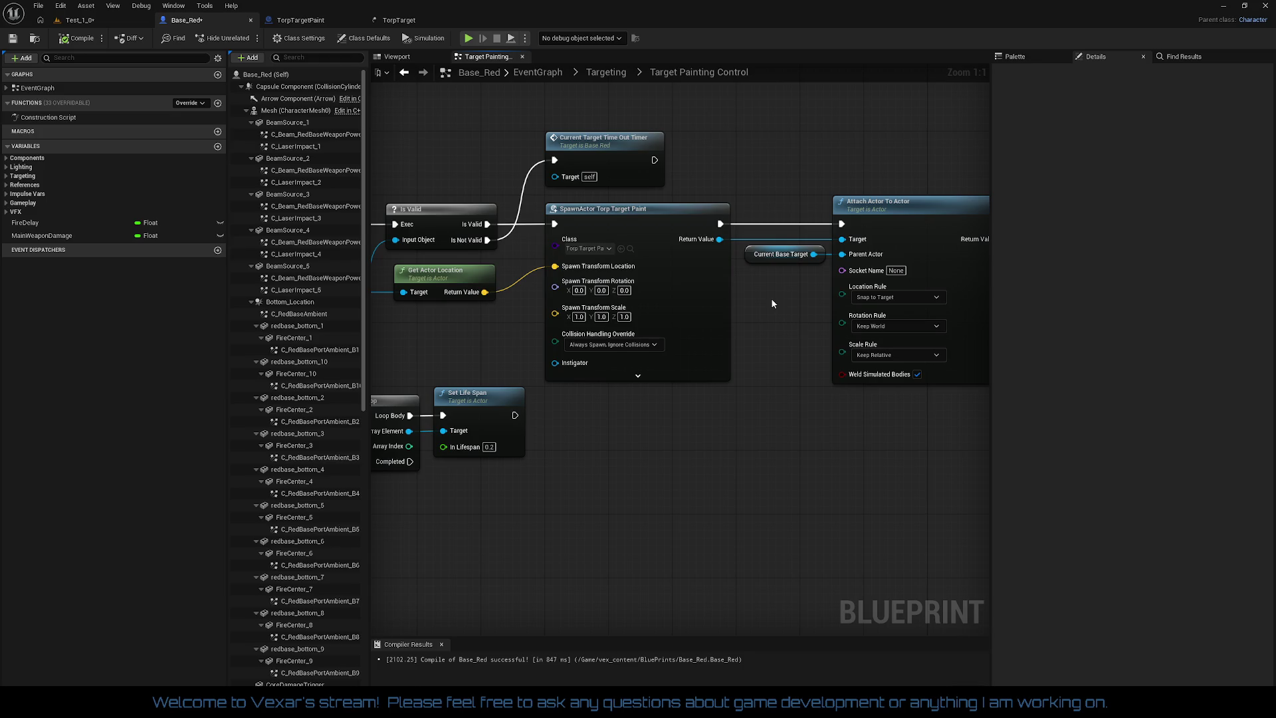
pyautogui.moveTo(772, 303)
pyautogui.mouseDown()
pyautogui.moveTo(967, 288)
pyautogui.moveTo(746, 289)
pyautogui.mouseUp()
pyautogui.moveTo(763, 187); pyautogui.dragTo(890, 392)
pyautogui.click(751, 306)
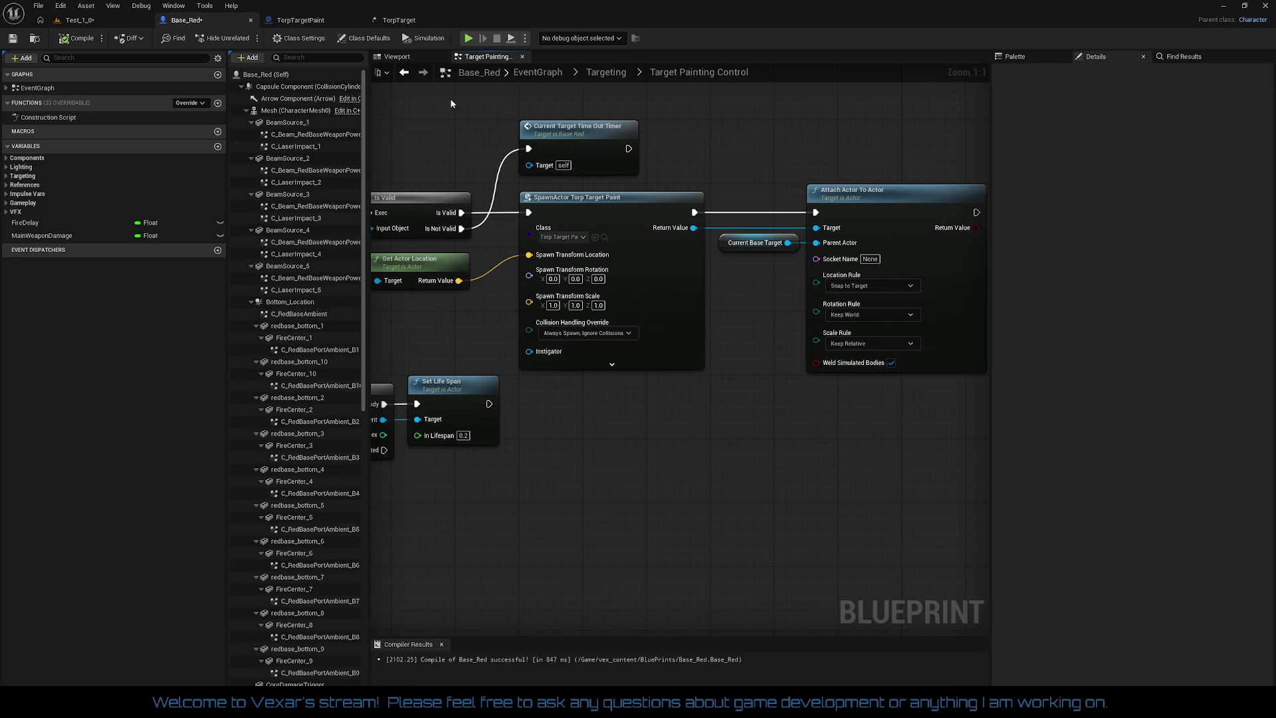
# - Set TorpTargetPaint's RotatingMovement Rotation Rate to 0, 0, 180
pyautogui.click(336, 23)
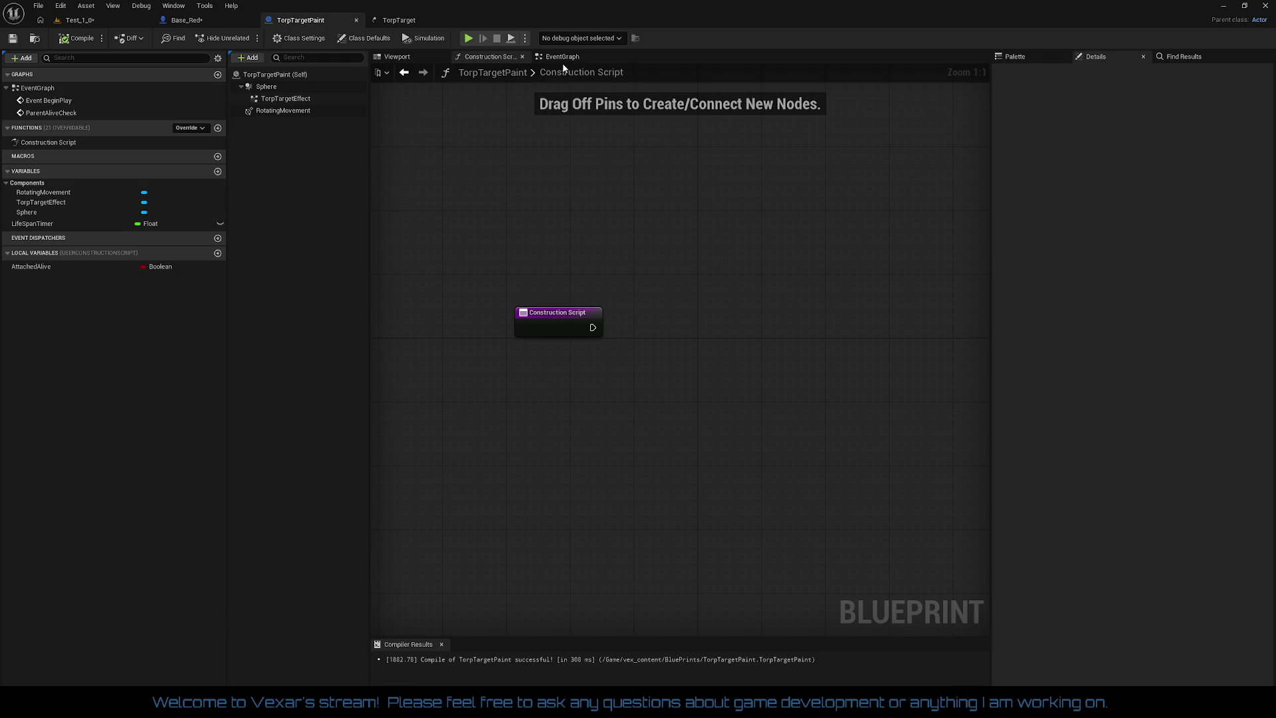
pyautogui.click(562, 62)
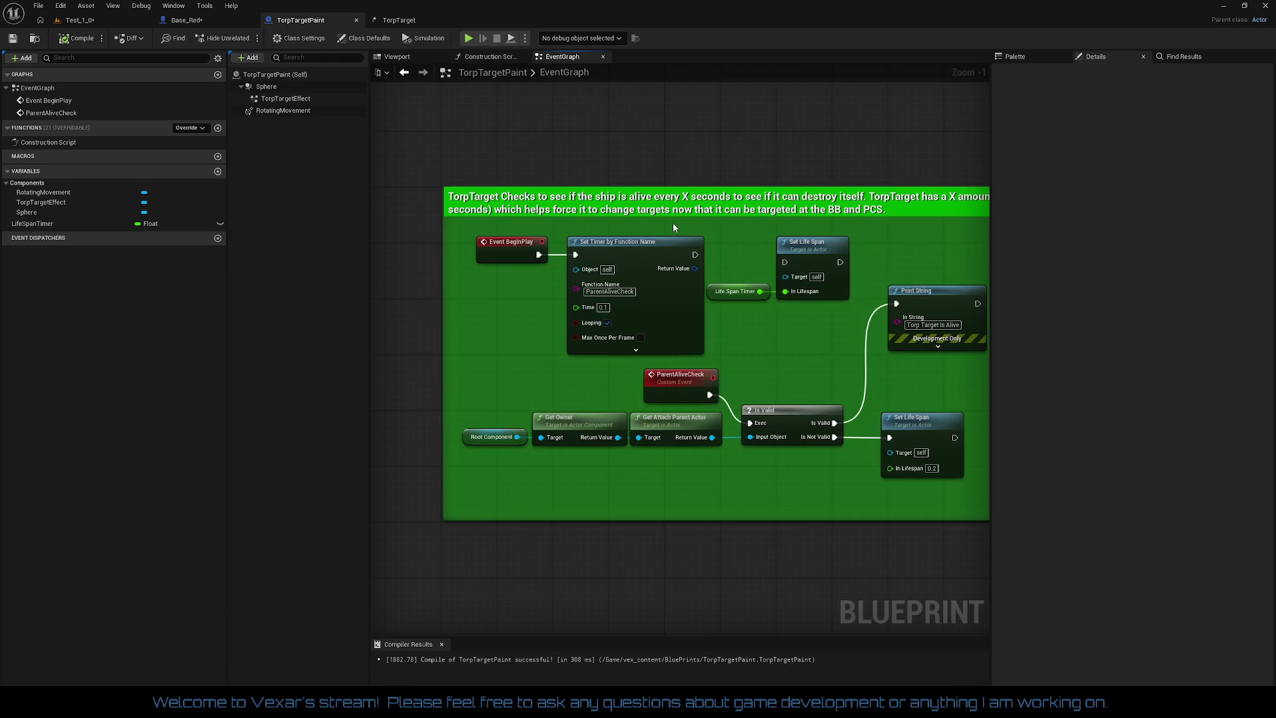
pyautogui.click(496, 56)
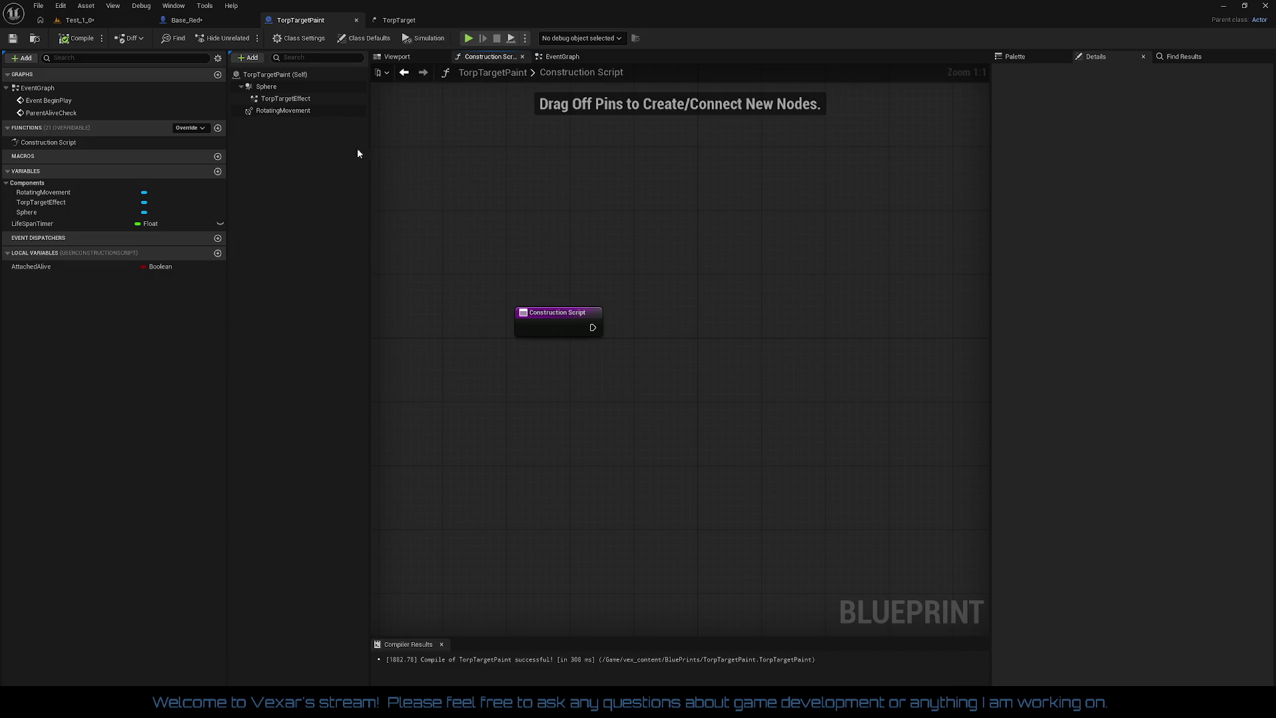
pyautogui.click(58, 193)
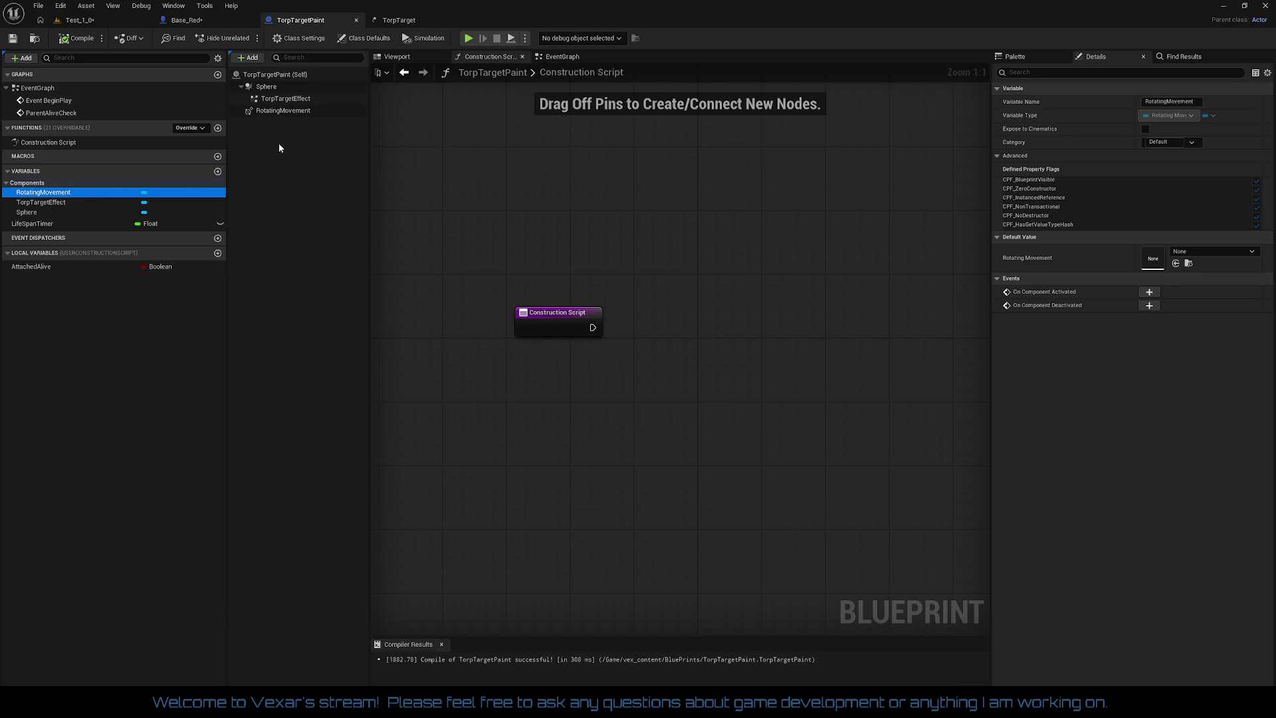
pyautogui.click(286, 111)
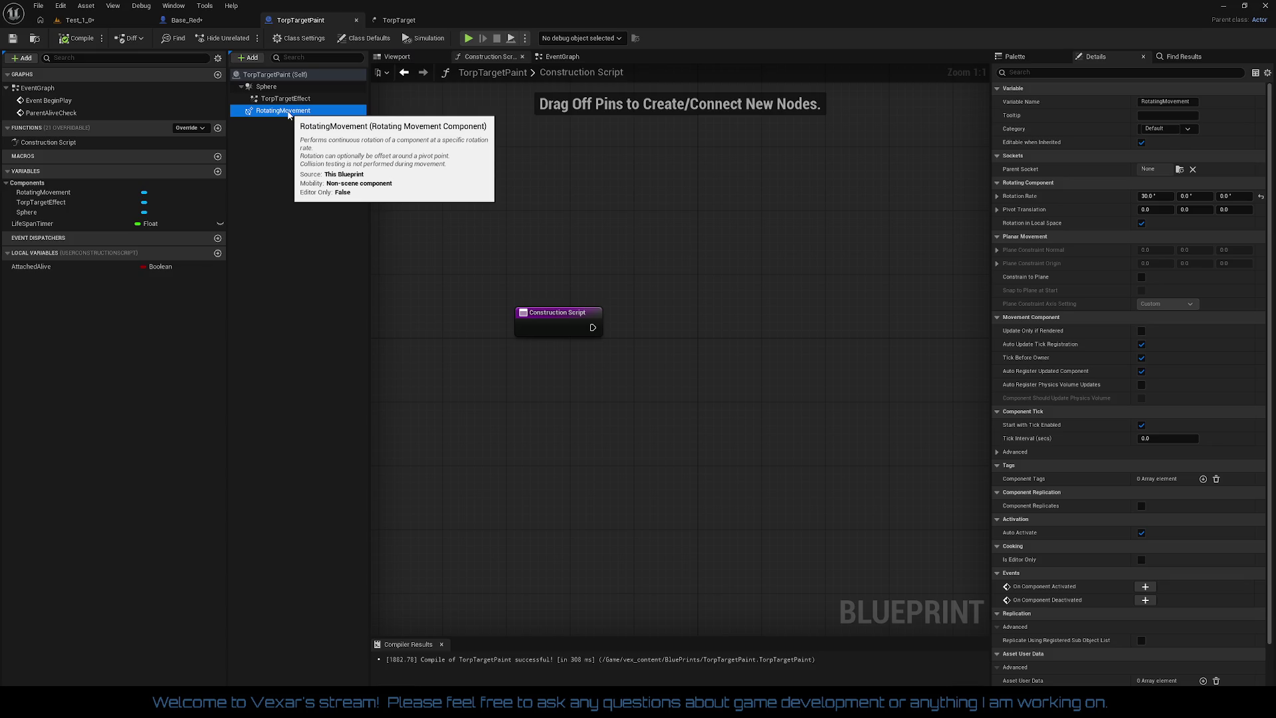
pyautogui.click(1261, 197)
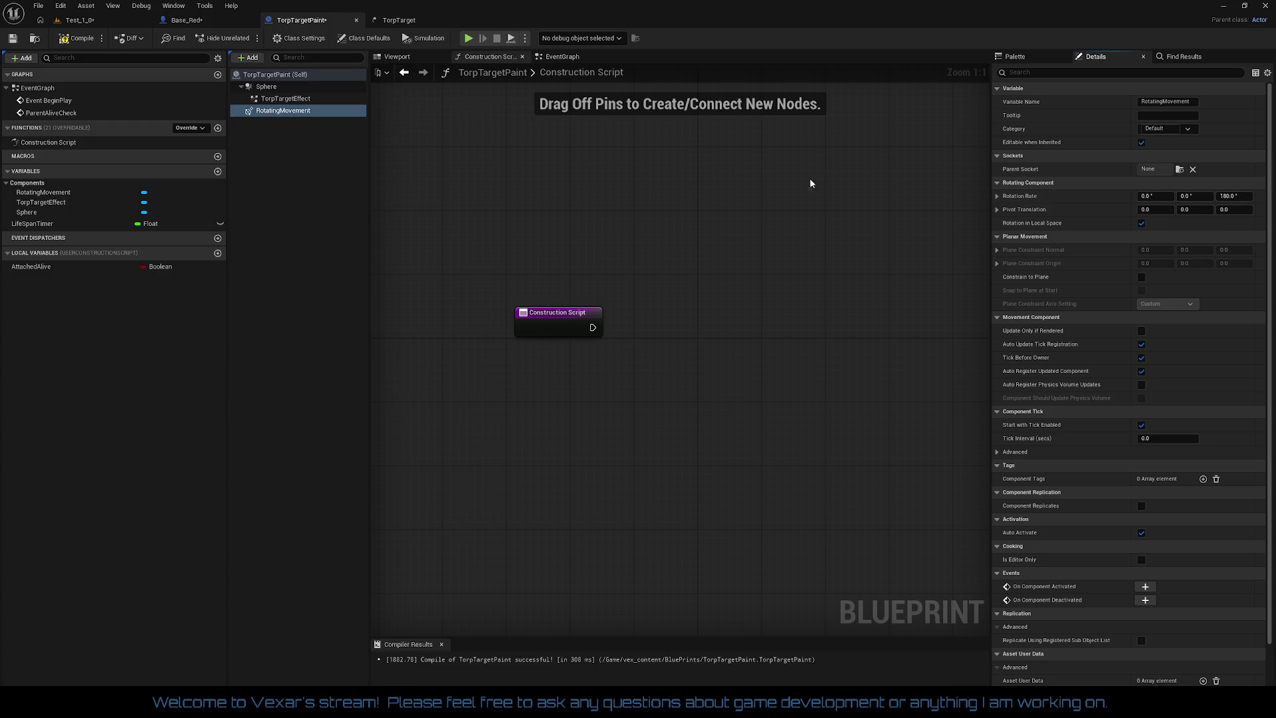
pyautogui.rightClick(290, 118)
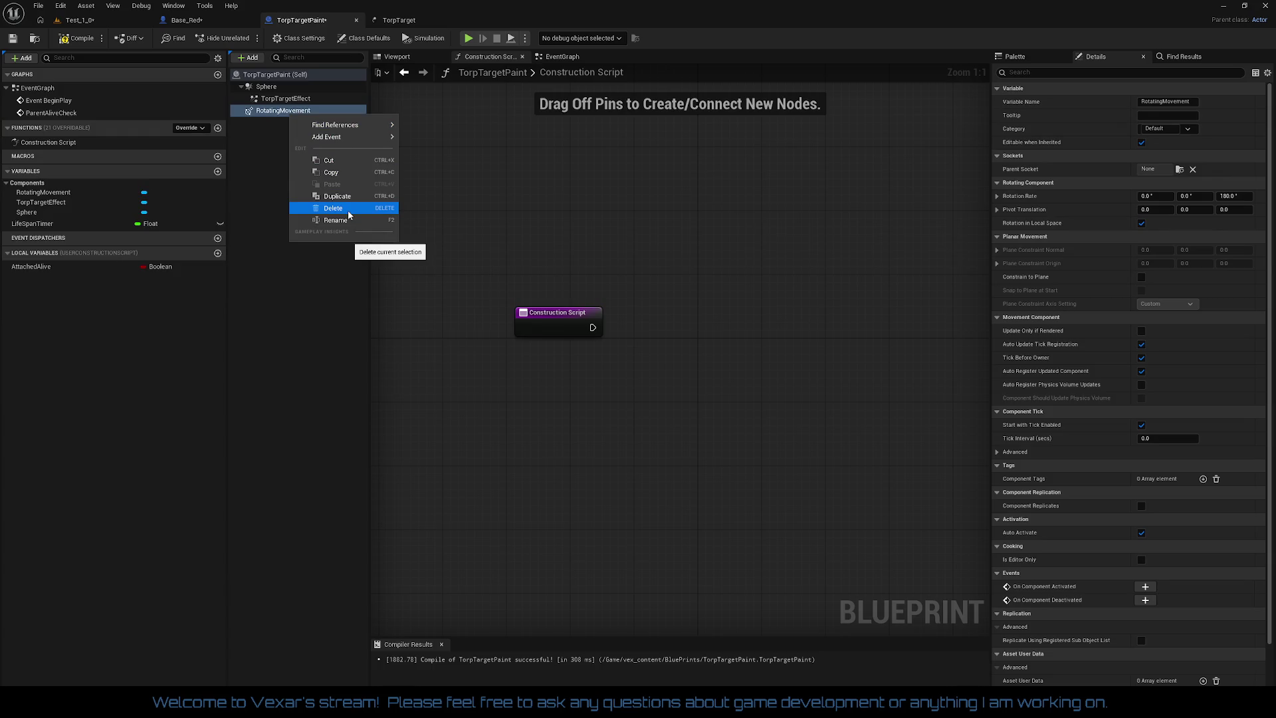
pyautogui.click(698, 209)
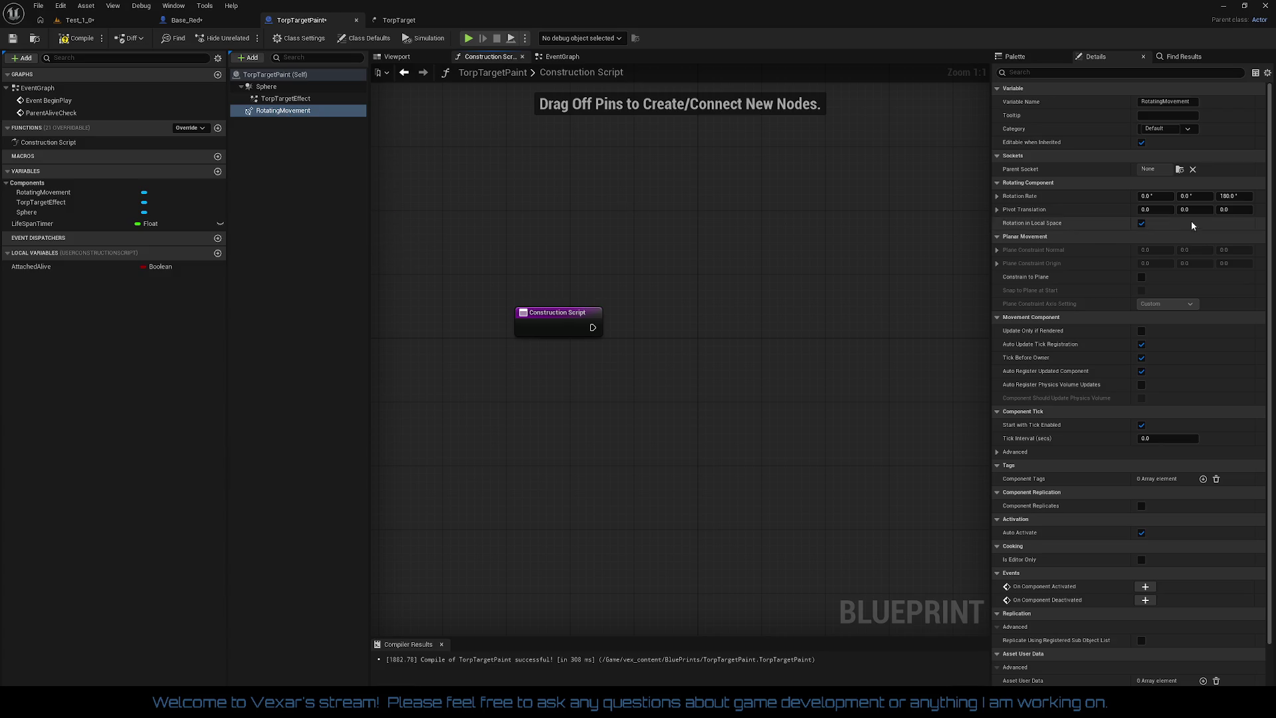
pyautogui.click(998, 196)
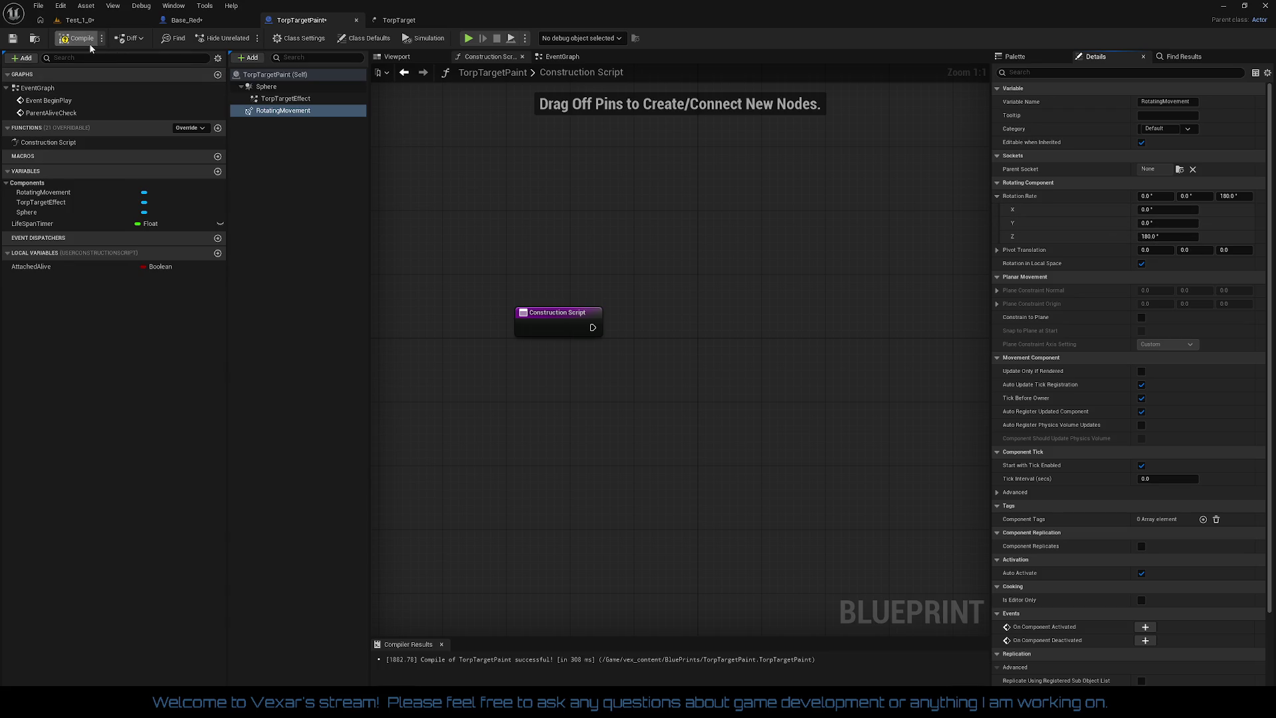
# - Save the Test_1_0 level and start a play test
pyautogui.click(94, 22)
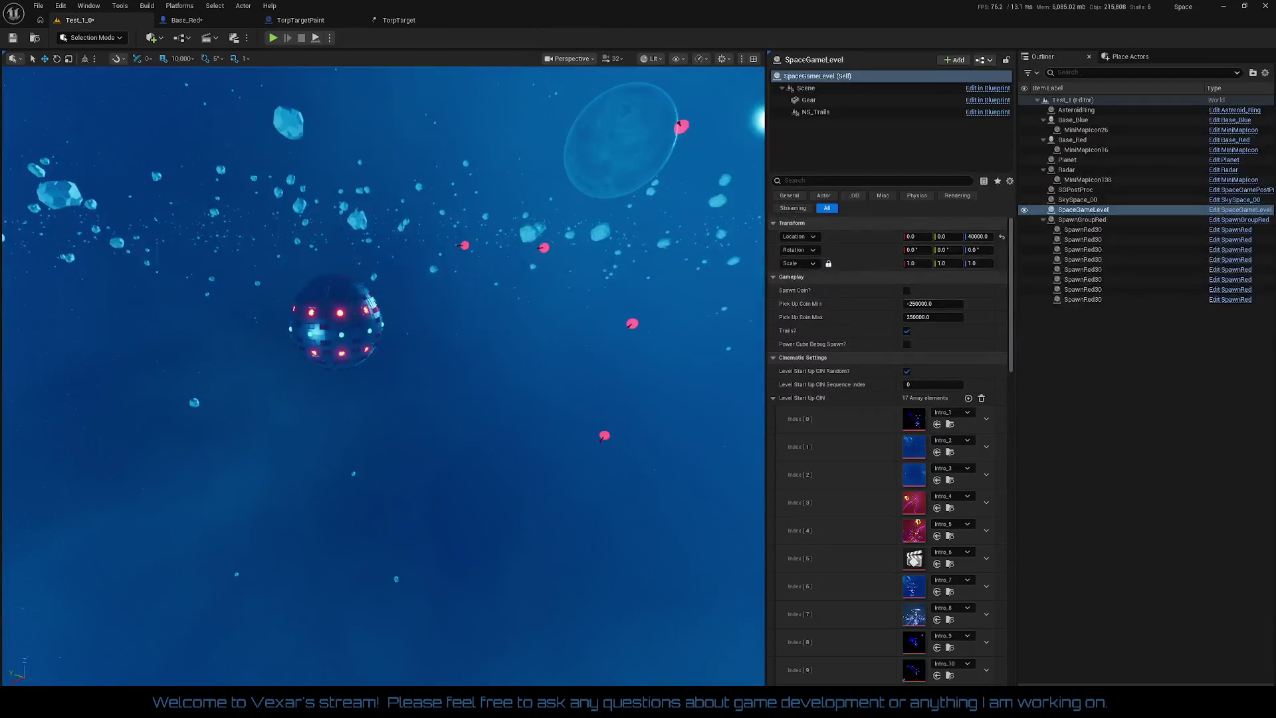
pyautogui.click(12, 38)
pyautogui.click(273, 38)
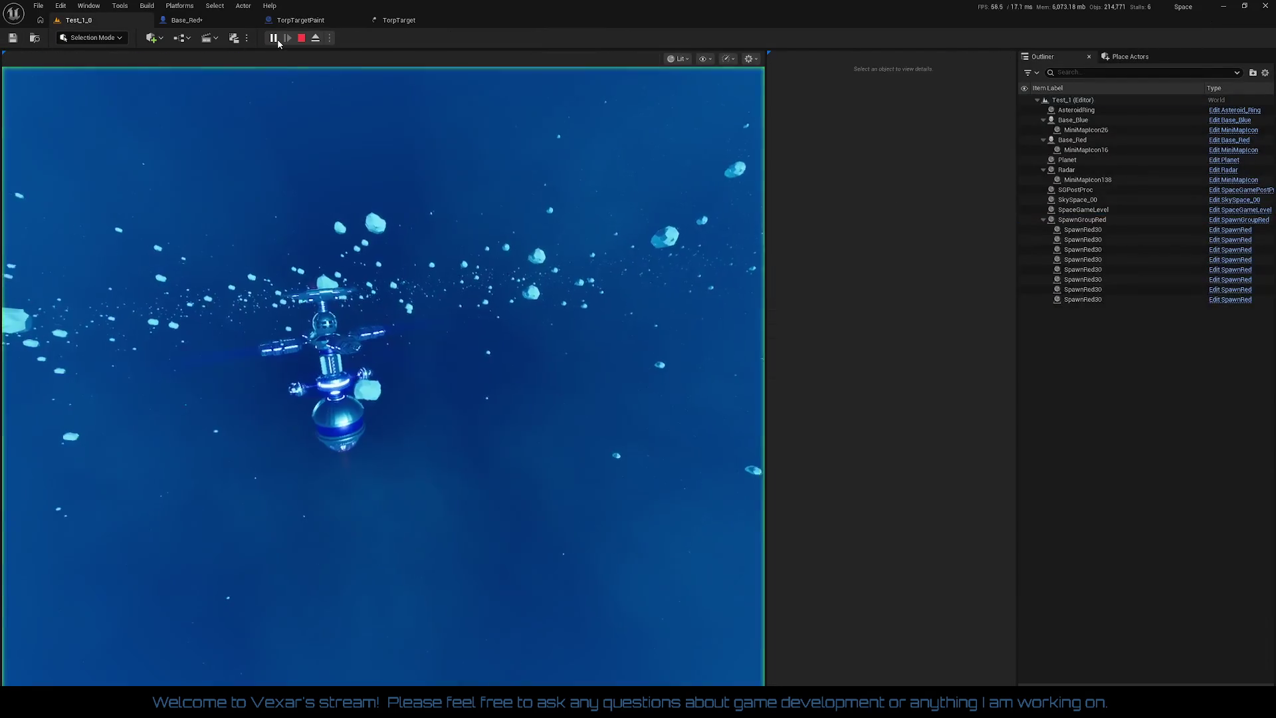
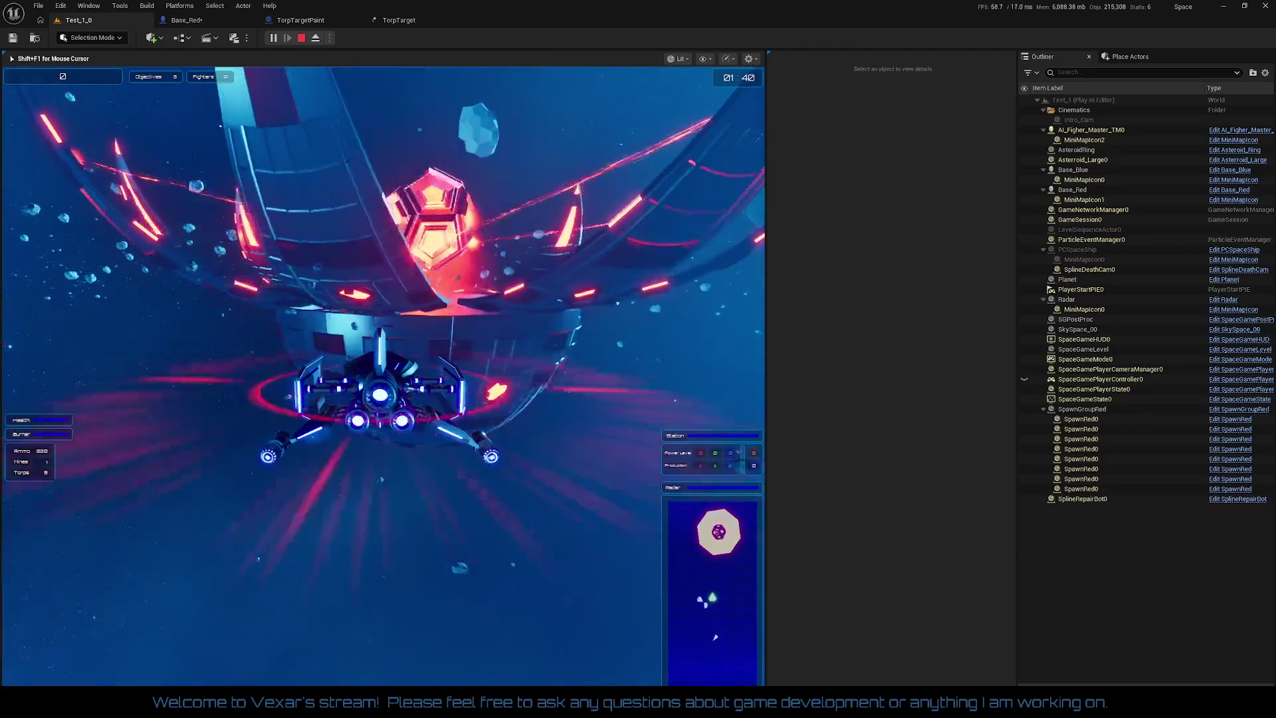
# - Stop the play session and save the Base_Red blueprint
pyautogui.press('Escape')
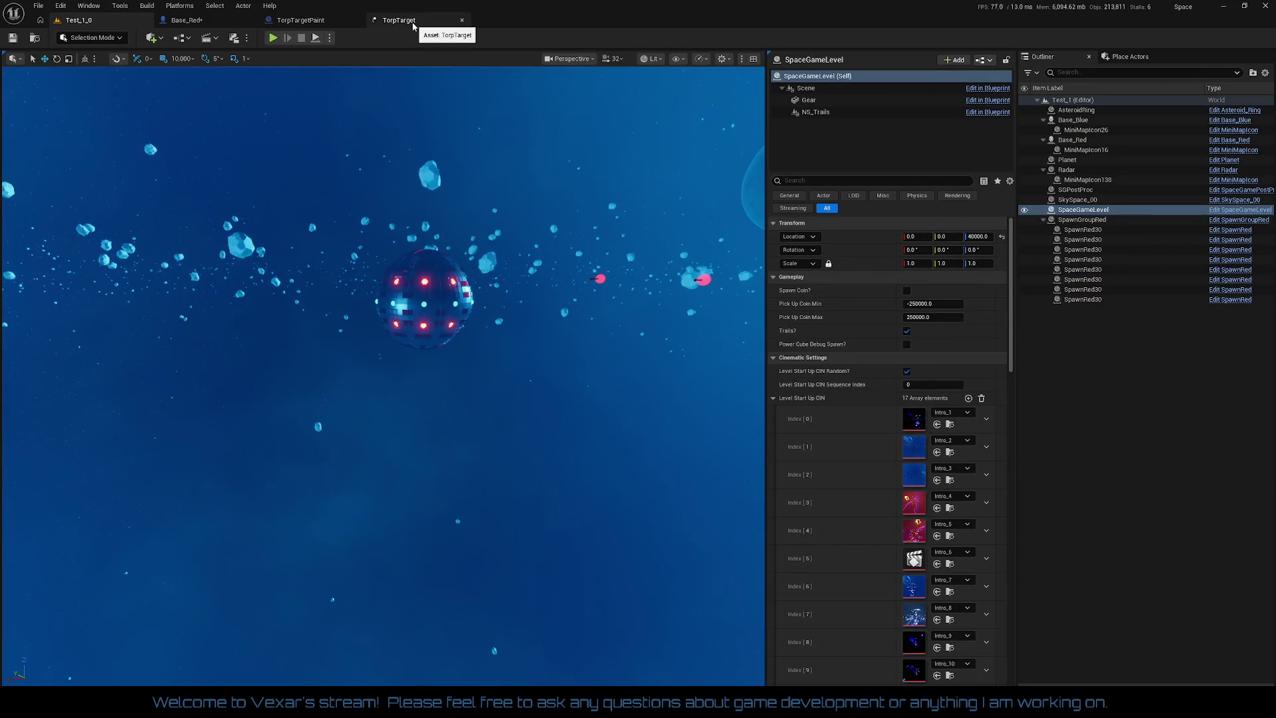
pyautogui.click(301, 25)
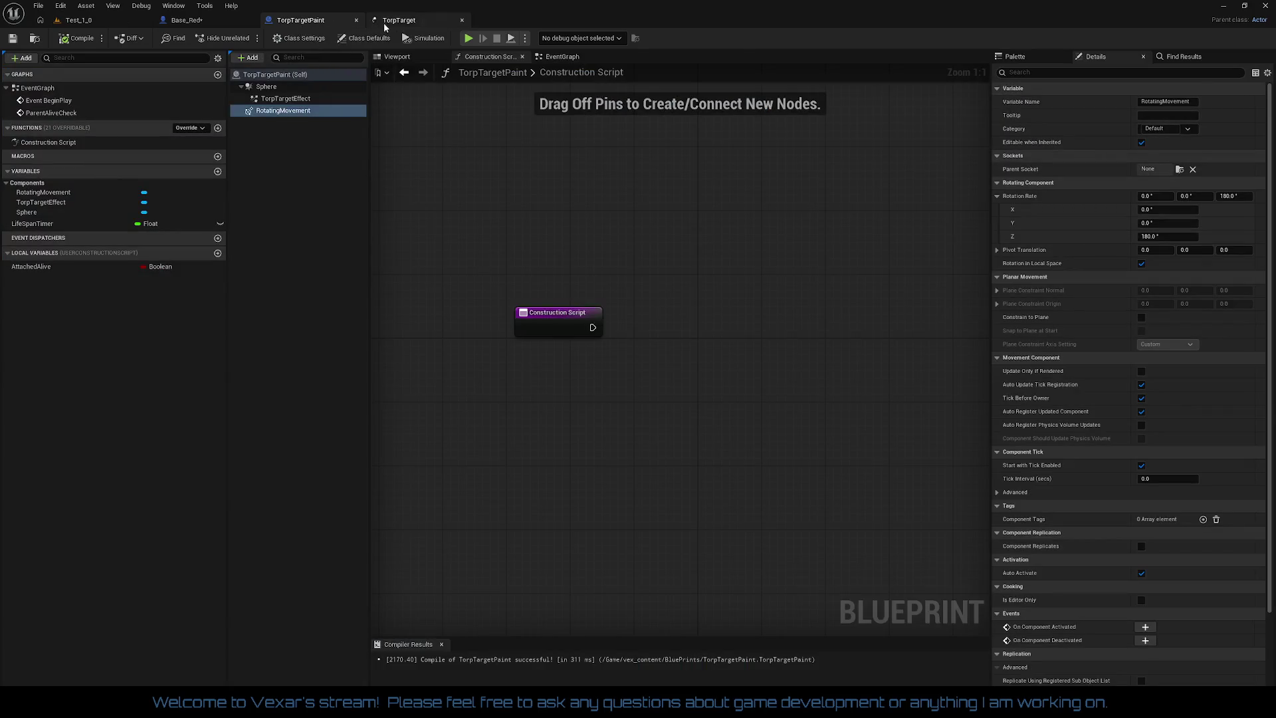
pyautogui.click(398, 20)
pyautogui.click(185, 21)
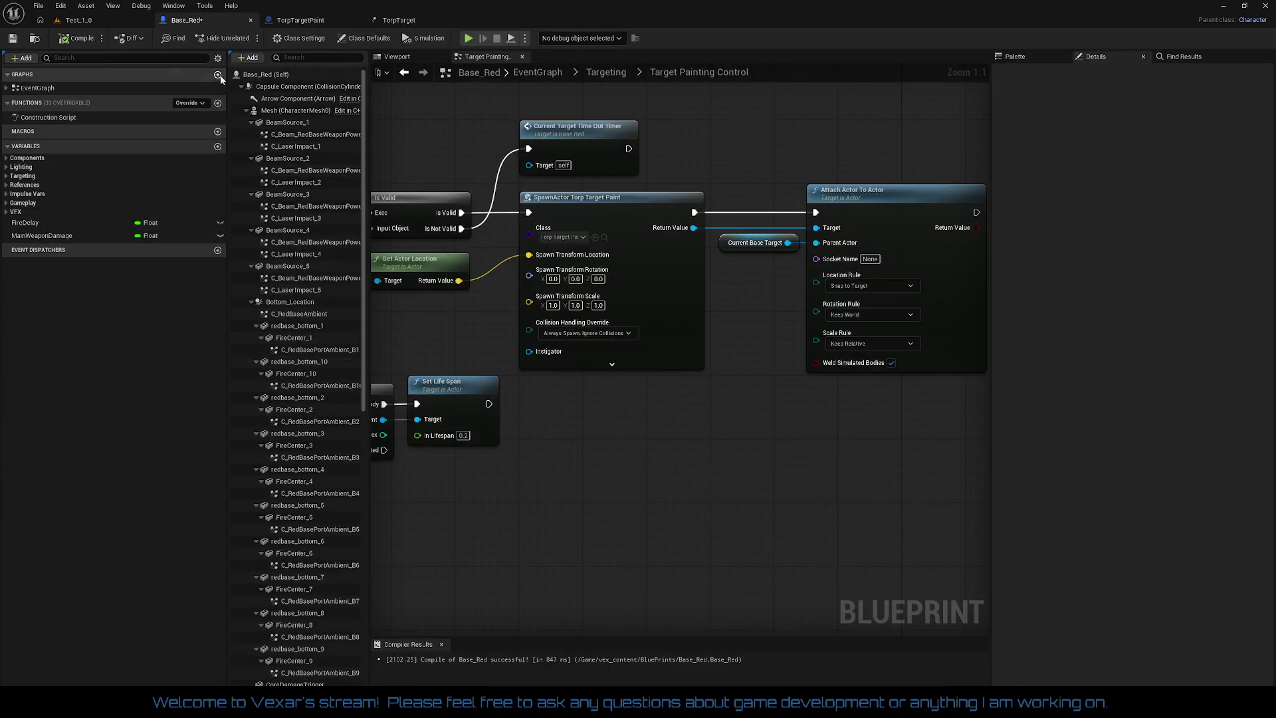
pyautogui.click(13, 38)
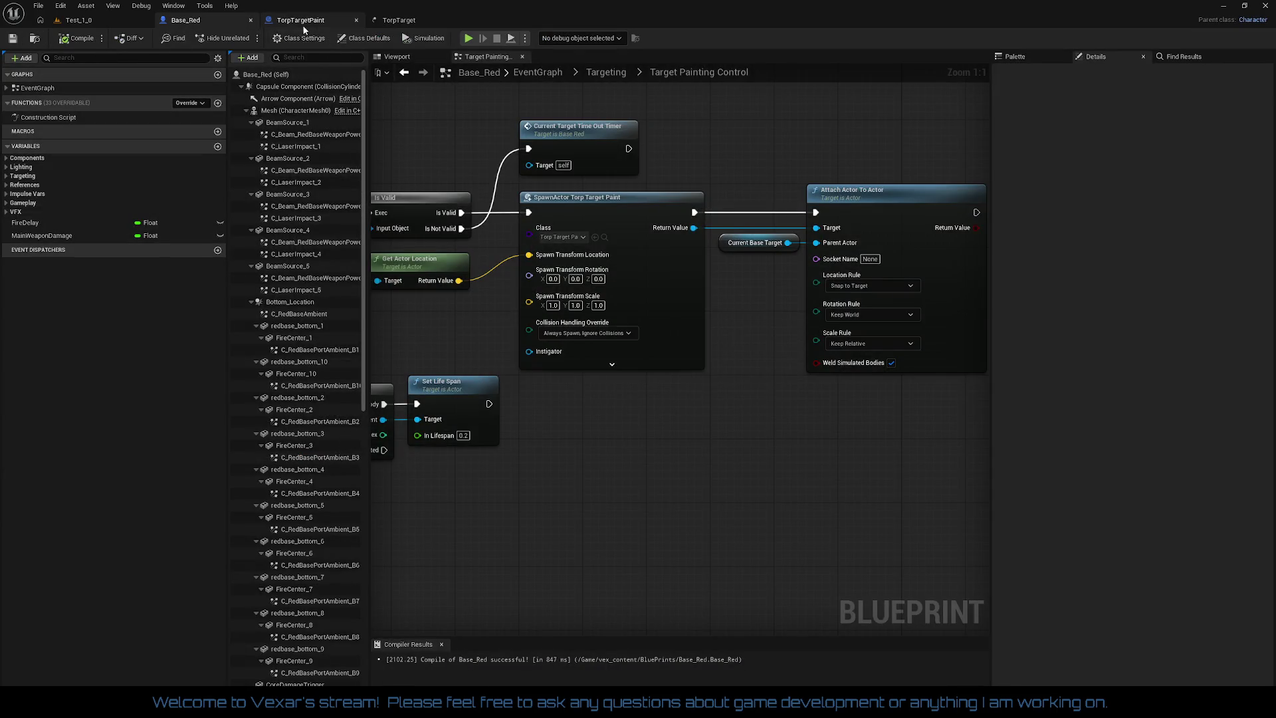
# - Review the four TorpTarget emitters' lifetimes, then return to Base_Red's Set Life Span nodes
pyautogui.click(400, 21)
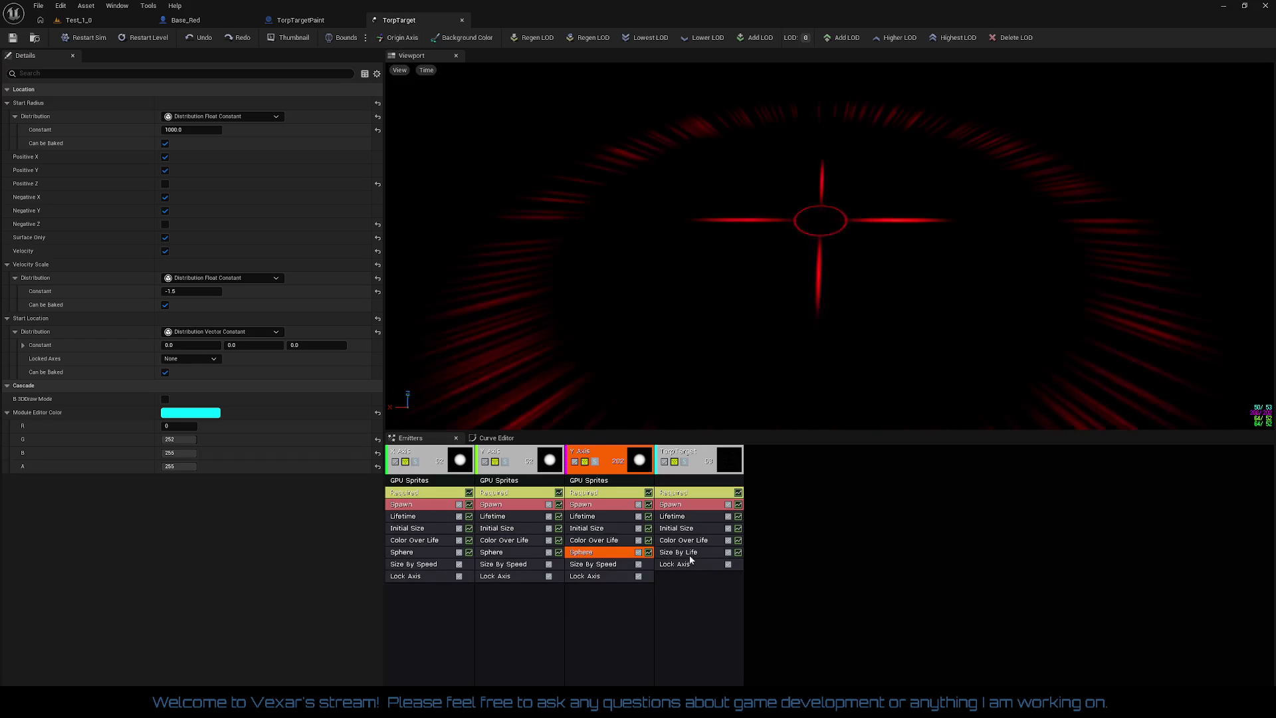
pyautogui.click(678, 518)
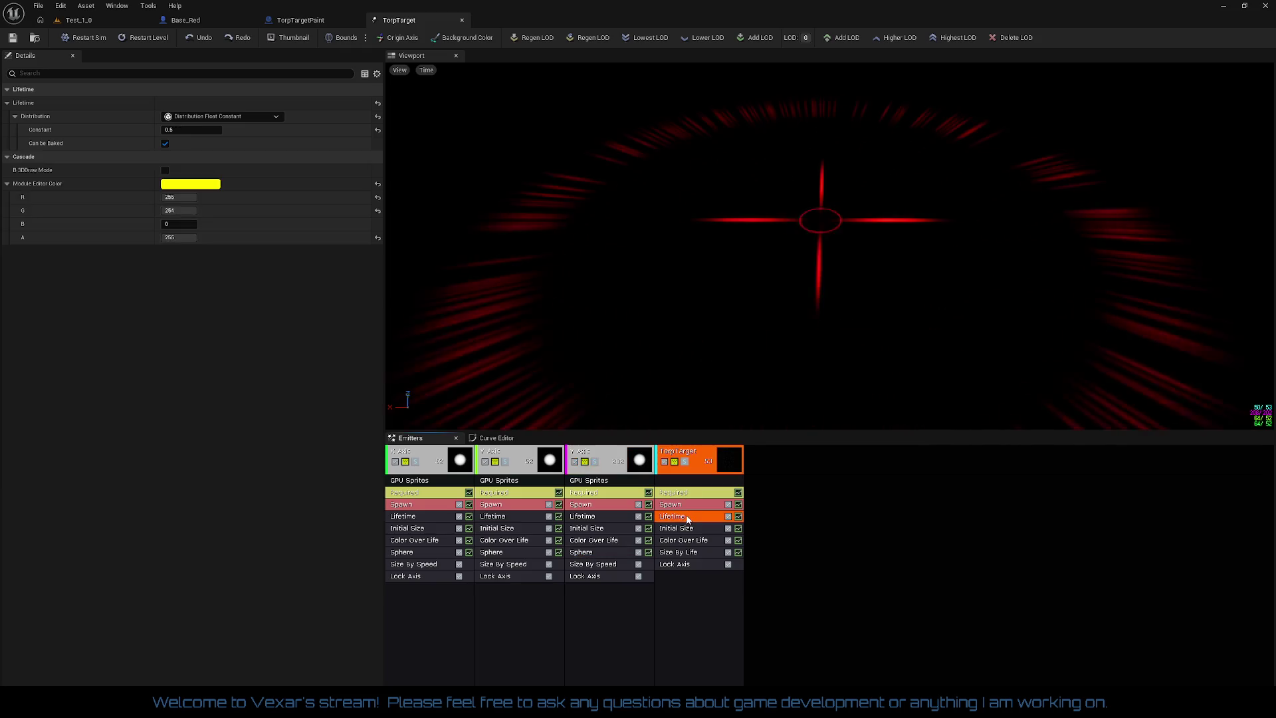
pyautogui.click(603, 518)
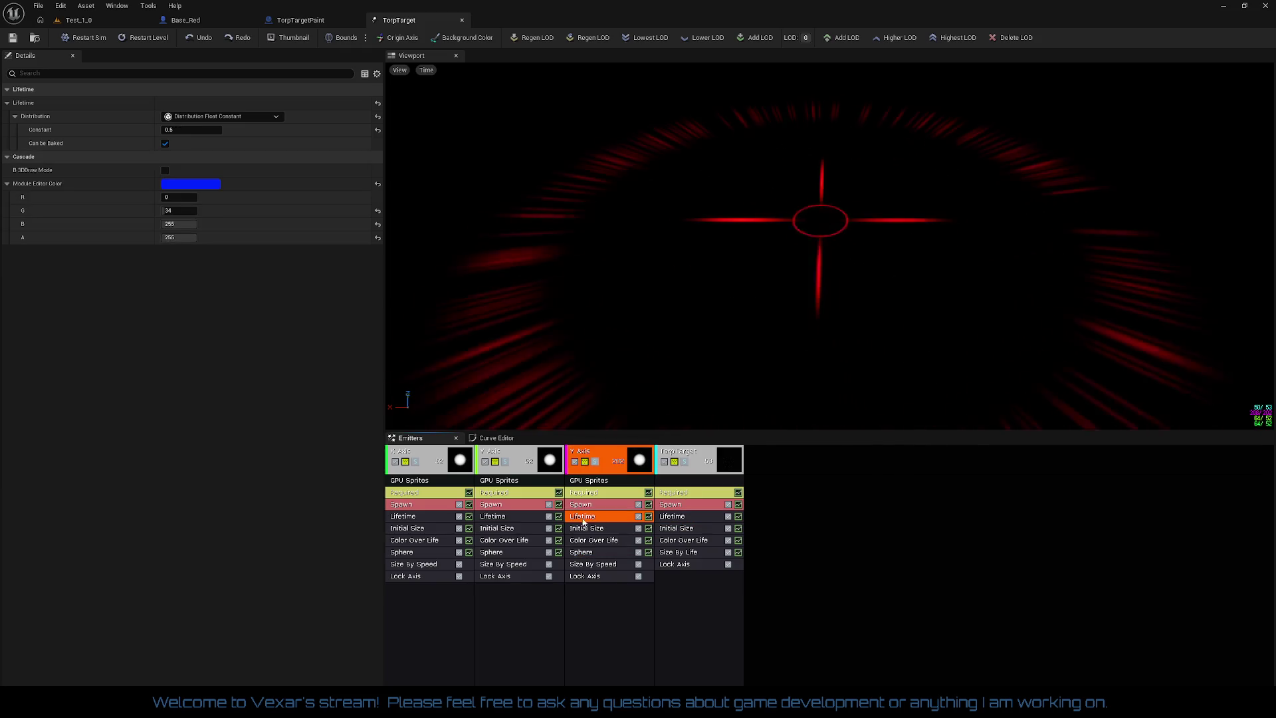
pyautogui.click(527, 517)
pyautogui.click(440, 518)
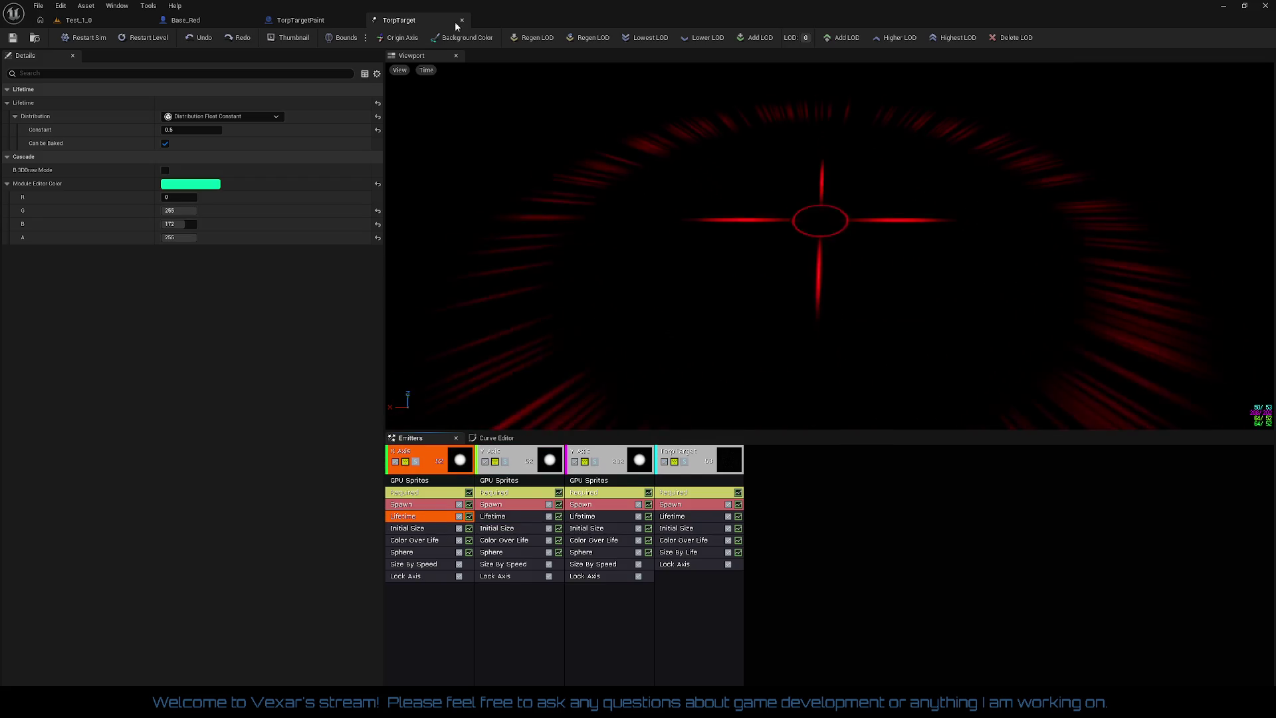
pyautogui.click(185, 20)
pyautogui.moveTo(532, 356); pyautogui.dragTo(876, 382)
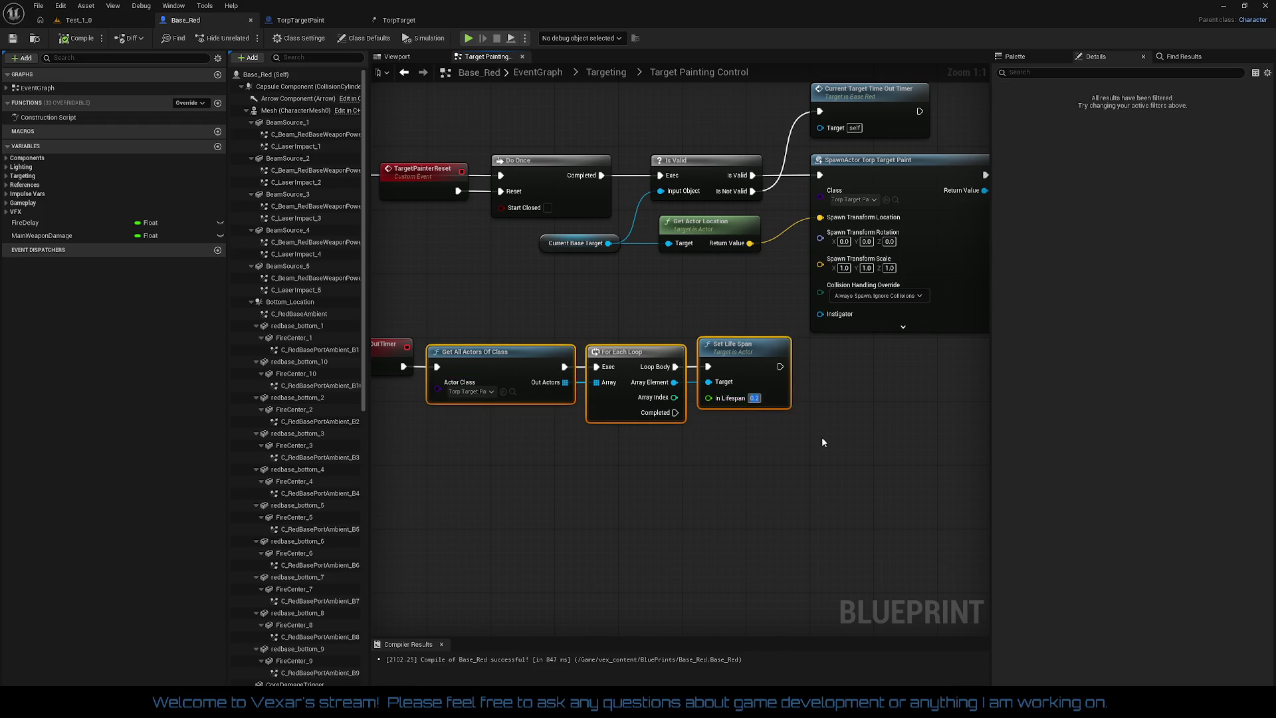
# - Set Base_Red's Set Life Span In Lifespan to 0.5 and compile the blueprint
pyautogui.write('0.5')
pyautogui.press('Return')
pyautogui.moveTo(822, 437)
pyautogui.mouseDown()
pyautogui.moveTo(848, 450)
pyautogui.moveTo(816, 469)
pyautogui.moveTo(630, 427)
pyautogui.moveTo(924, 435)
pyautogui.moveTo(710, 277)
pyautogui.moveTo(513, 312)
pyautogui.moveTo(547, 262)
pyautogui.mouseUp()
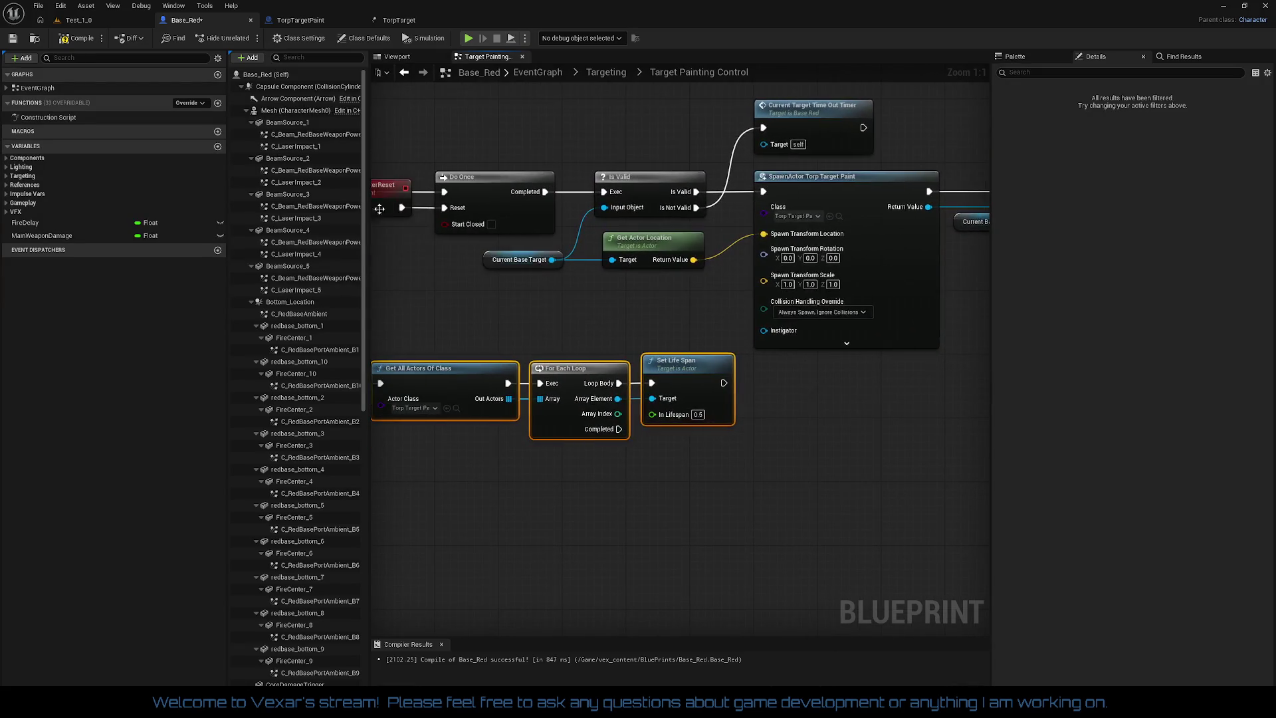
pyautogui.click(81, 40)
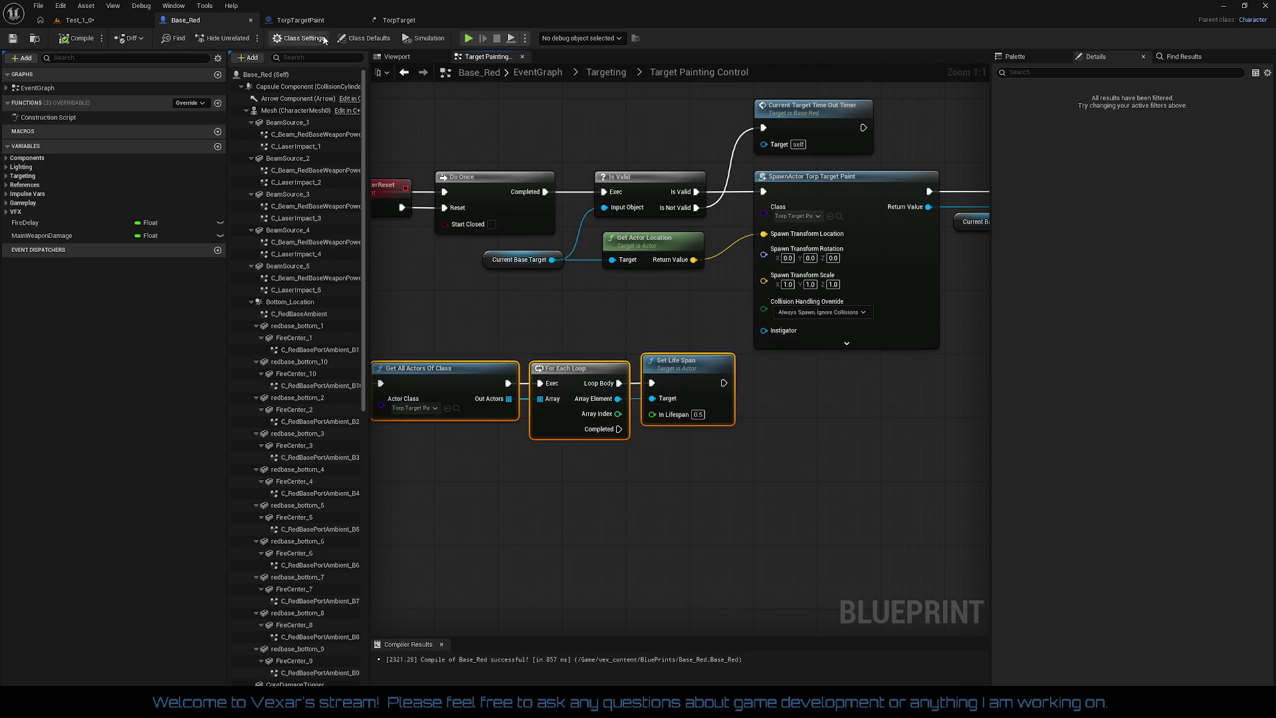
pyautogui.click(309, 21)
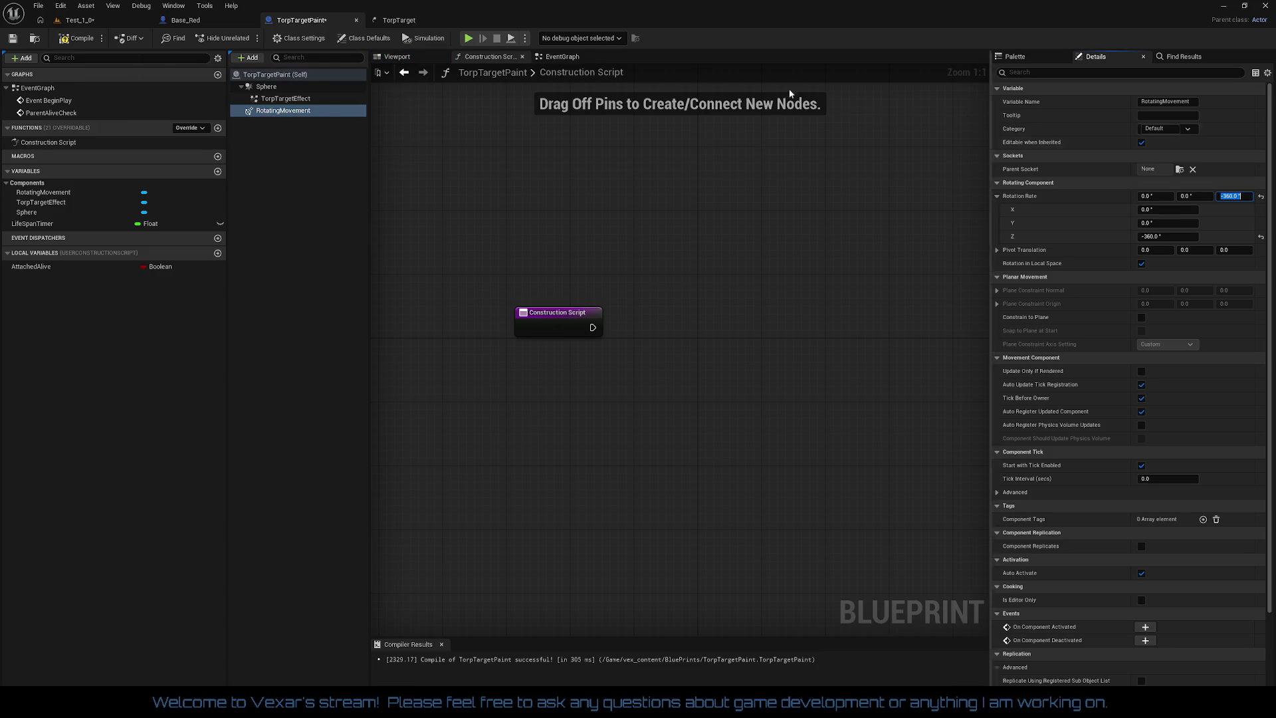
pyautogui.click(95, 22)
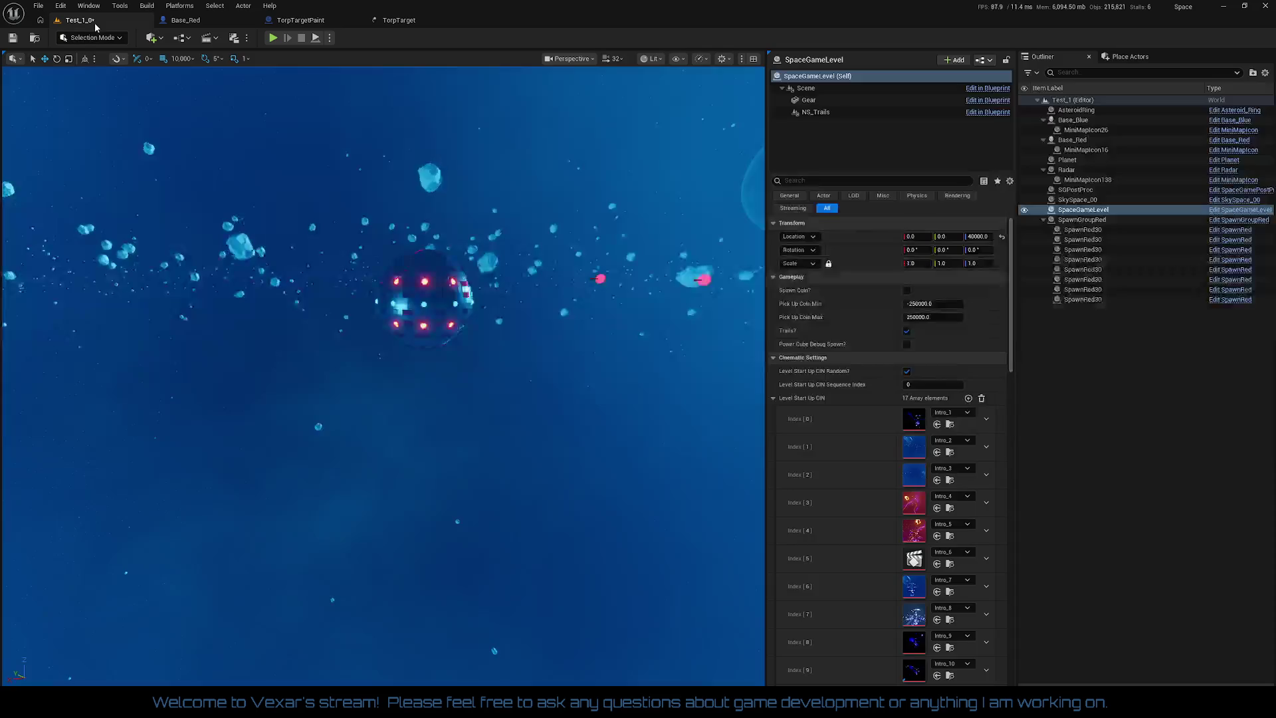
# - Save the Test_1_0 level and play-test the reticle on the Red Base
pyautogui.click(14, 38)
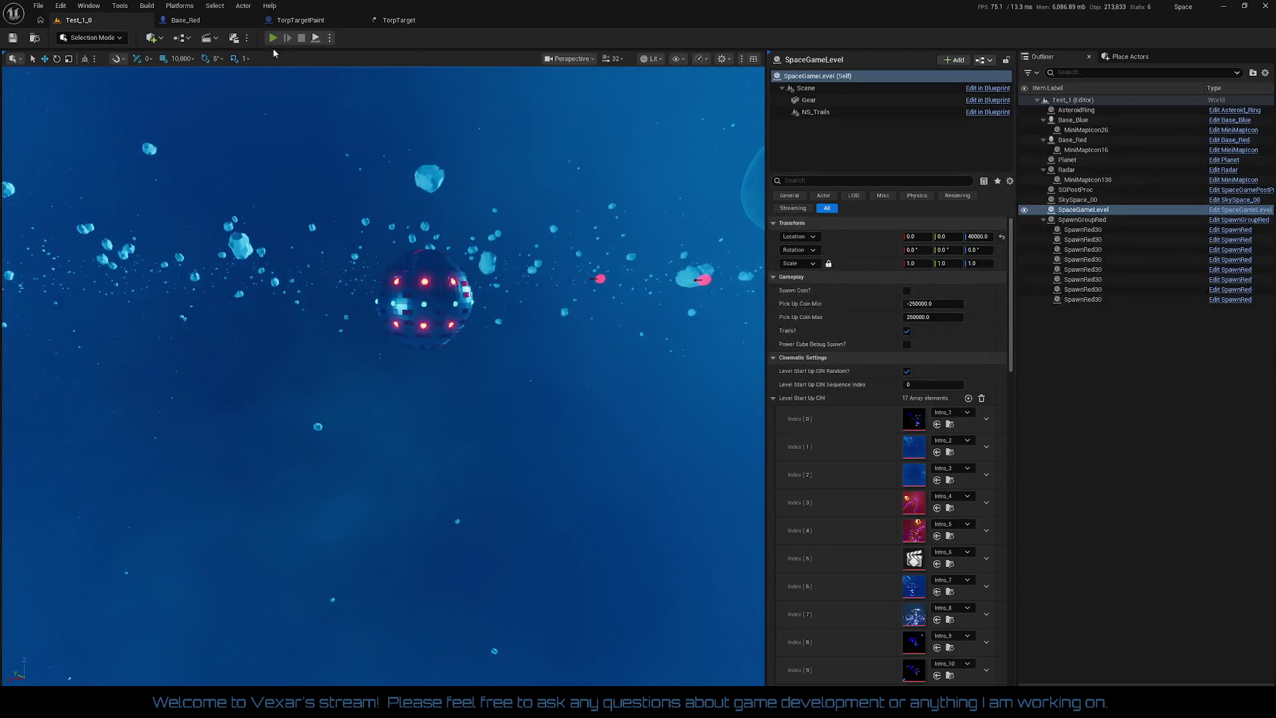
pyautogui.click(273, 38)
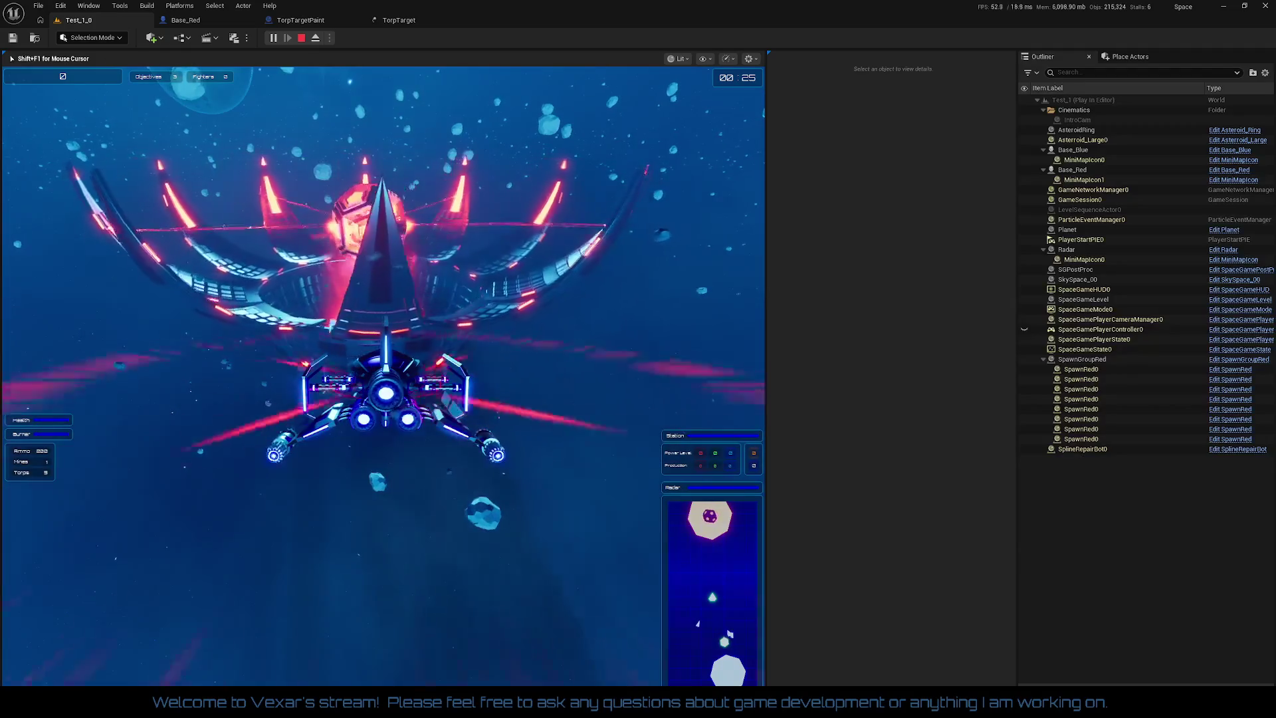
pyautogui.press('Escape')
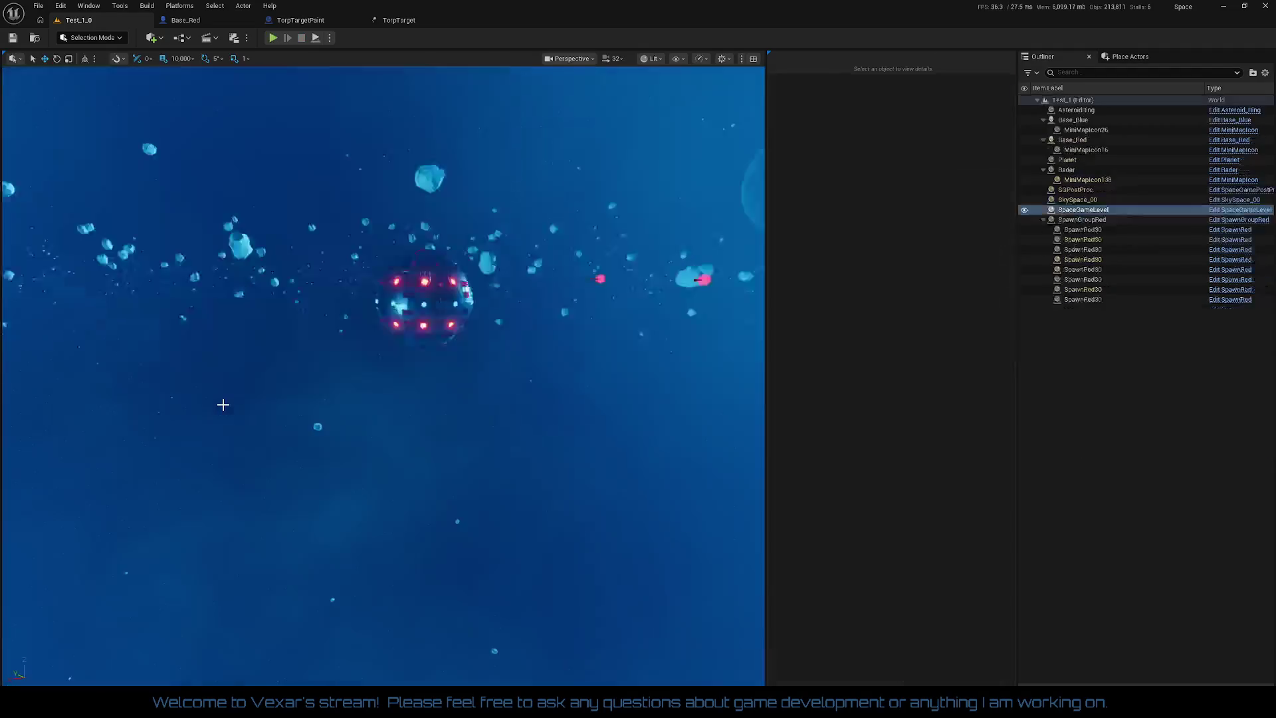
# - Check the TorpTarget particle system, then start another play session
pyautogui.click(402, 21)
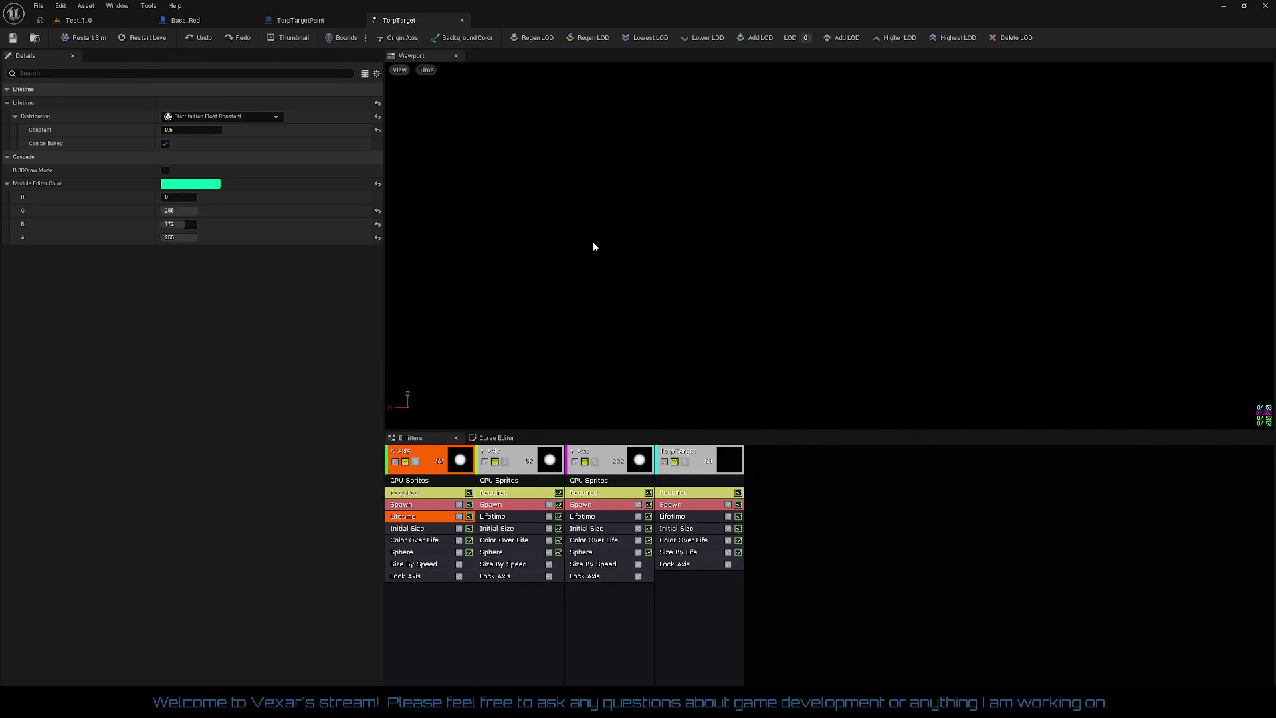
pyautogui.click(90, 20)
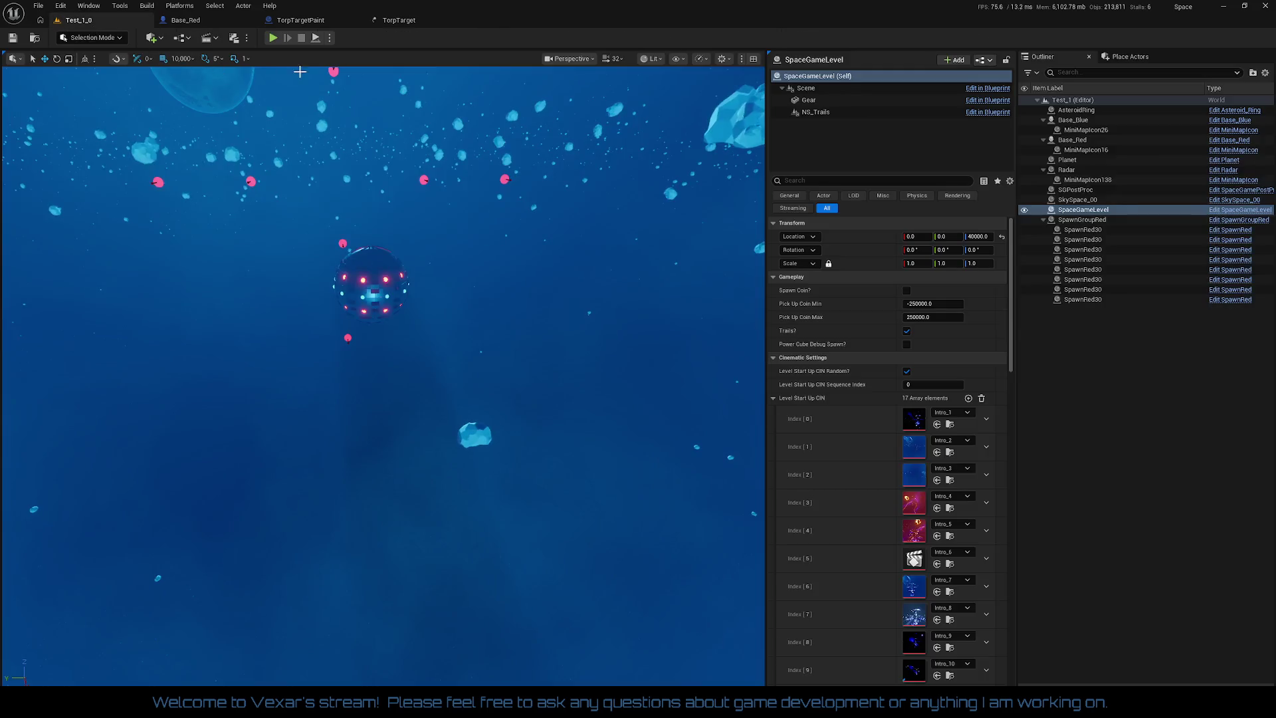
pyautogui.click(272, 38)
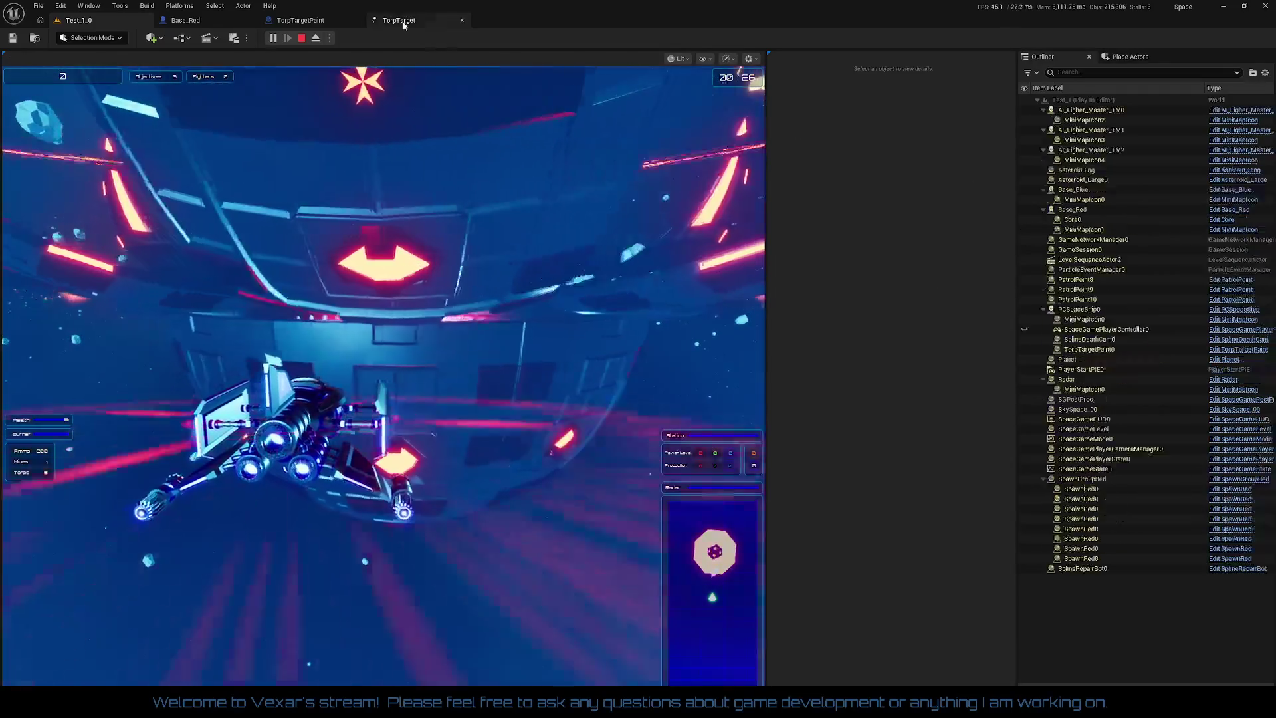
pyautogui.click(398, 20)
pyautogui.click(300, 20)
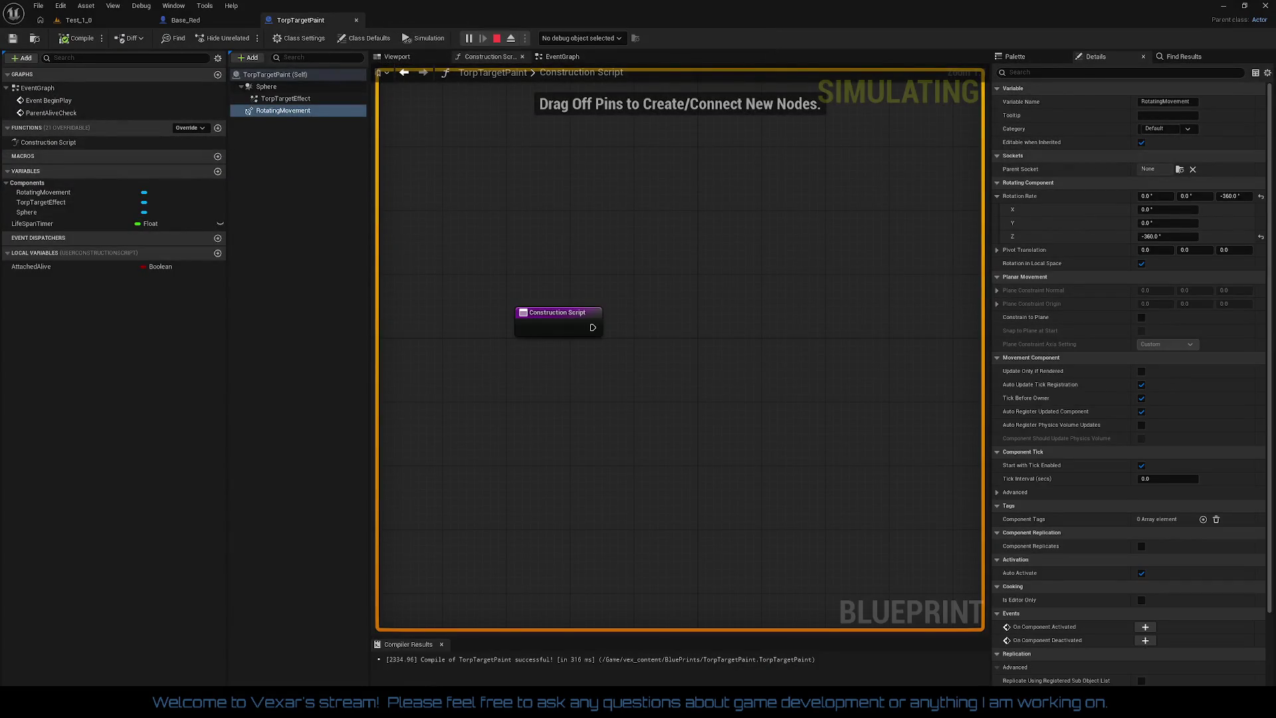
pyautogui.click(116, 23)
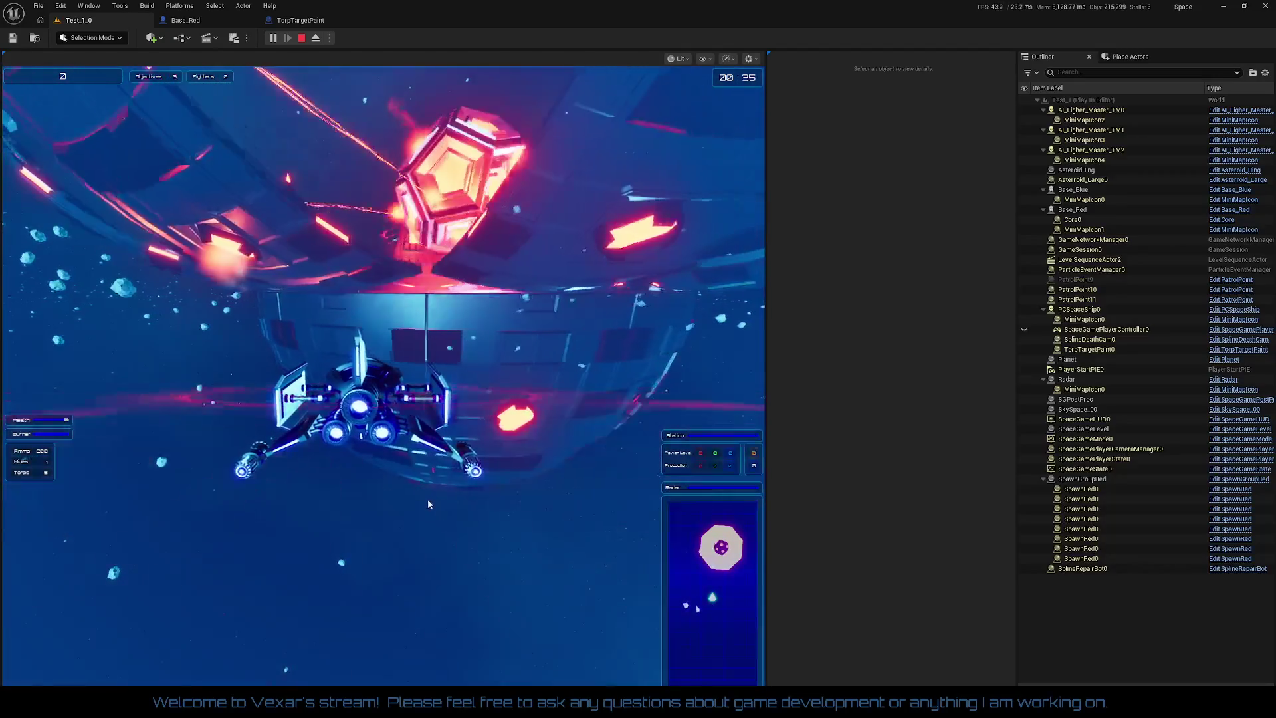
# - Fly the ship around the Red Base, release the mouse, and move the floating TorpTarget window back
pyautogui.click(110, 438)
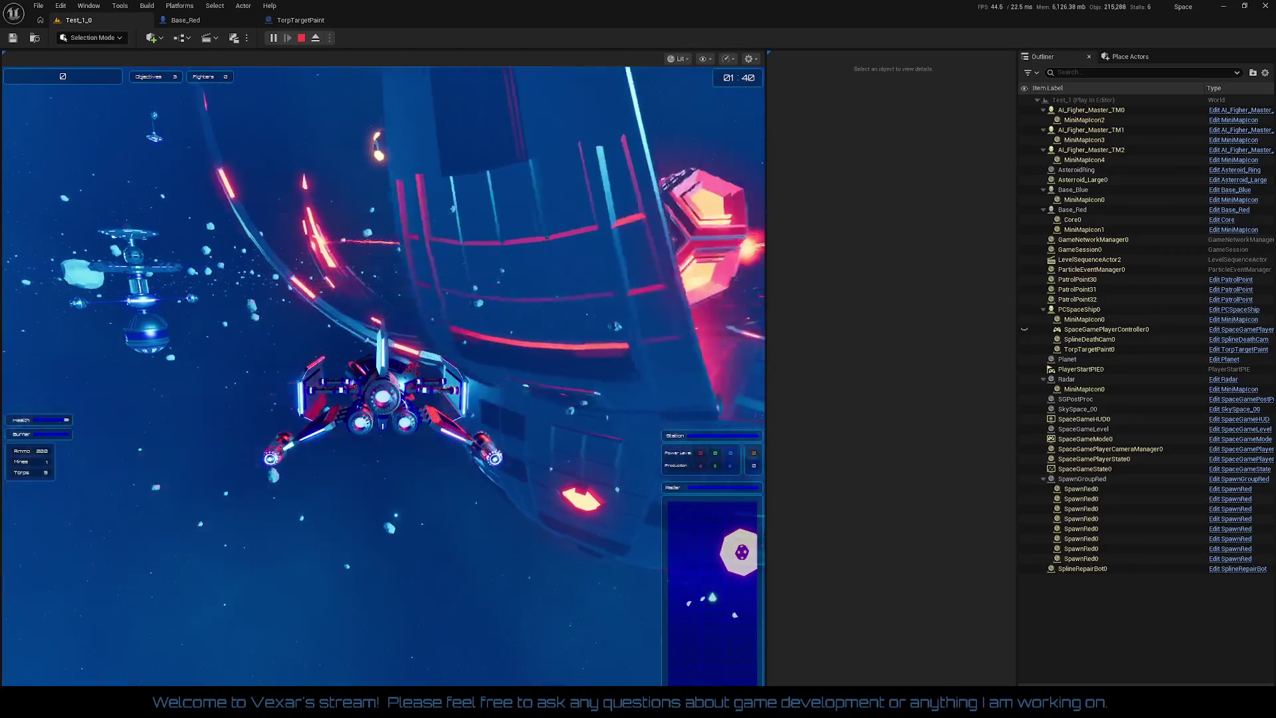
pyautogui.click(384, 373)
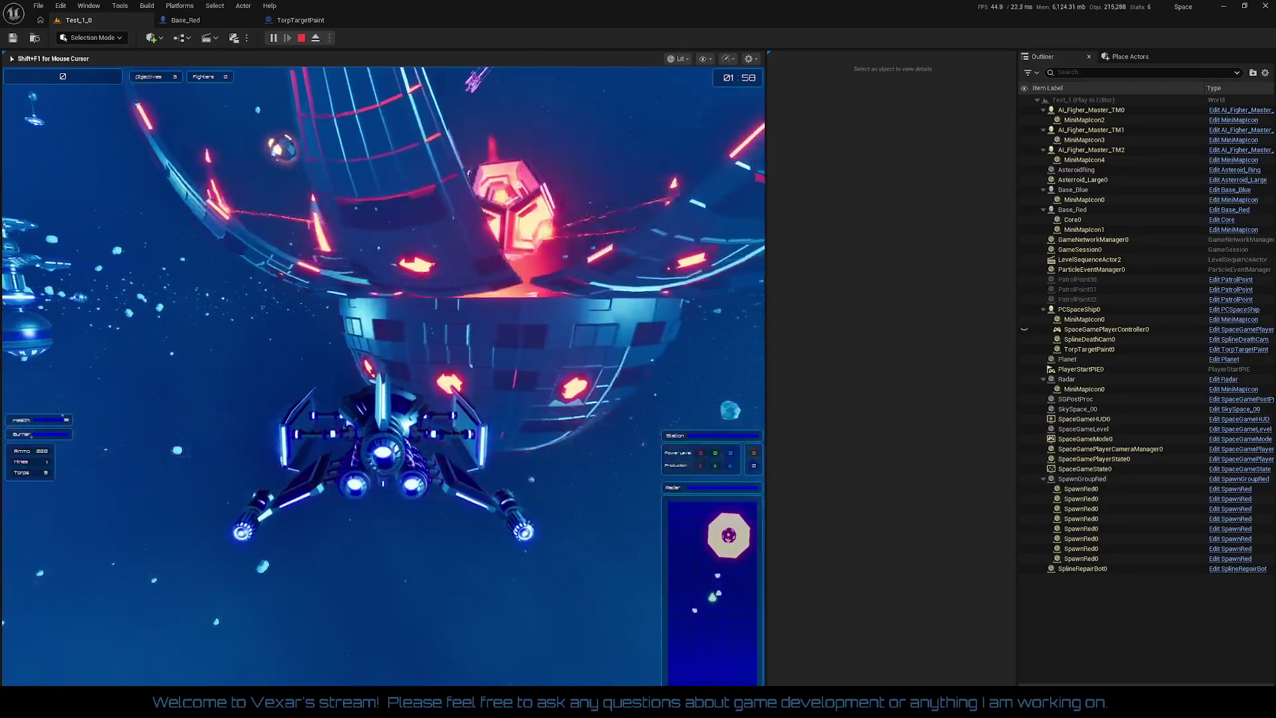
pyautogui.hotkey('shift', 'F1')
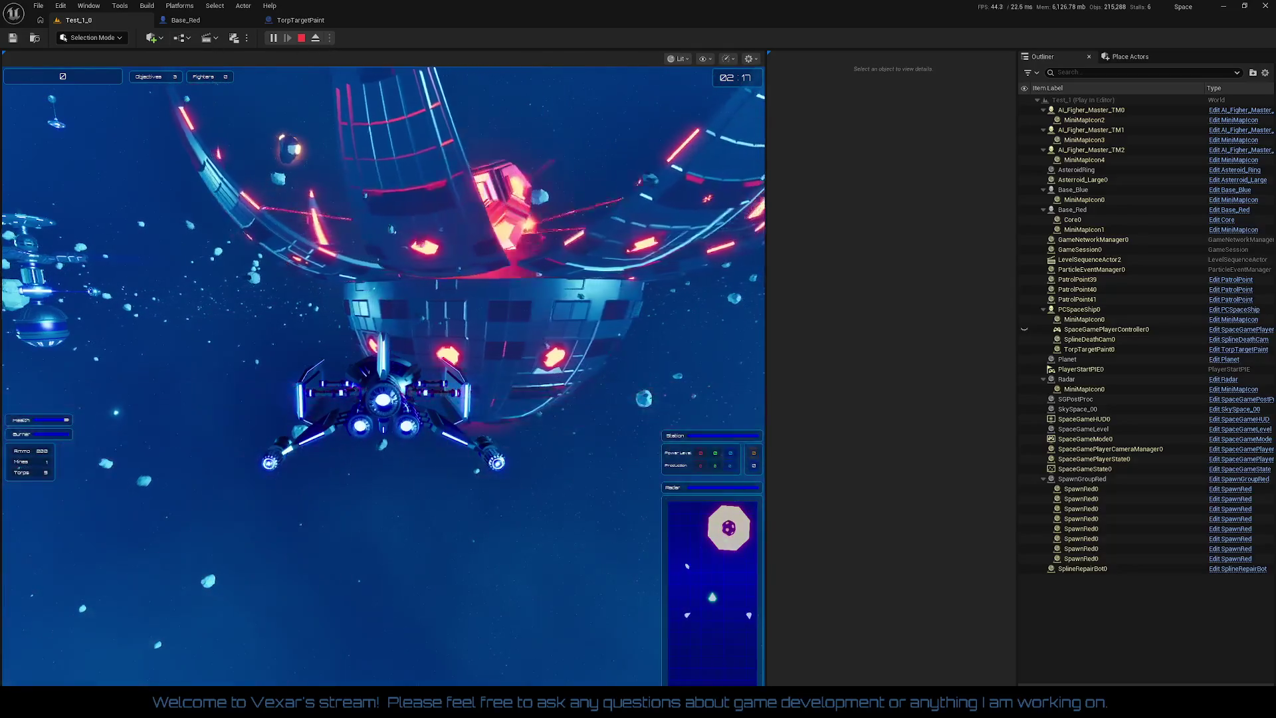
pyautogui.moveTo(420, 50)
pyautogui.mouseDown()
pyautogui.moveTo(448, 31)
pyautogui.moveTo(438, 20)
pyautogui.mouseUp()
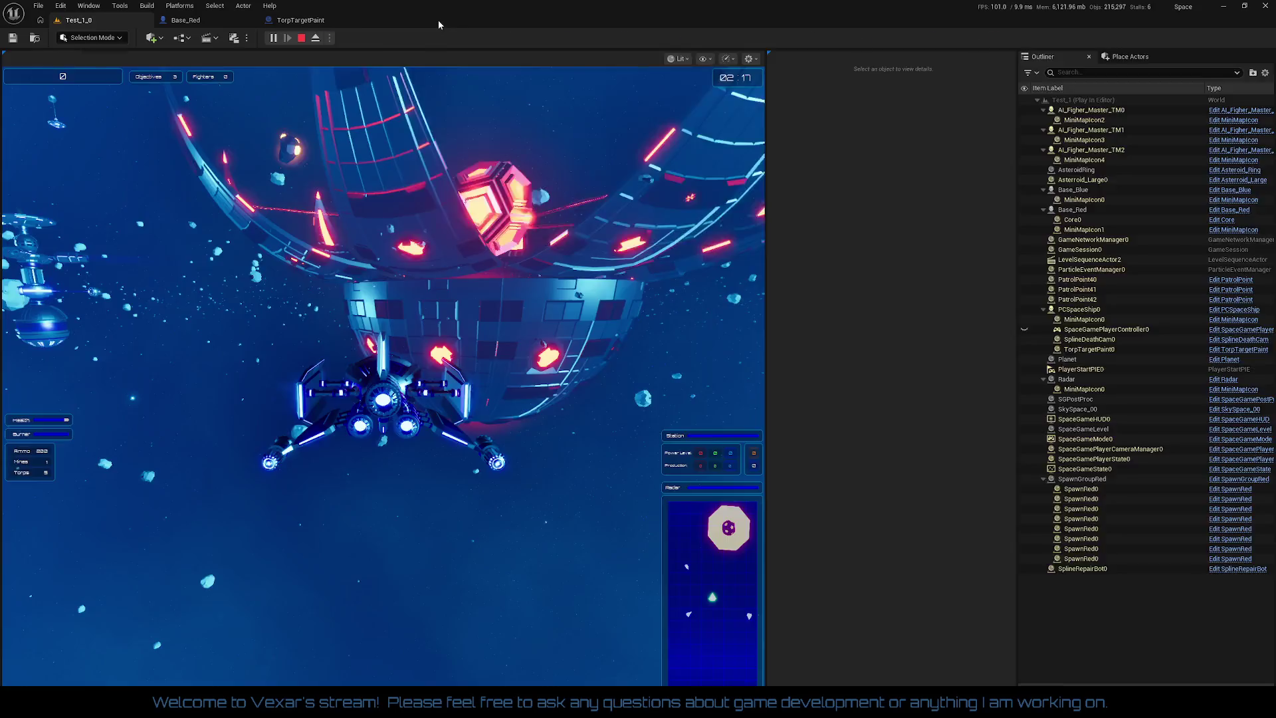
# - Stop the play session, set TorpTargetPaint's X rotation rate to -360, and compile
pyautogui.click(112, 23)
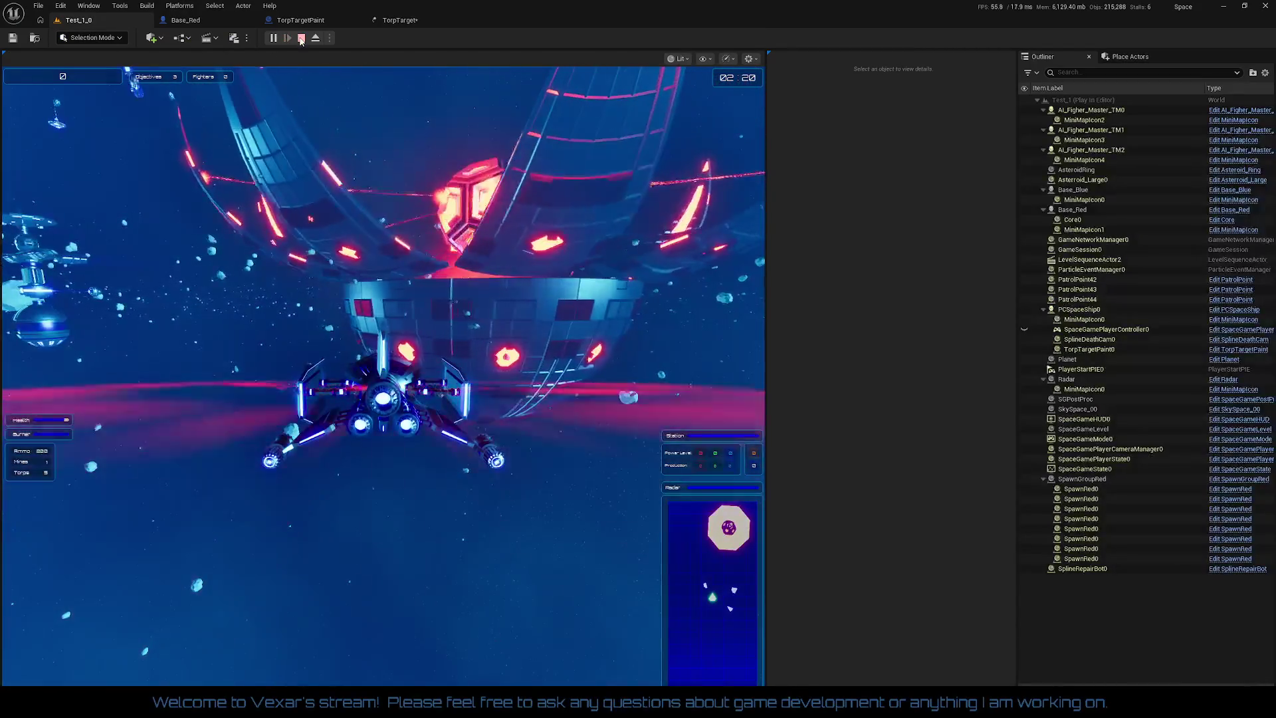
pyautogui.click(301, 39)
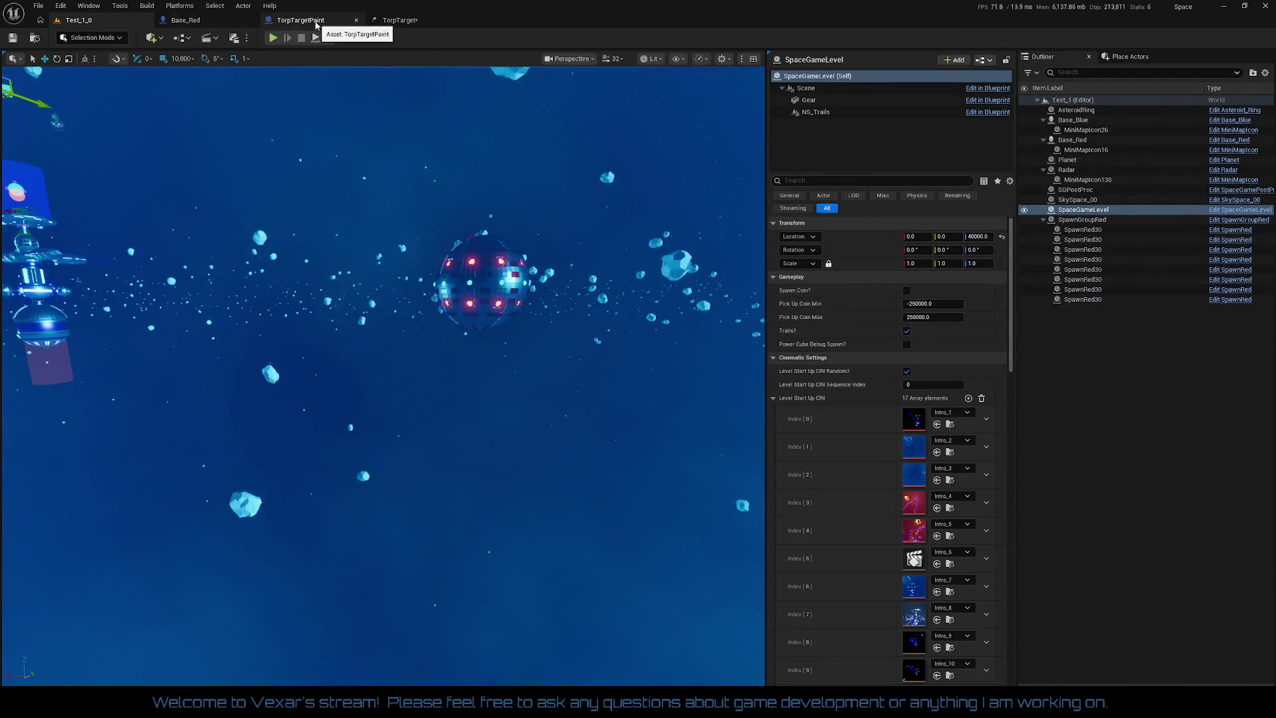
pyautogui.click(316, 24)
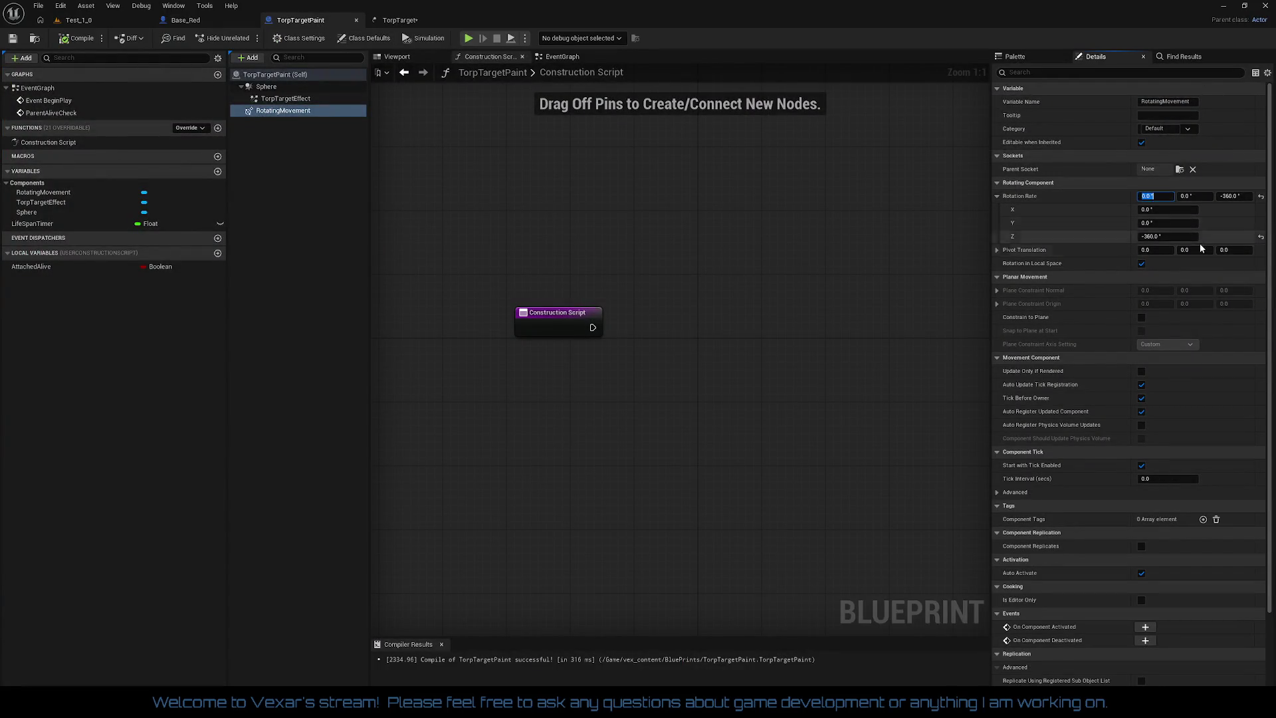
pyautogui.write('-360')
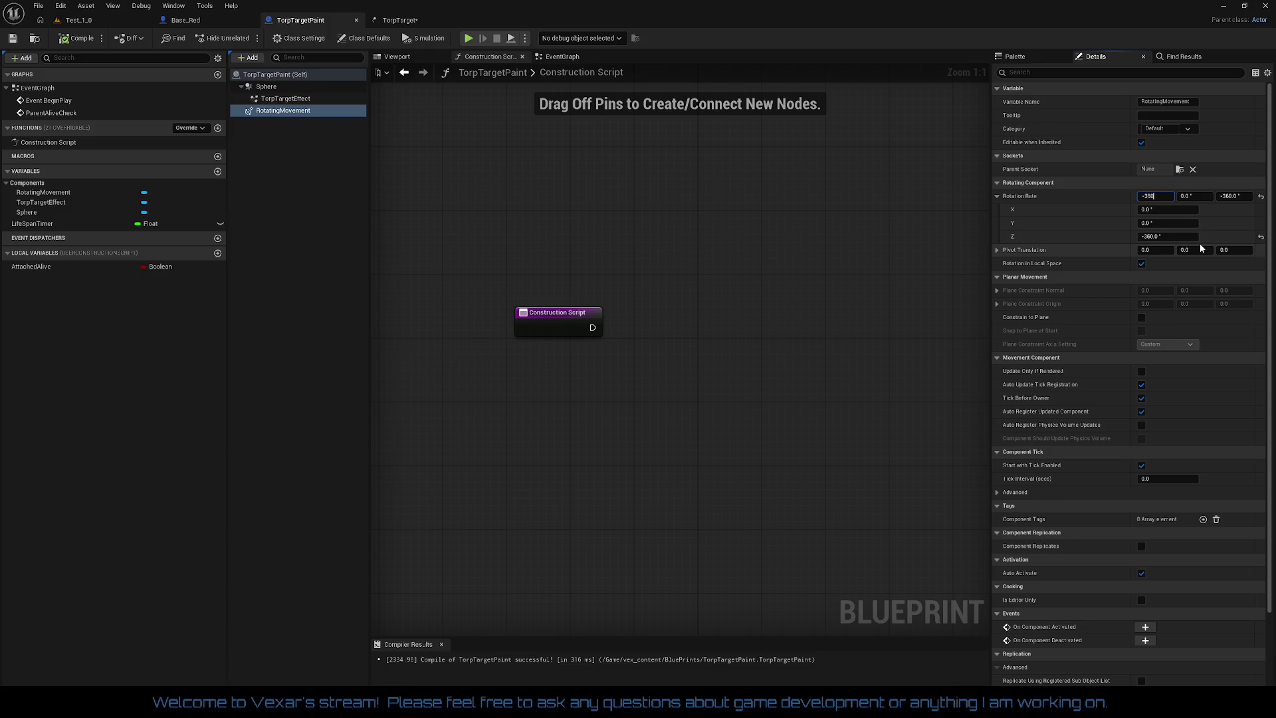
pyautogui.press('Tab')
pyautogui.press('Tab')
pyautogui.write('0')
pyautogui.press('Return')
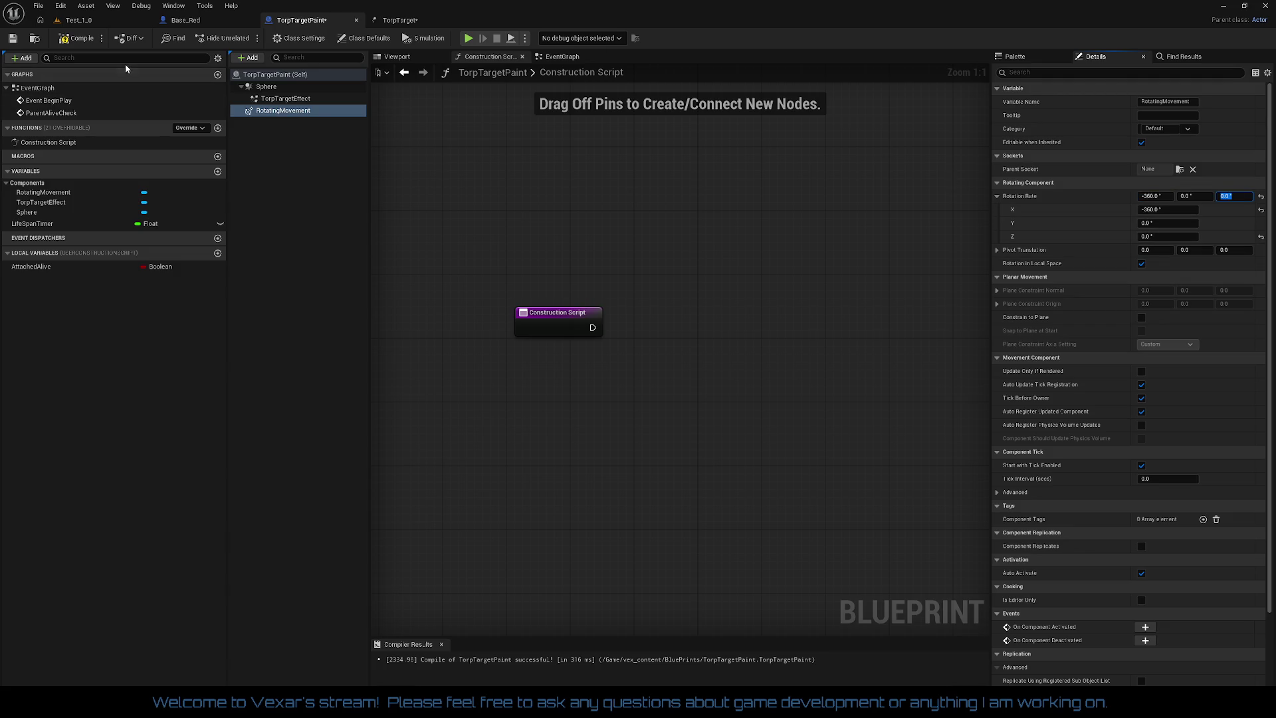
pyautogui.click(83, 44)
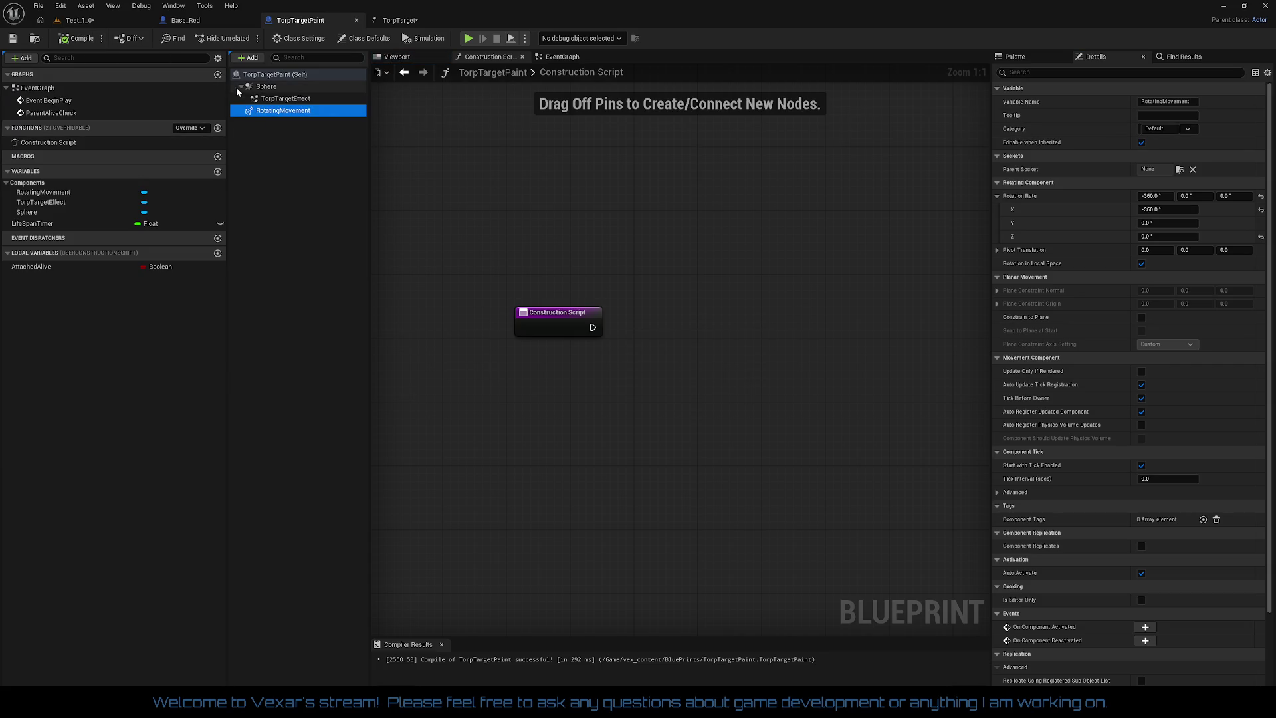
# - Review TorpTargetPaint's Sphere, TorpTargetEffect and RotatingMovement components
pyautogui.click(272, 91)
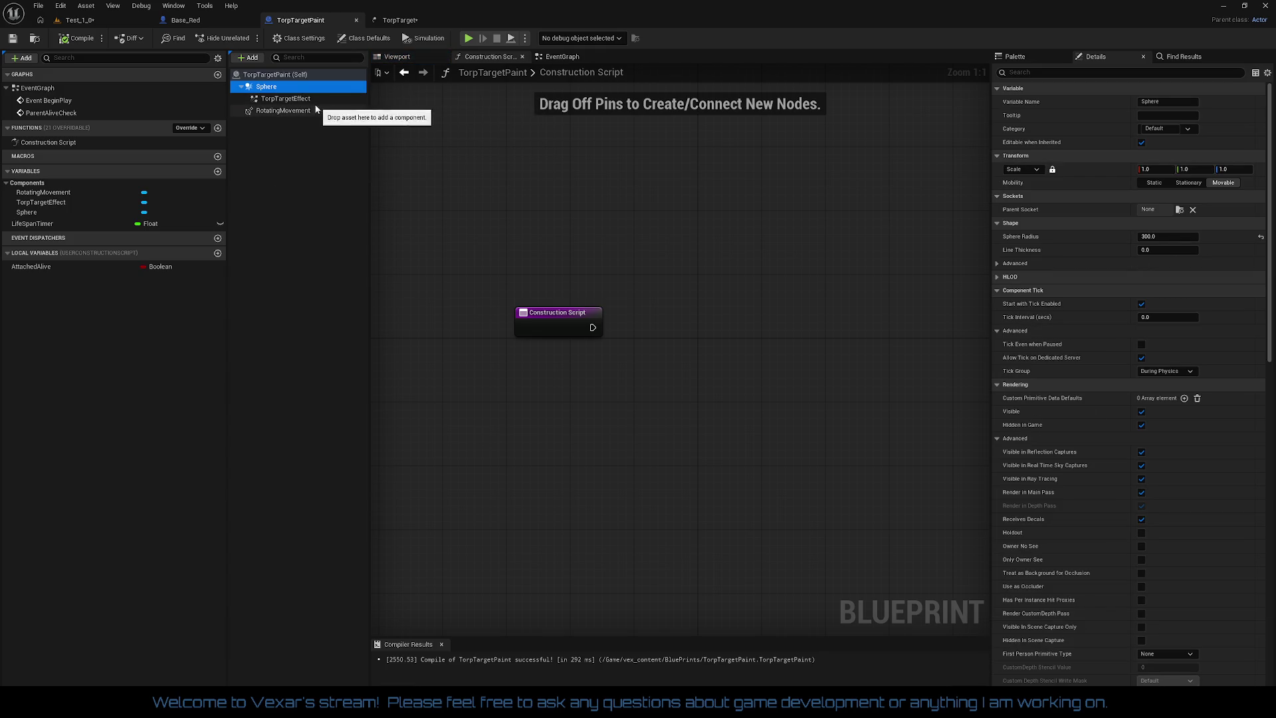
pyautogui.click(304, 100)
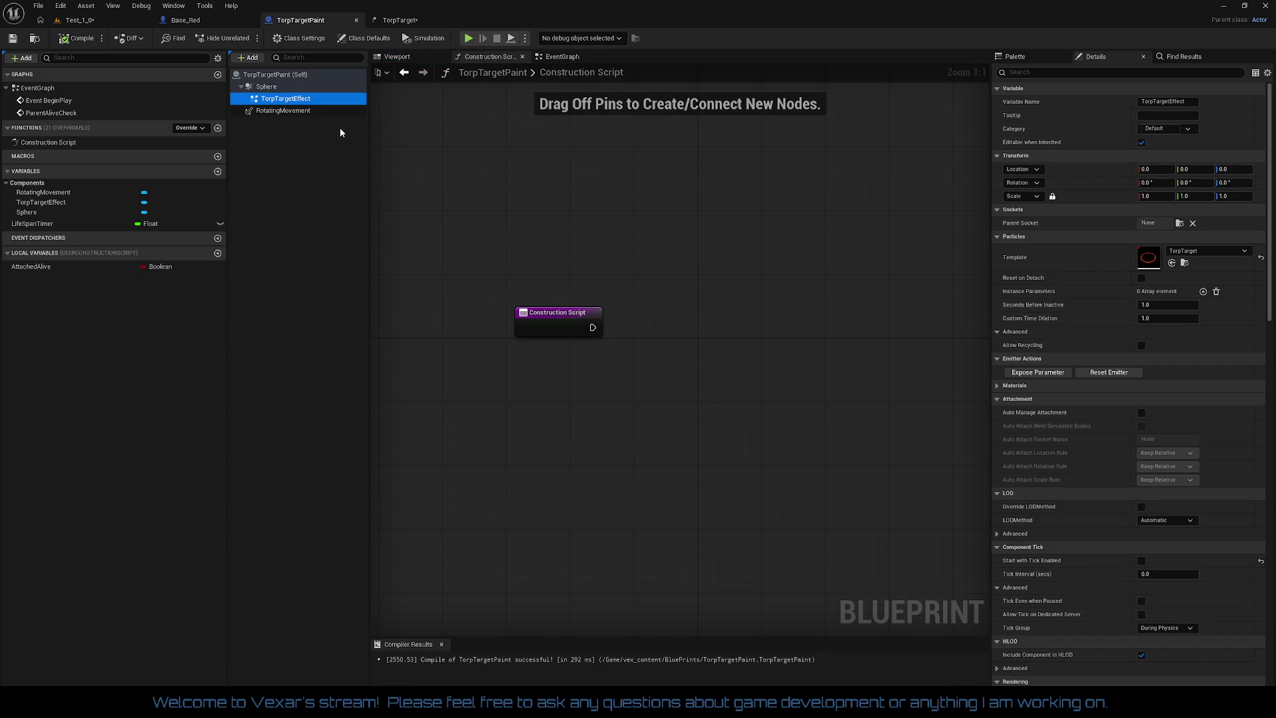
pyautogui.click(276, 110)
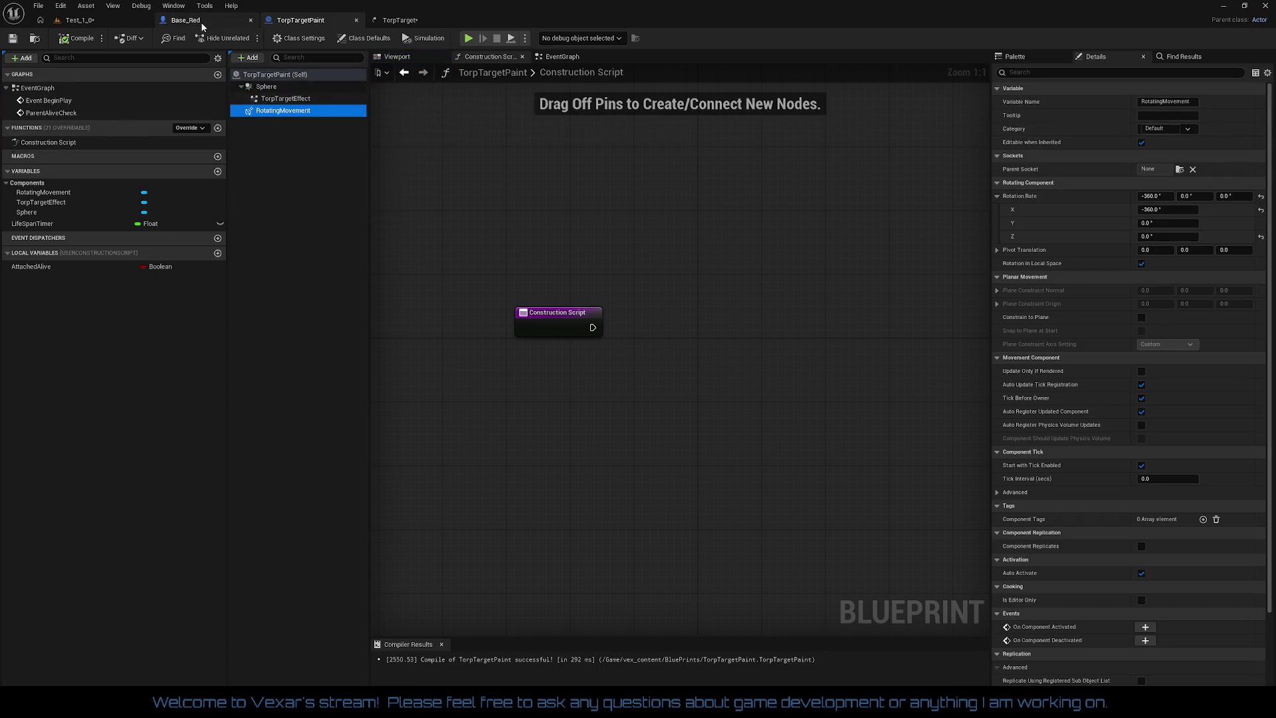
pyautogui.click(401, 20)
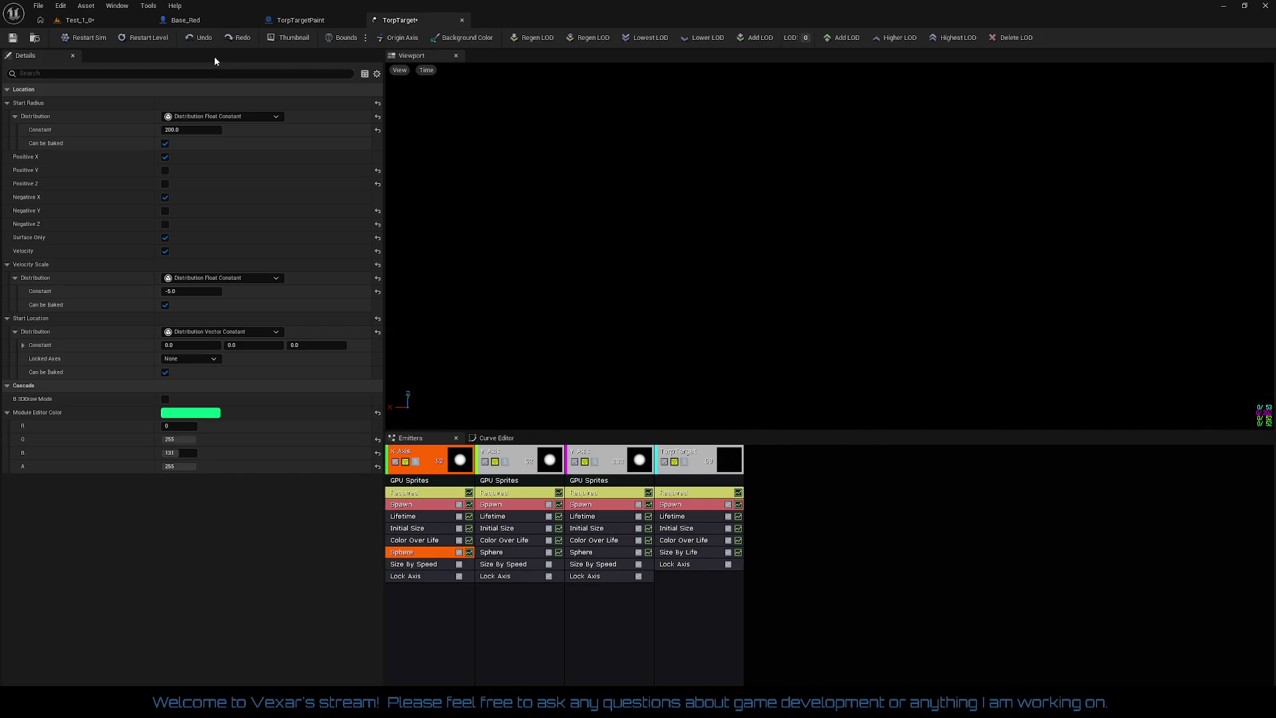
# - Save the TorpTarget particle system and pan through Base_Red's target-painting spawn logic
pyautogui.click(12, 38)
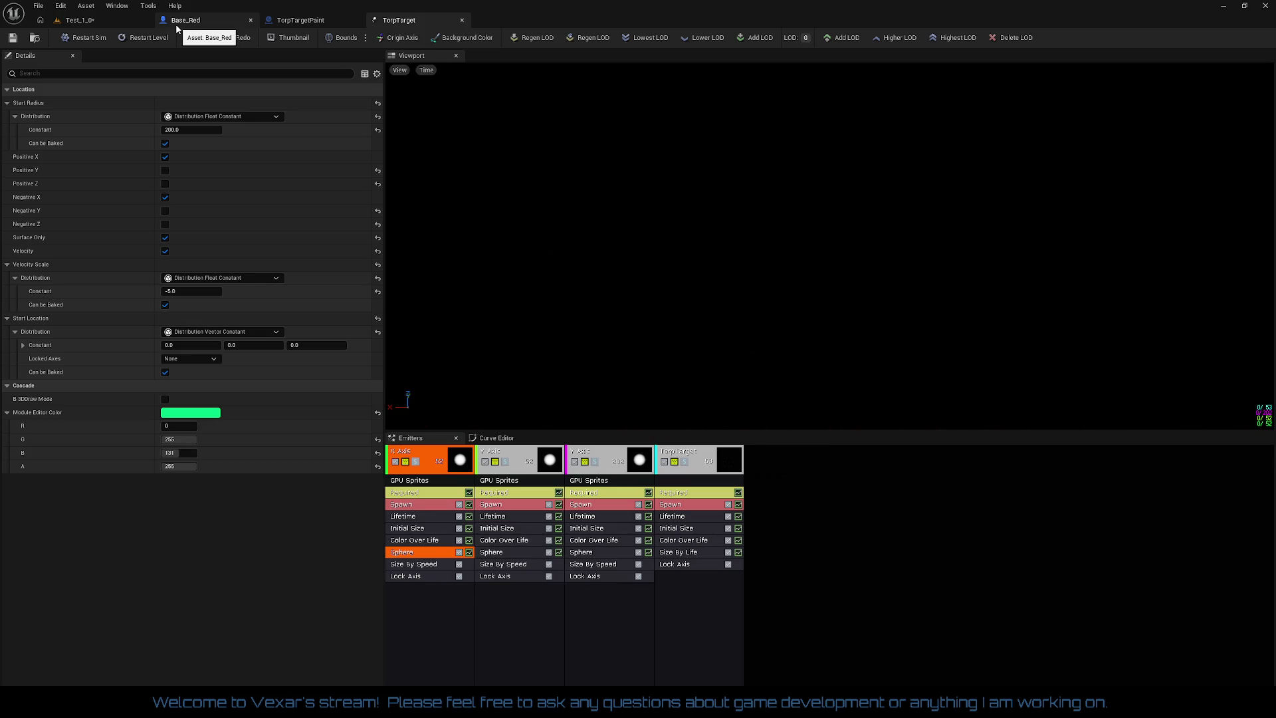
pyautogui.click(177, 27)
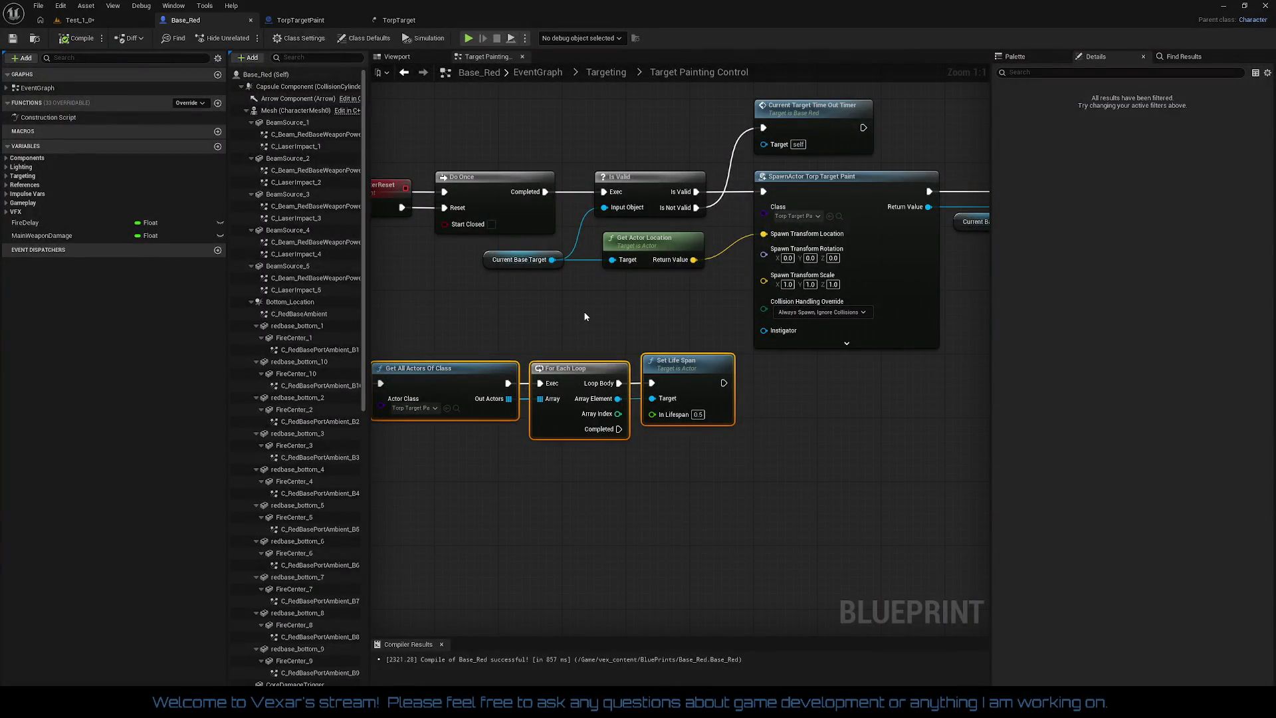
pyautogui.moveTo(585, 317)
pyautogui.mouseDown()
pyautogui.moveTo(769, 288)
pyautogui.moveTo(574, 296)
pyautogui.moveTo(357, 329)
pyautogui.mouseUp()
pyautogui.click(575, 296)
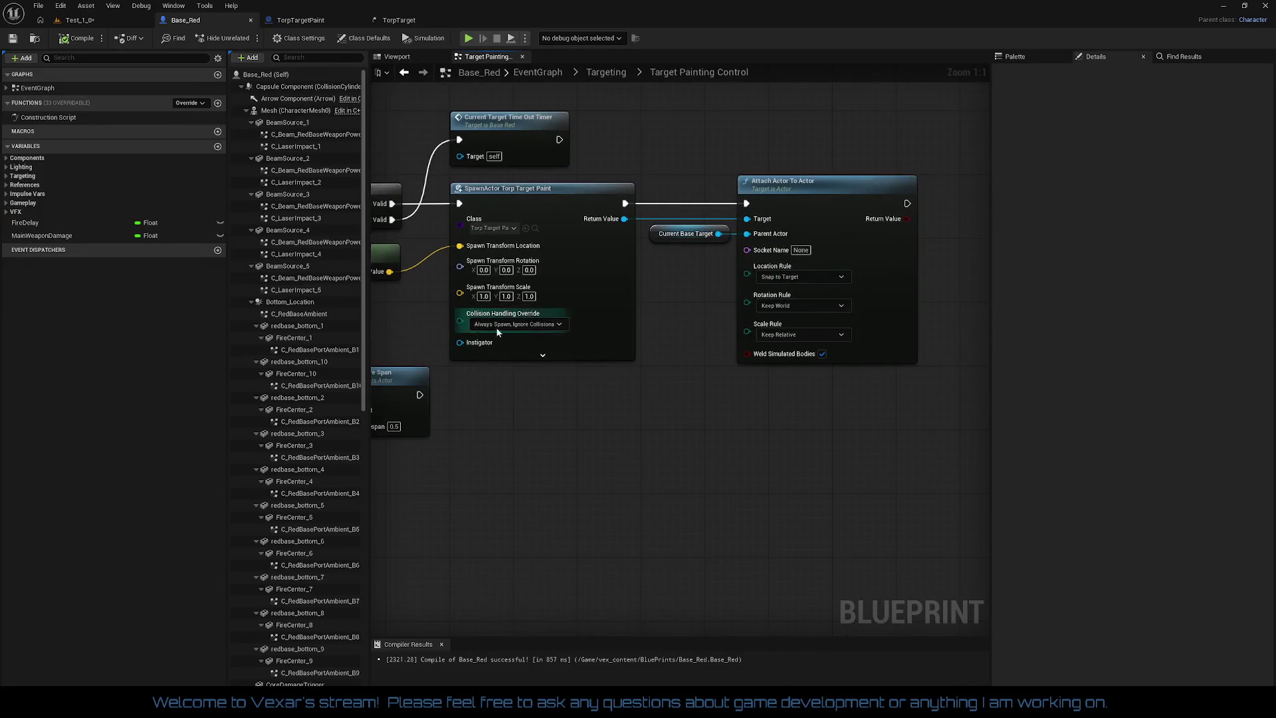
pyautogui.moveTo(664, 347); pyautogui.dragTo(768, 340)
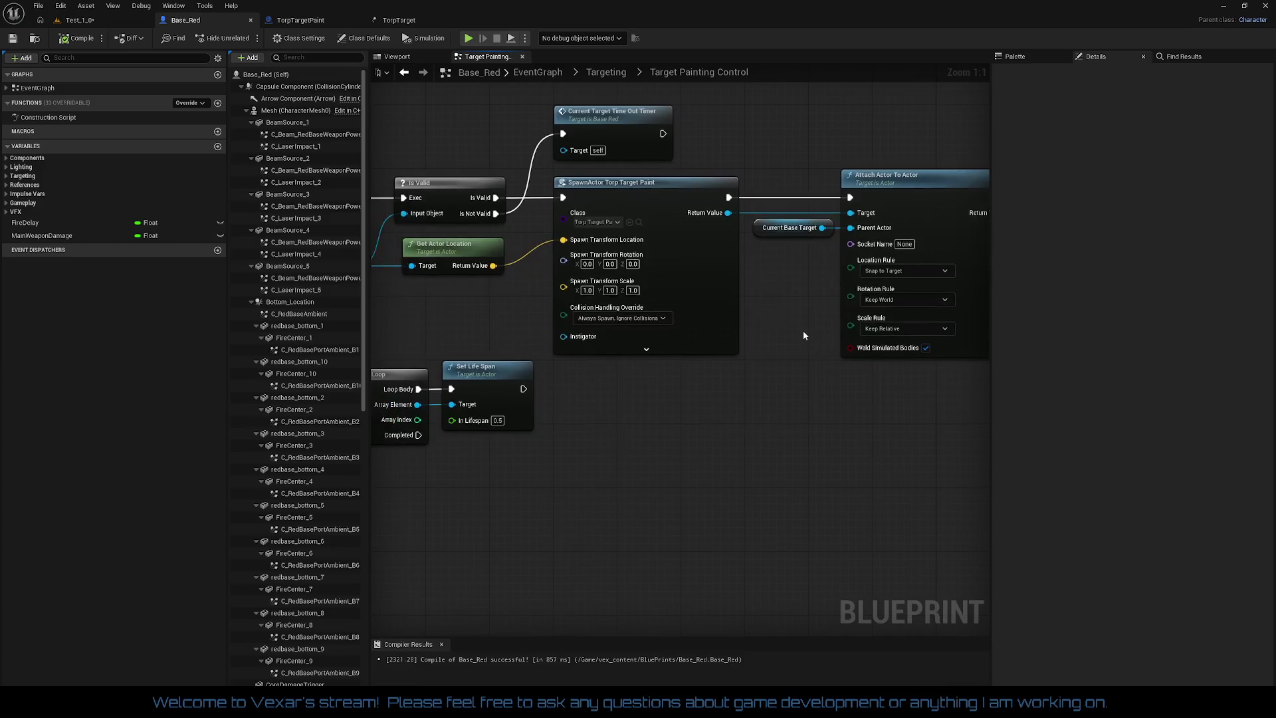
pyautogui.moveTo(616, 322); pyautogui.dragTo(709, 325)
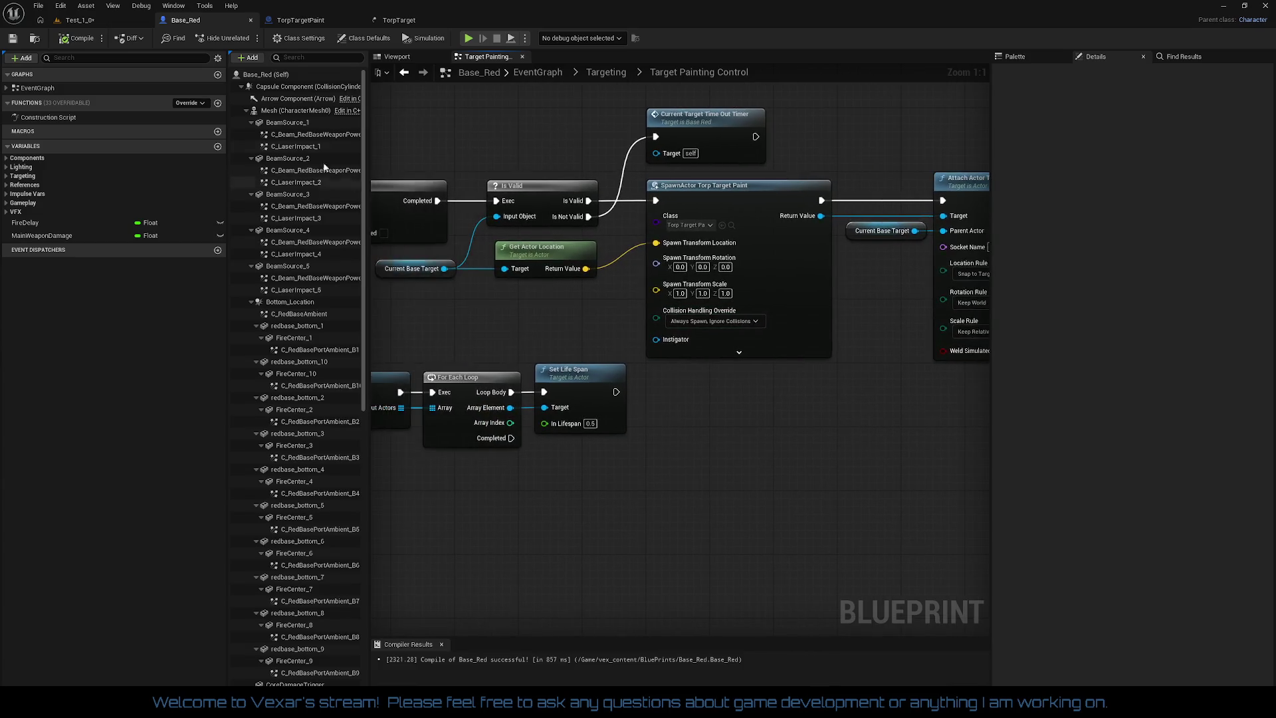
# - Show TorpTargetPaint's Event Graph with its ParentAliveCheck timer and life span logic
pyautogui.click(420, 24)
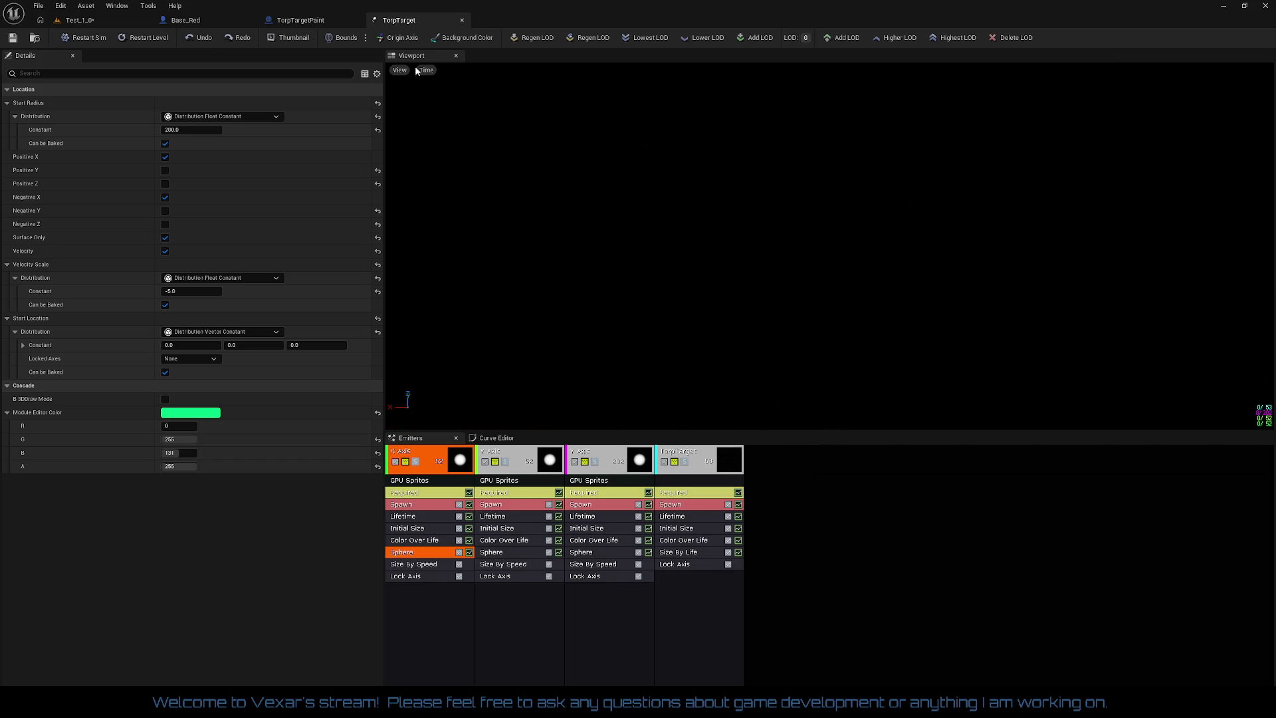
pyautogui.click(294, 20)
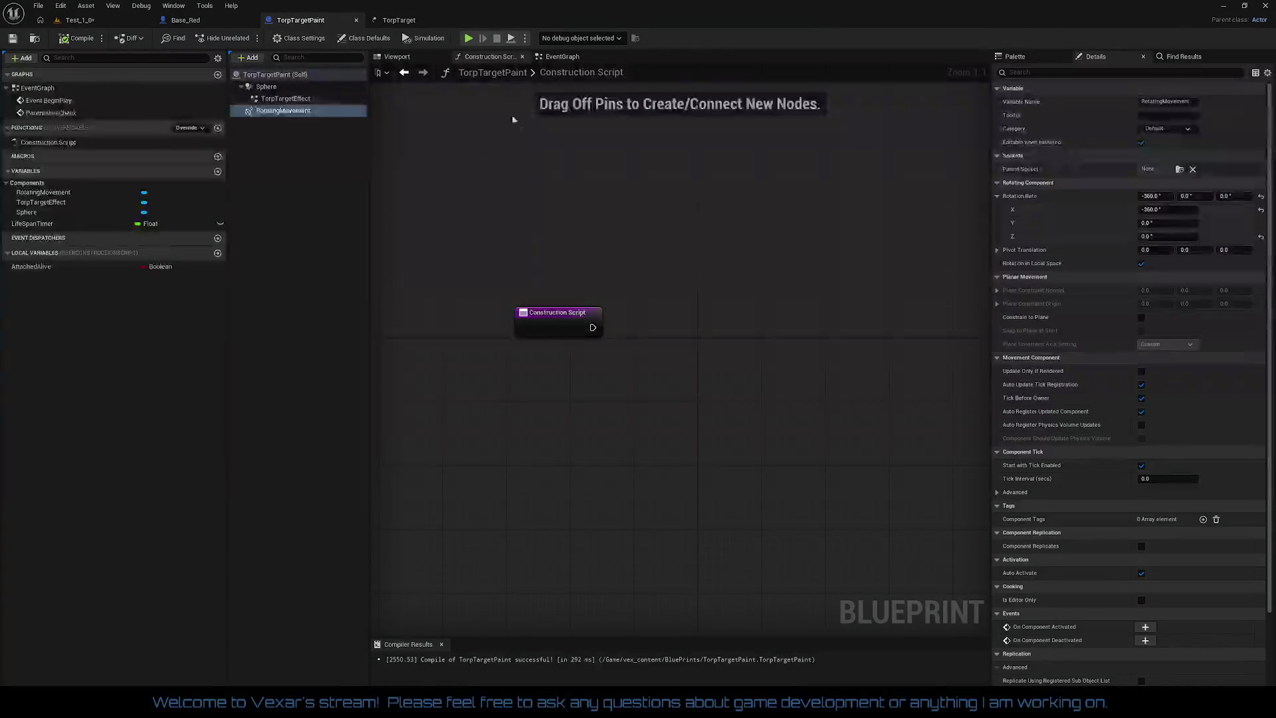
pyautogui.click(562, 59)
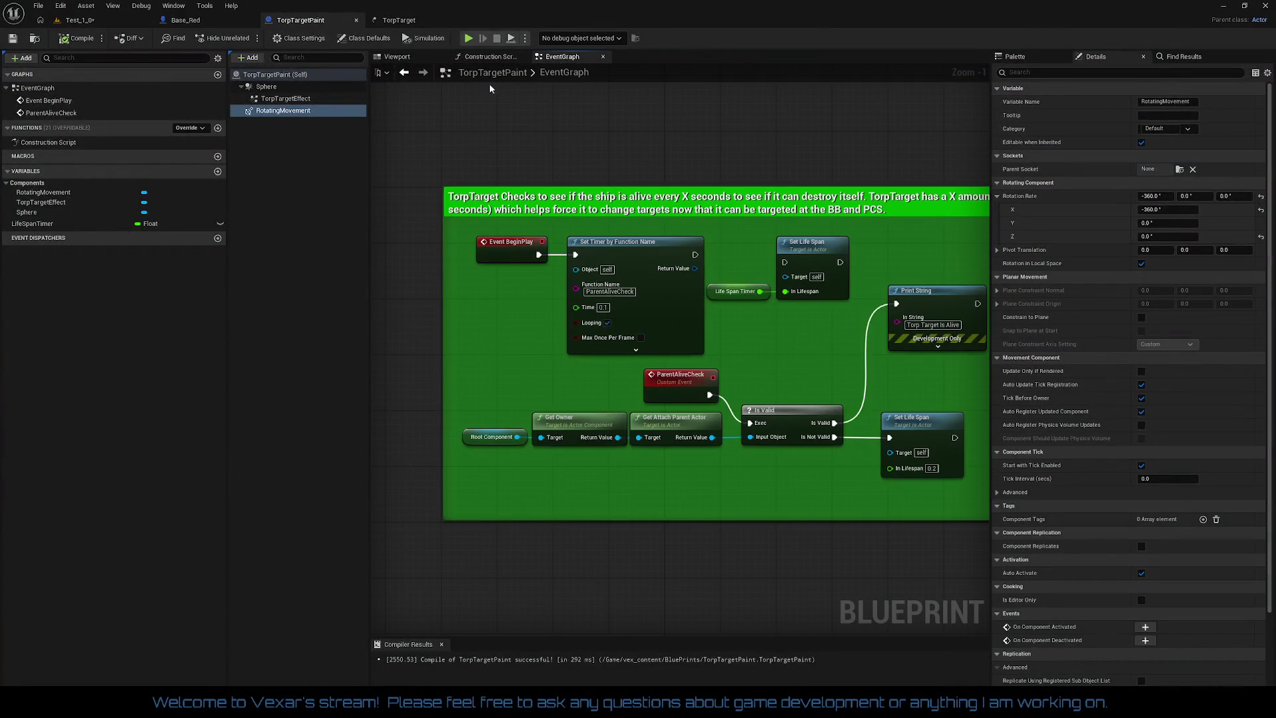
# - In TorpTargetPaint's Viewport, give TorpTargetEffect an X rotation of 90 and check the upright rings
pyautogui.click(399, 57)
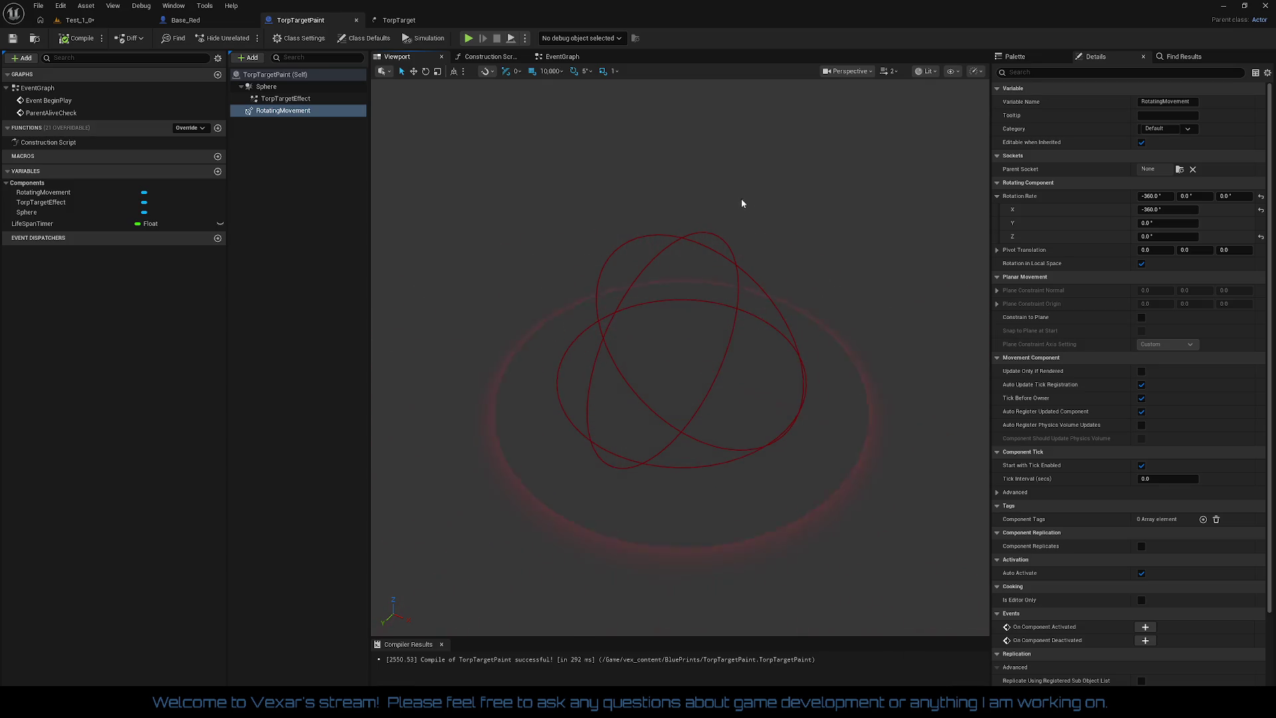
pyautogui.click(269, 86)
pyautogui.click(297, 75)
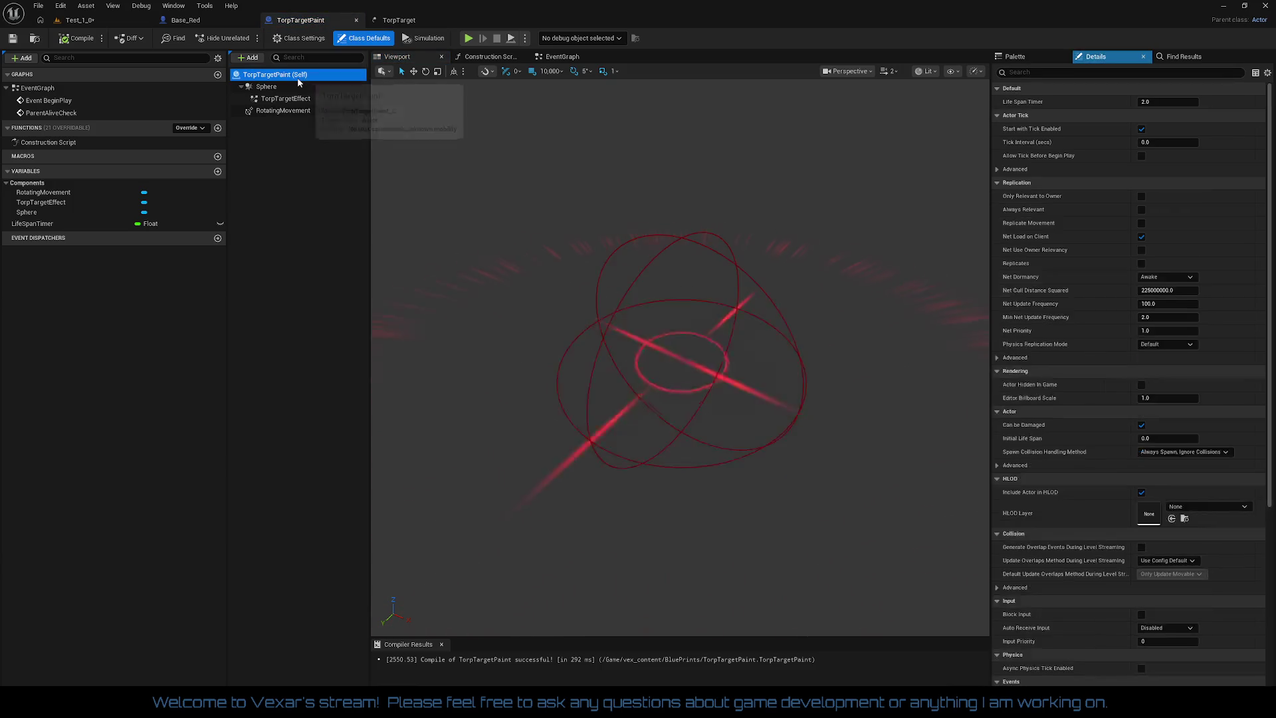
pyautogui.click(284, 90)
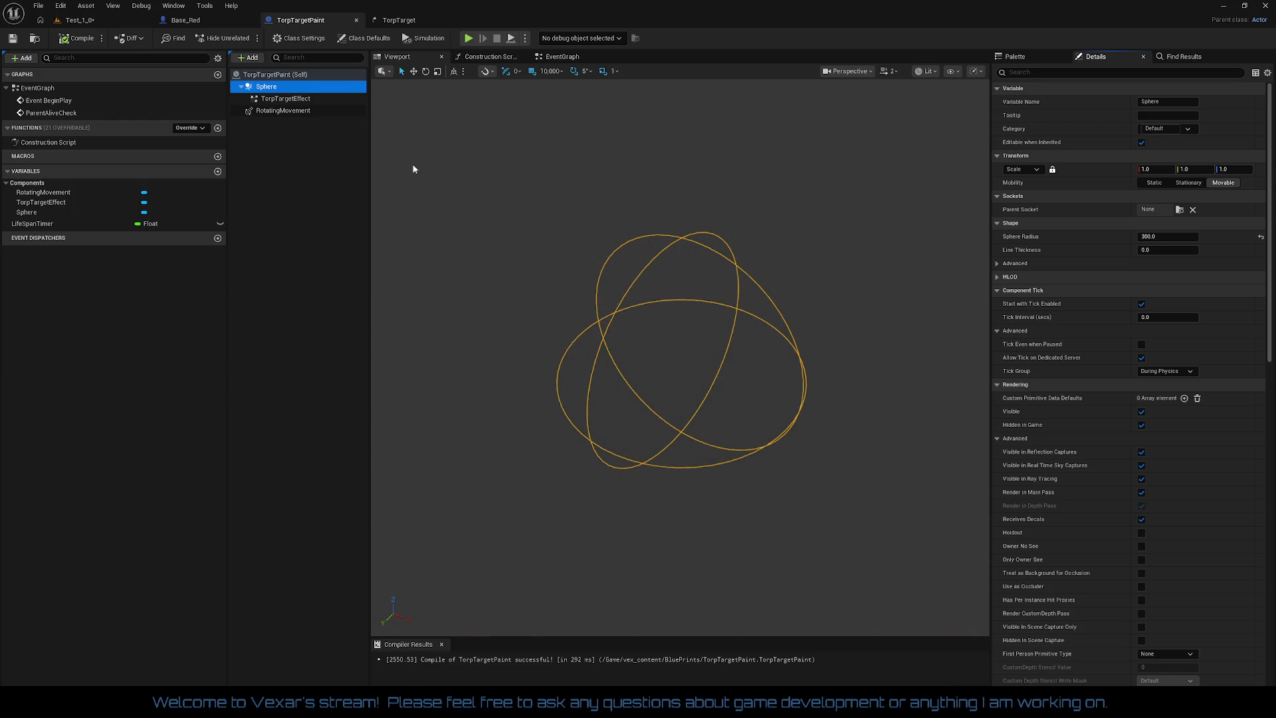
pyautogui.click(296, 101)
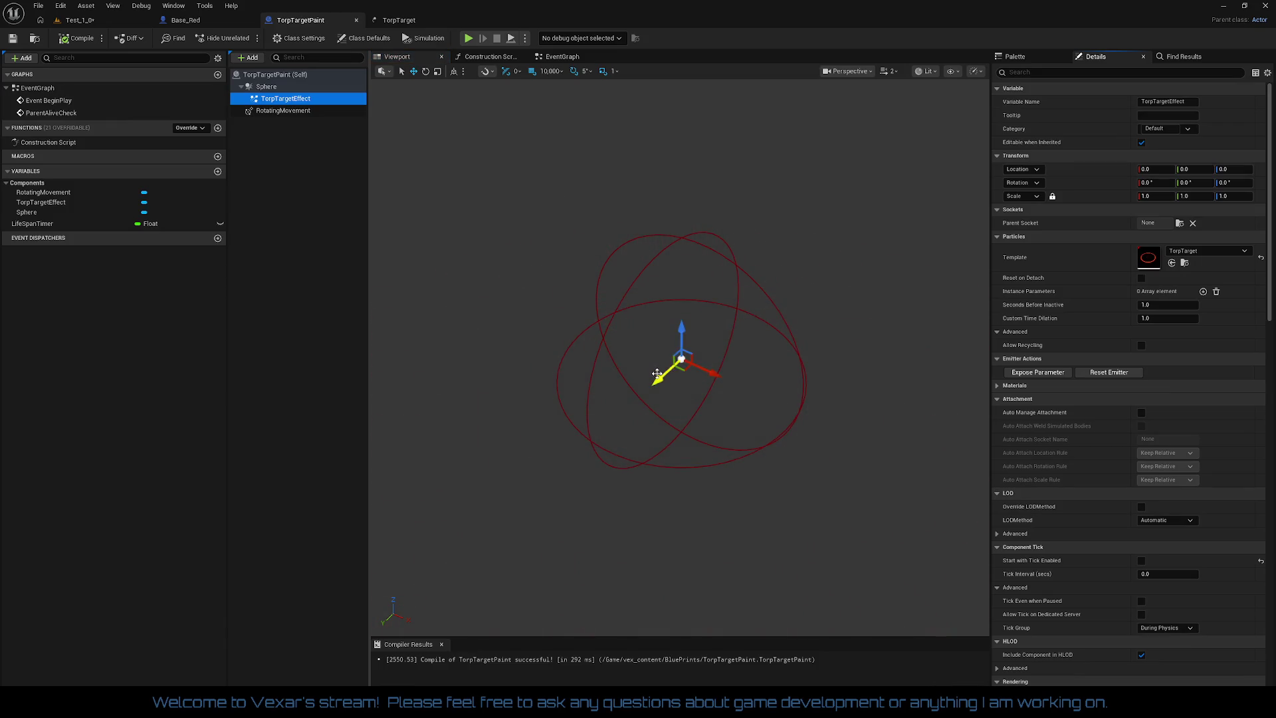
pyautogui.moveTo(689, 421); pyautogui.dragTo(725, 426)
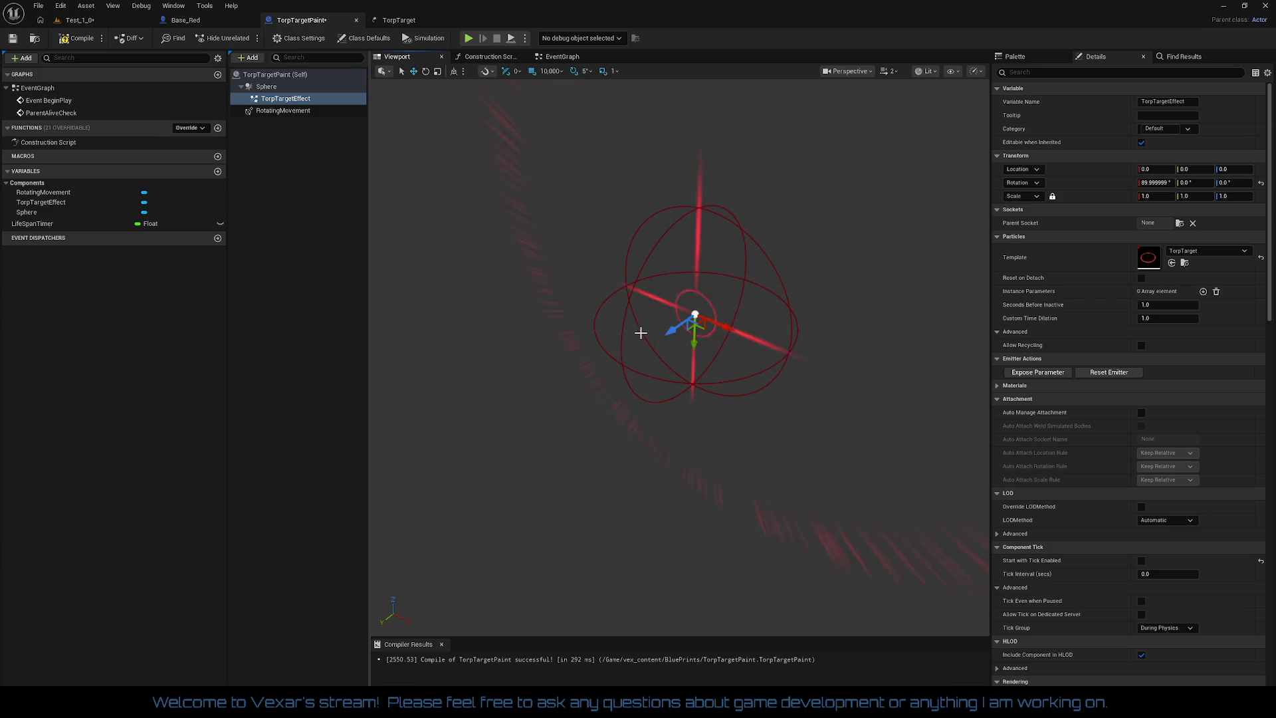
pyautogui.moveTo(615, 390)
pyautogui.mouseDown()
pyautogui.moveTo(651, 398)
pyautogui.moveTo(659, 415)
pyautogui.mouseUp()
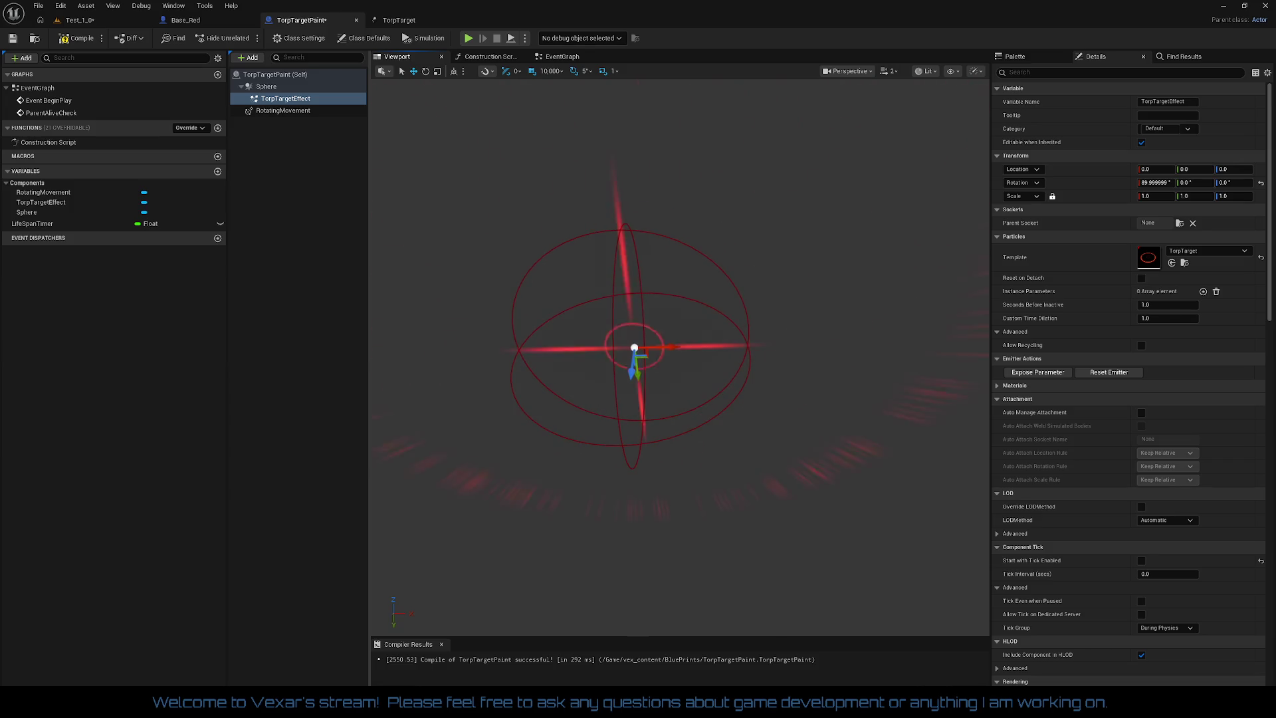
pyautogui.click(1150, 182)
pyautogui.write('90')
pyautogui.press('Return')
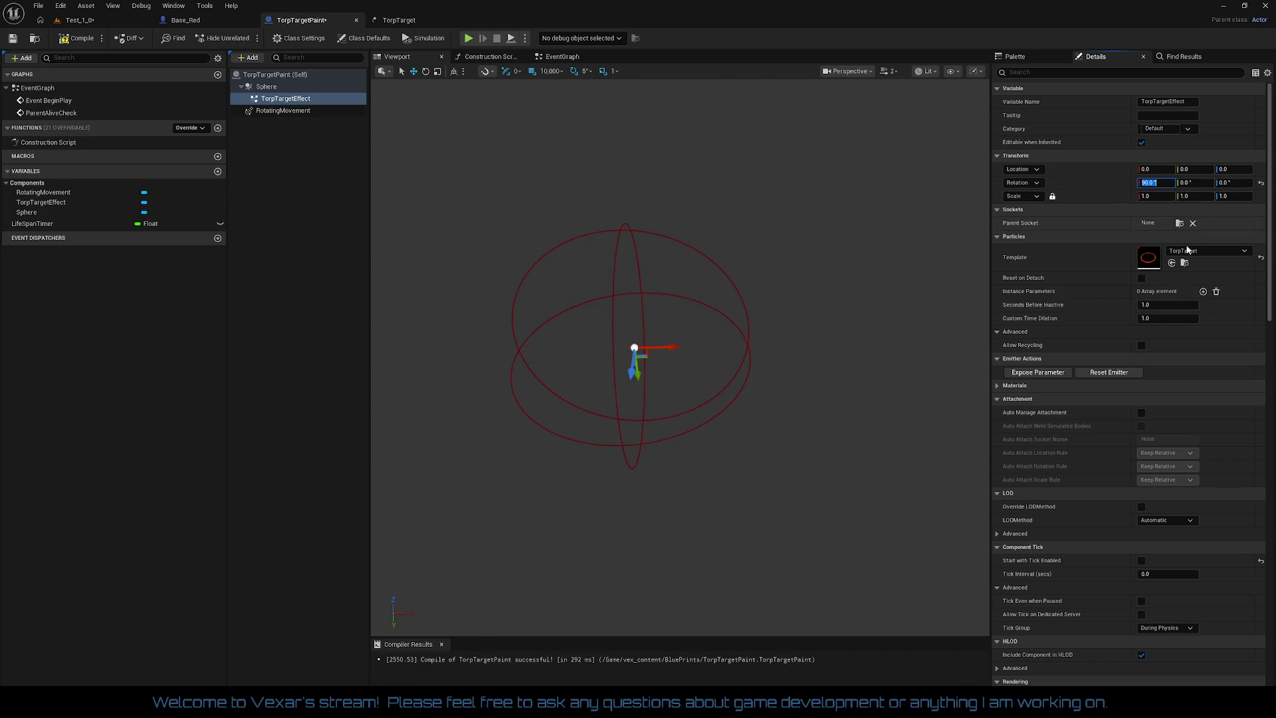
pyautogui.moveTo(923, 350)
pyautogui.mouseDown()
pyautogui.moveTo(917, 373)
pyautogui.moveTo(923, 346)
pyautogui.mouseUp()
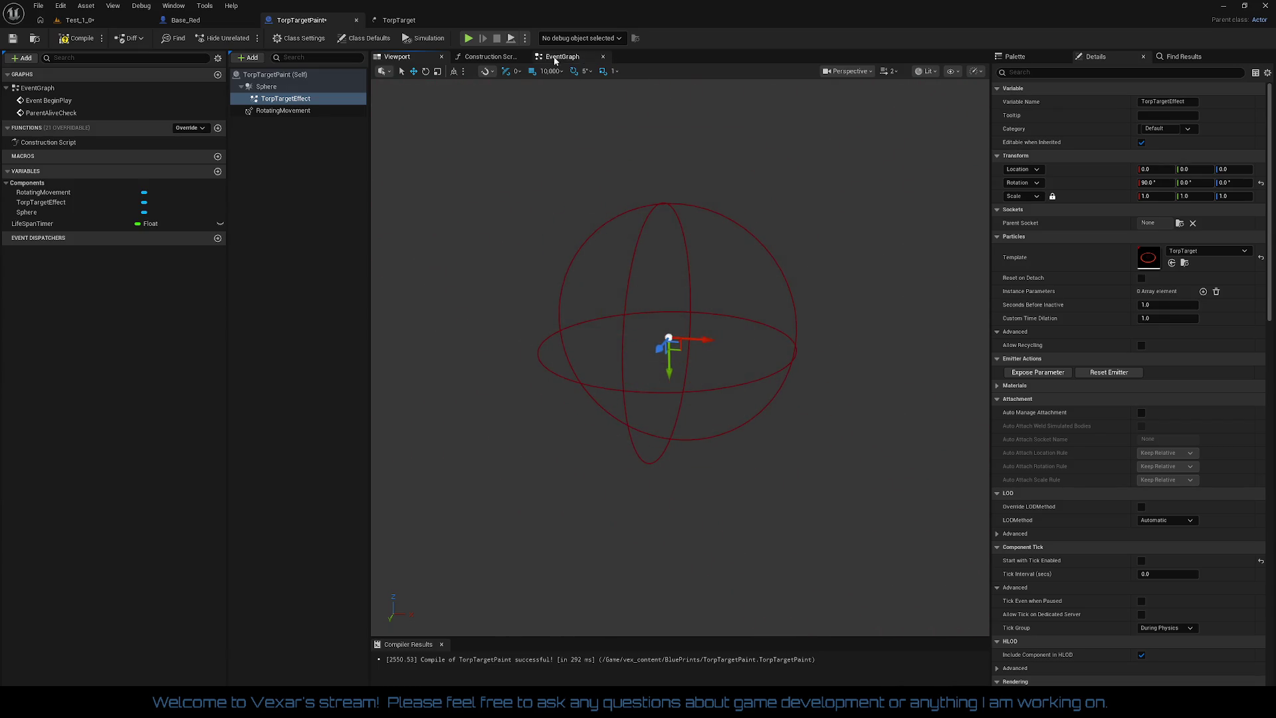
pyautogui.click(398, 20)
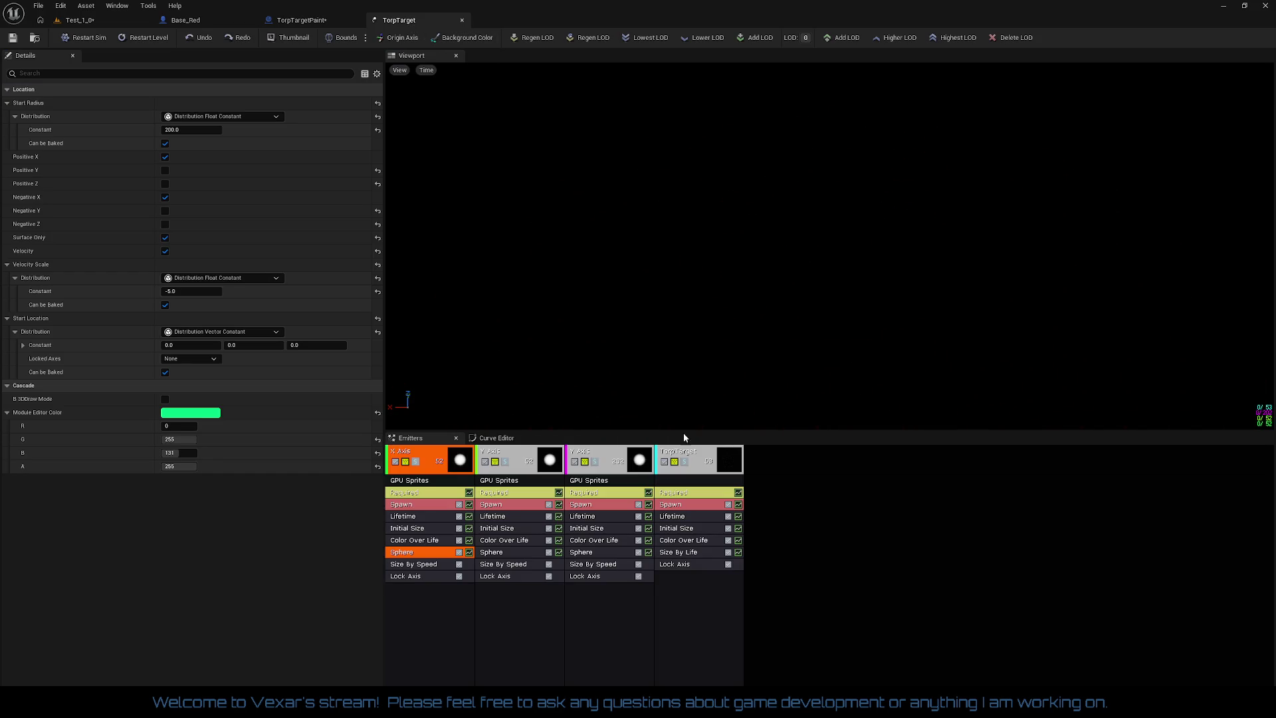
# - Give the second emitter's Sphere module a -5.0 velocity scale and a 500 start radius
pyautogui.click(505, 551)
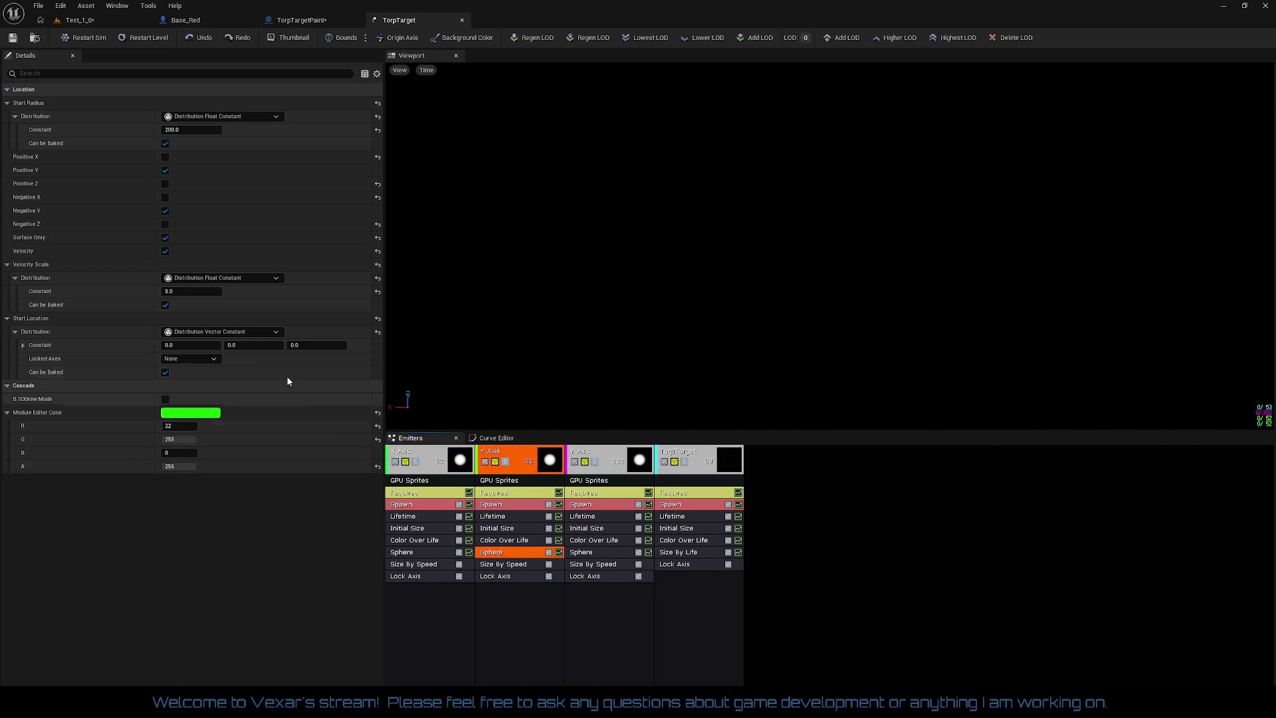
pyautogui.click(189, 292)
pyautogui.write('-')
pyautogui.press('Return')
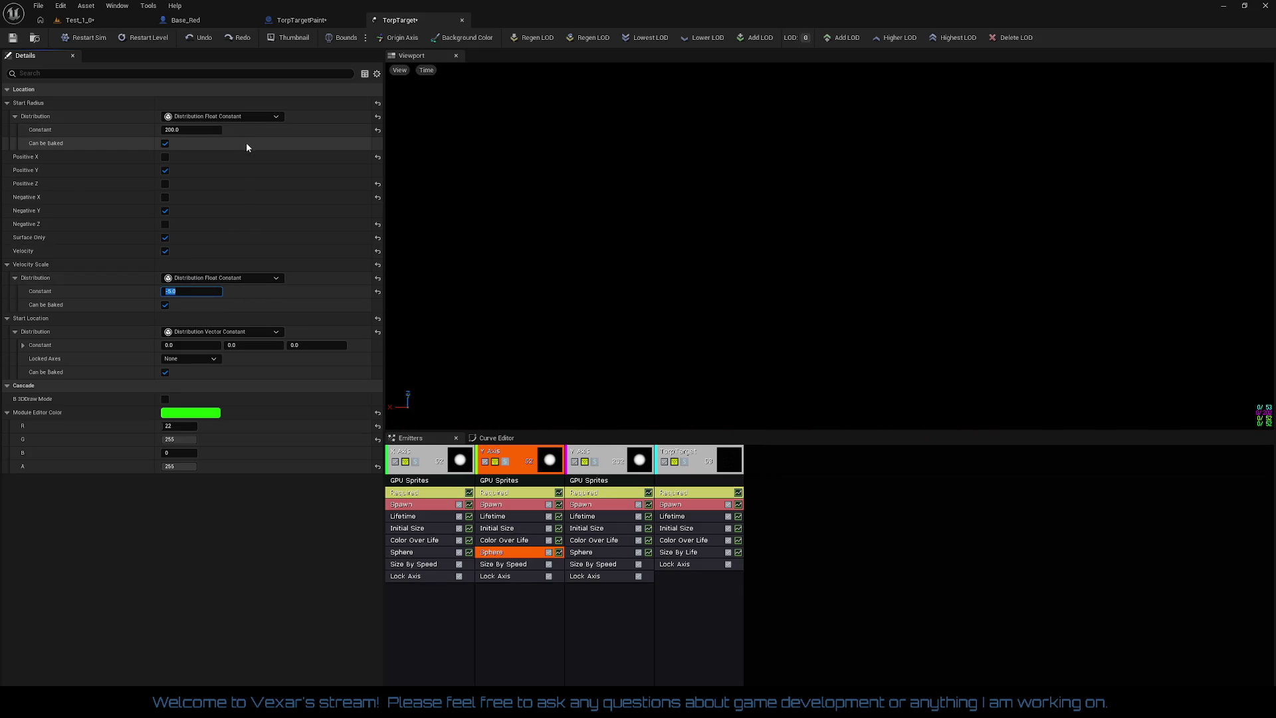
pyautogui.click(186, 131)
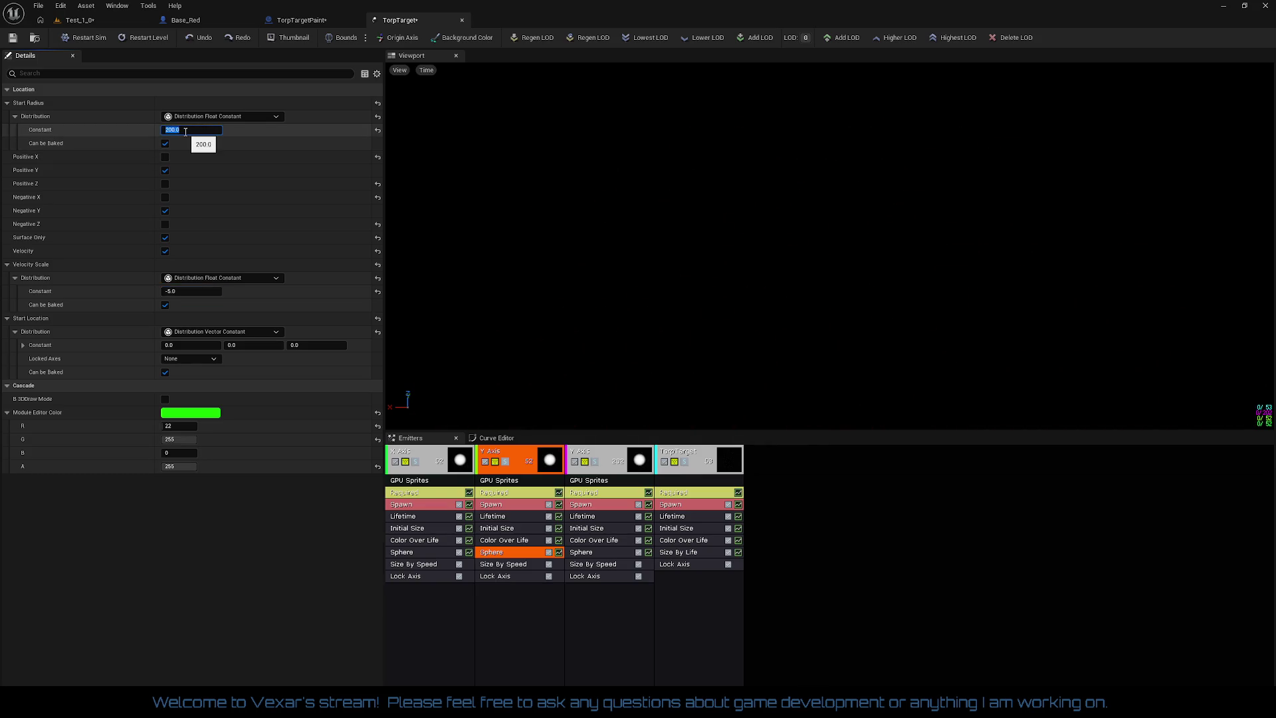
pyautogui.write('500')
pyautogui.press('Return')
# - Set the first and second emitters' sphere start radius to 1000
pyautogui.click(422, 552)
pyautogui.click(199, 130)
pyautogui.write('5')
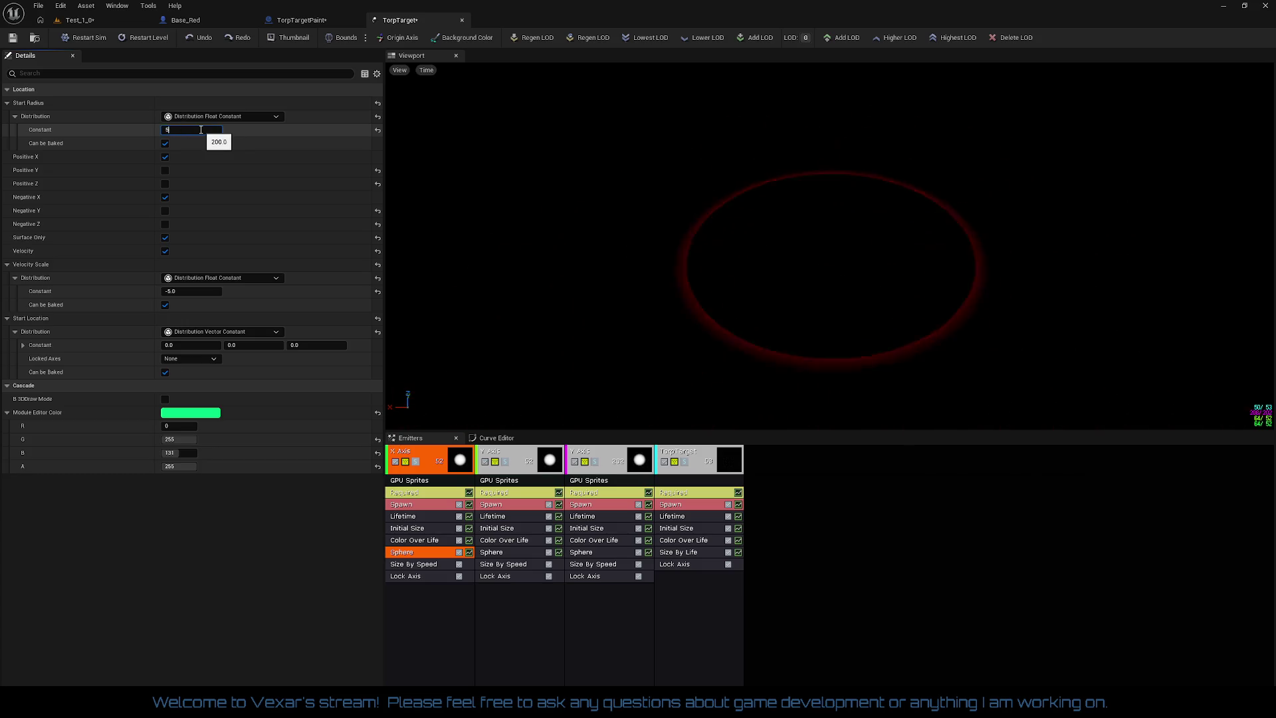
pyautogui.write('00')
pyautogui.press('Return')
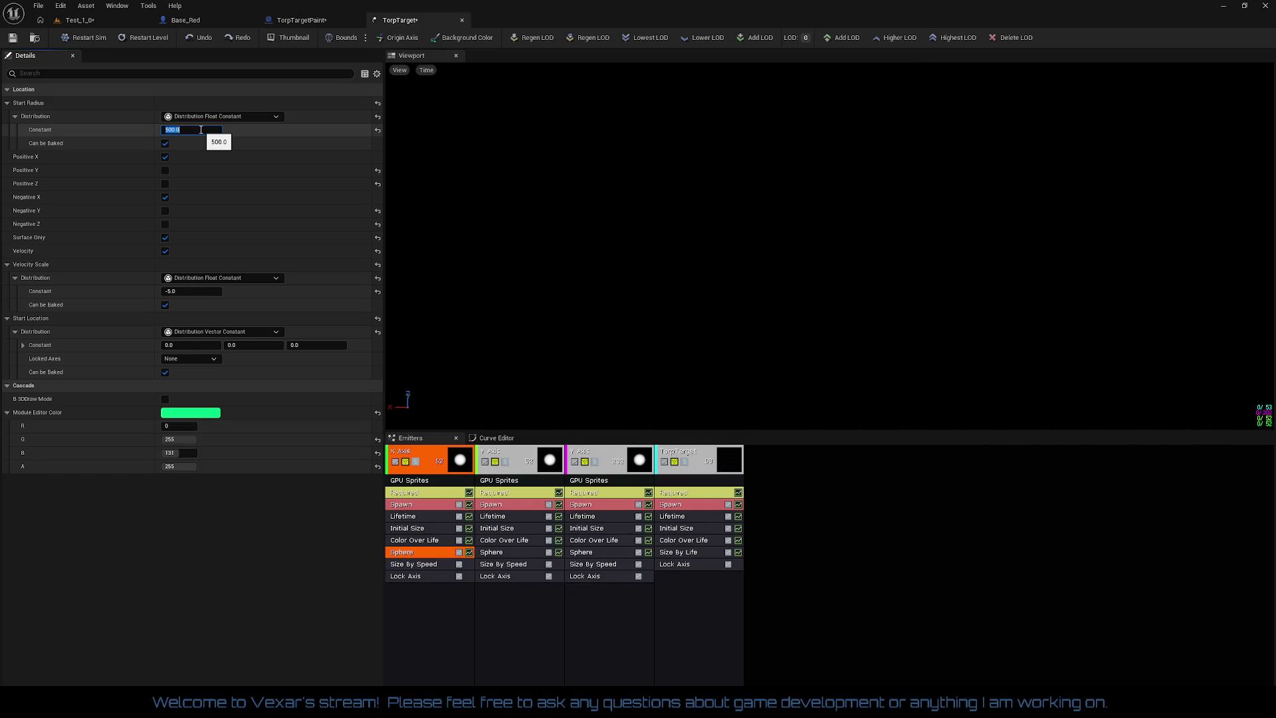
pyautogui.write('10')
pyautogui.press('Return')
pyautogui.click(509, 554)
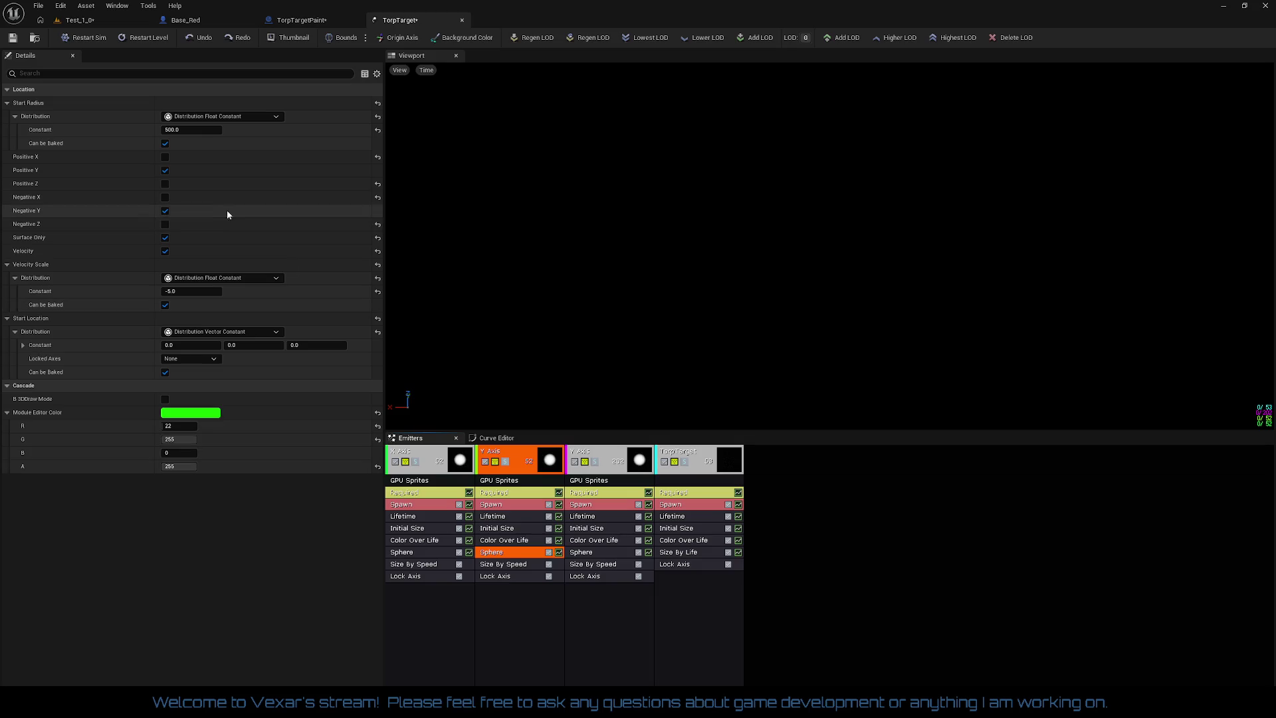
pyautogui.write('00')
pyautogui.press('Return')
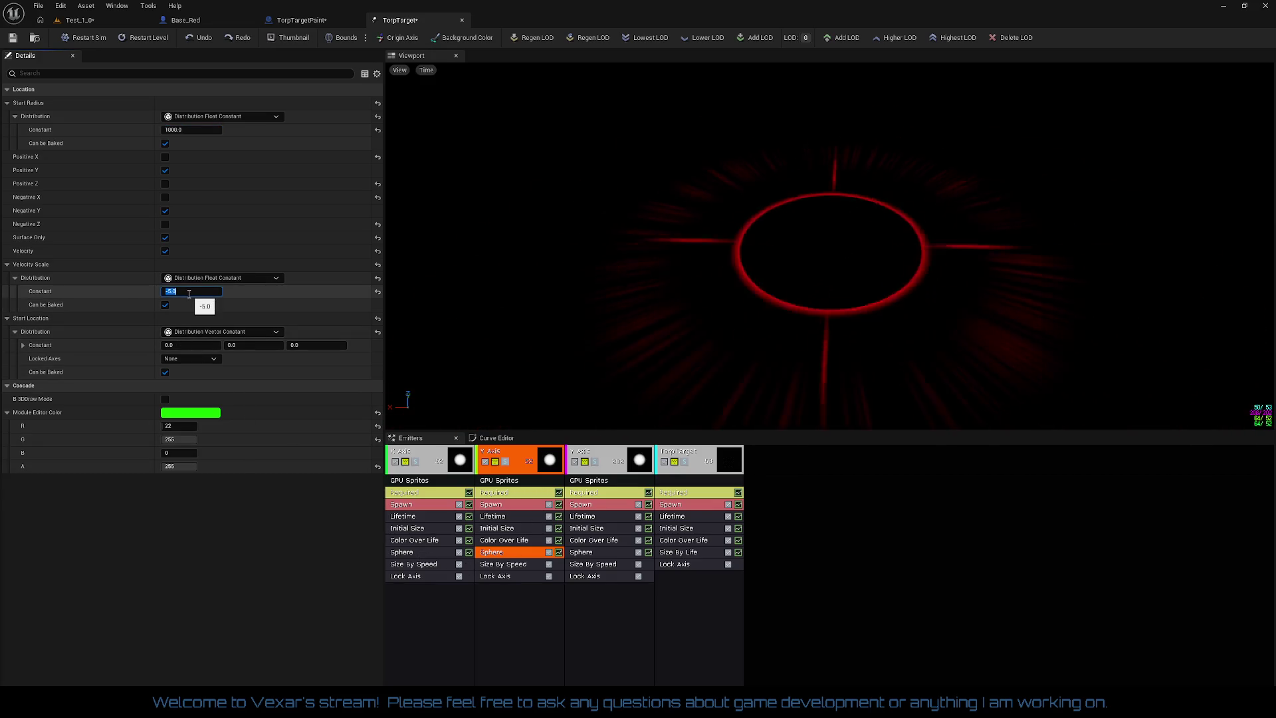
# - Change the second emitter's sphere velocity scale to -1.5
pyautogui.write('-2.0')
pyautogui.press('Return')
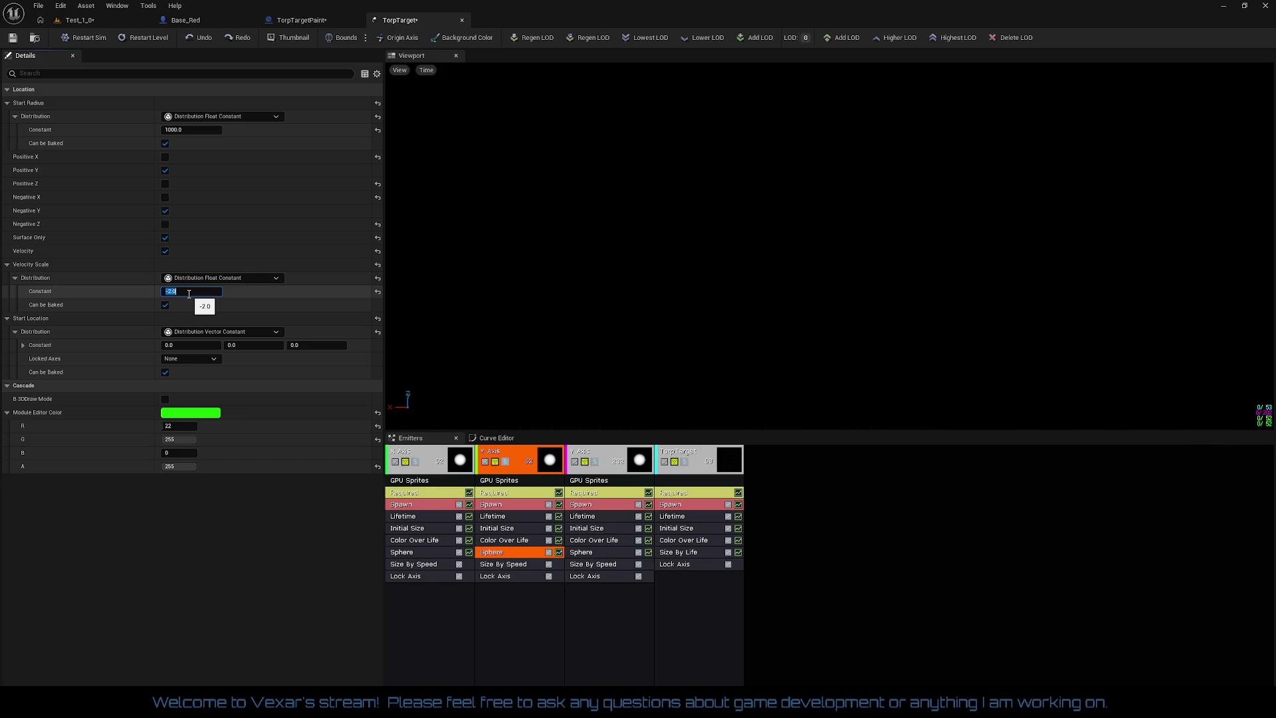
pyautogui.write('-1')
pyautogui.write('-1/5')
pyautogui.press('Return')
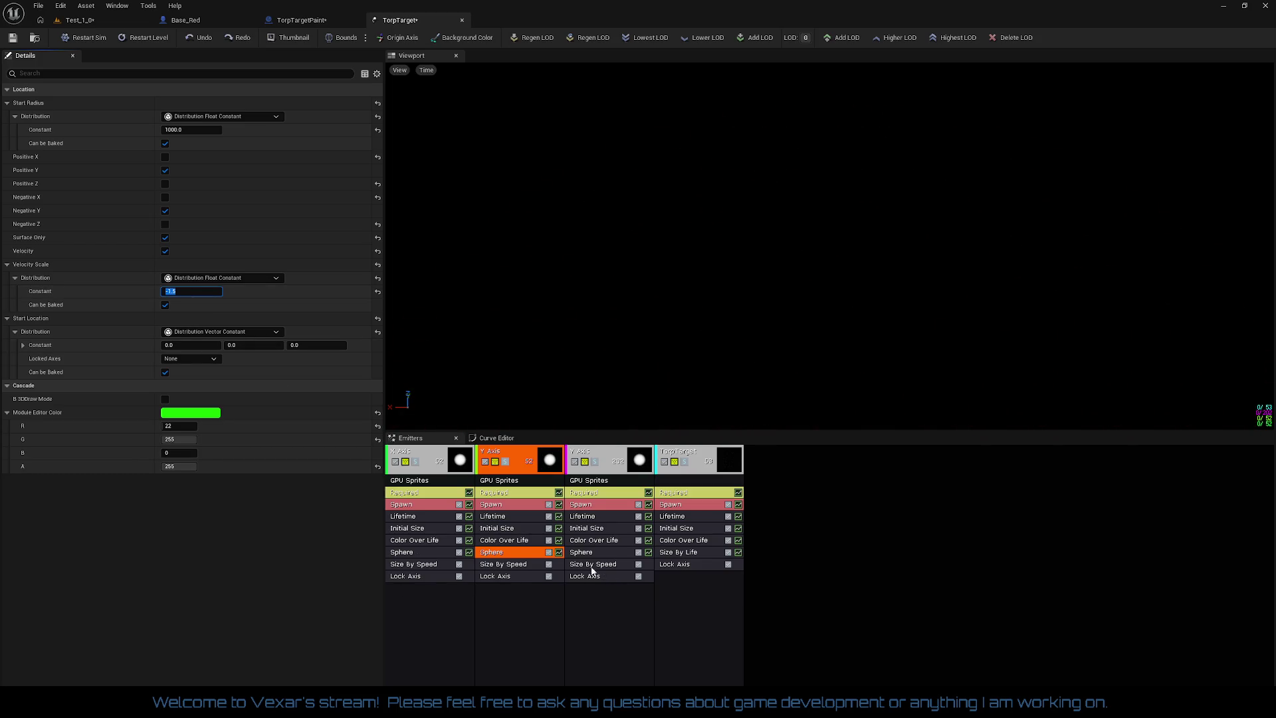
# - Set the X Axis emitter's sphere velocity scale to -1
pyautogui.click(441, 552)
pyautogui.click(199, 291)
pyautogui.write('-1')
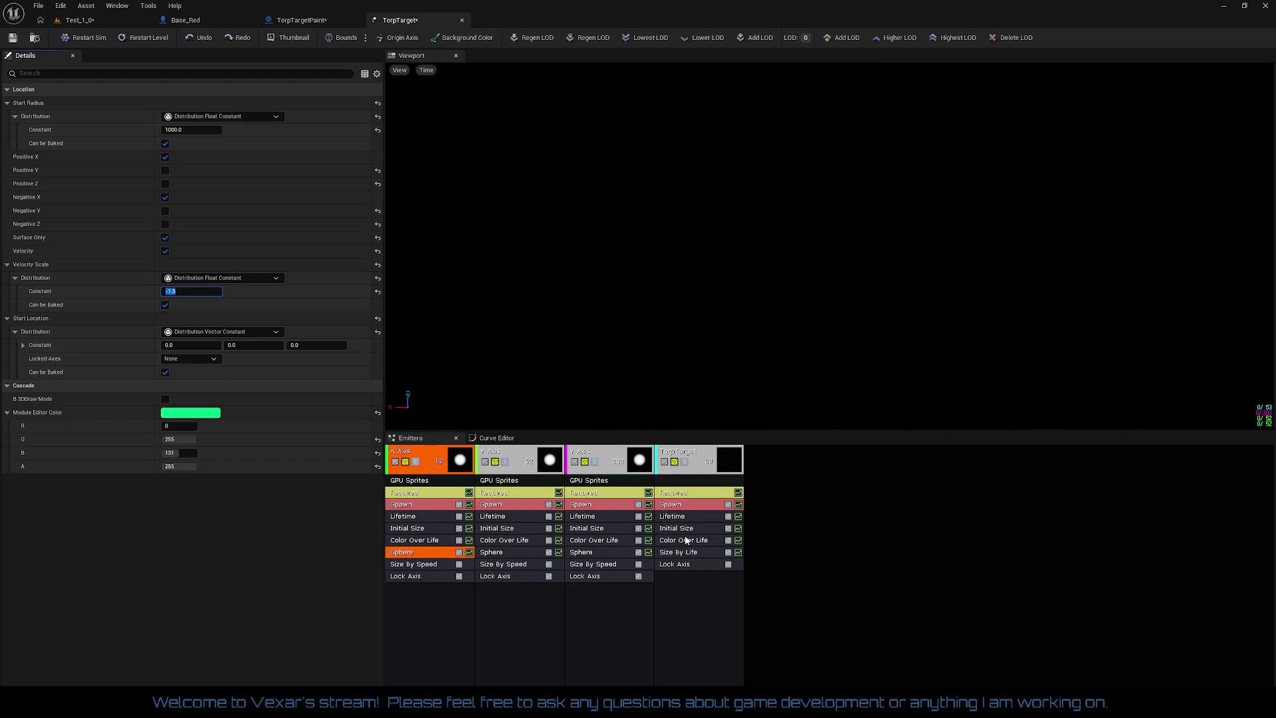
# - Make the ring's Size By Life go from 1.0 at the first point to 0.1 at the second
pyautogui.click(683, 554)
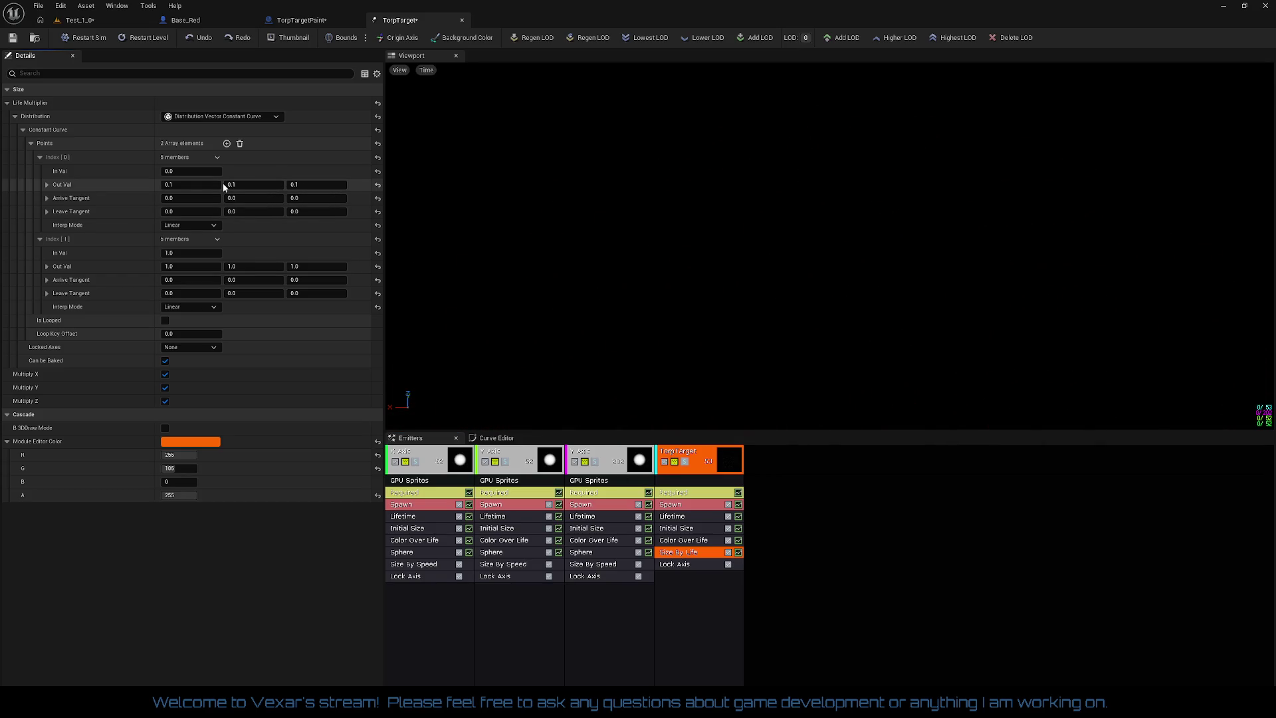
pyautogui.click(205, 184)
pyautogui.write('1')
pyautogui.press('Tab')
pyautogui.write('1')
pyautogui.press('Tab')
pyautogui.write('1')
pyautogui.press('Return')
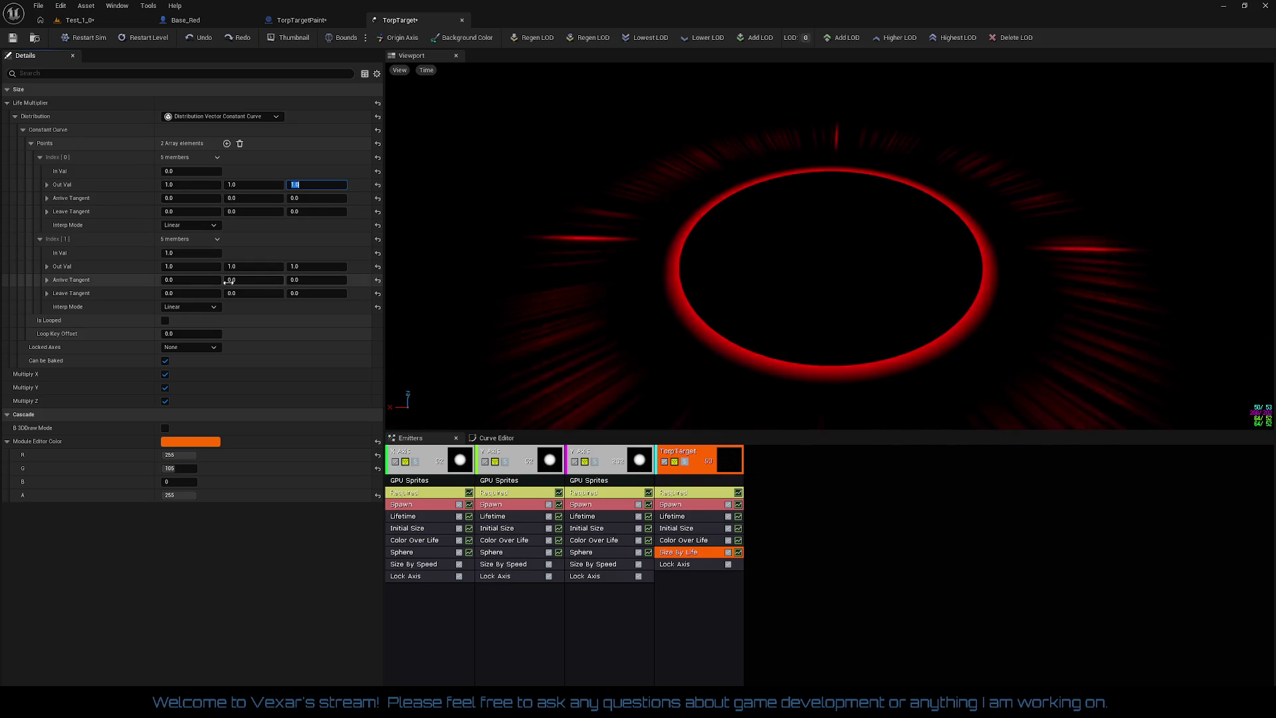
pyautogui.click(194, 268)
pyautogui.write('0.1')
pyautogui.press('Tab')
pyautogui.write('0.1')
pyautogui.press('Tab')
pyautogui.write('0.1')
pyautogui.press('Return')
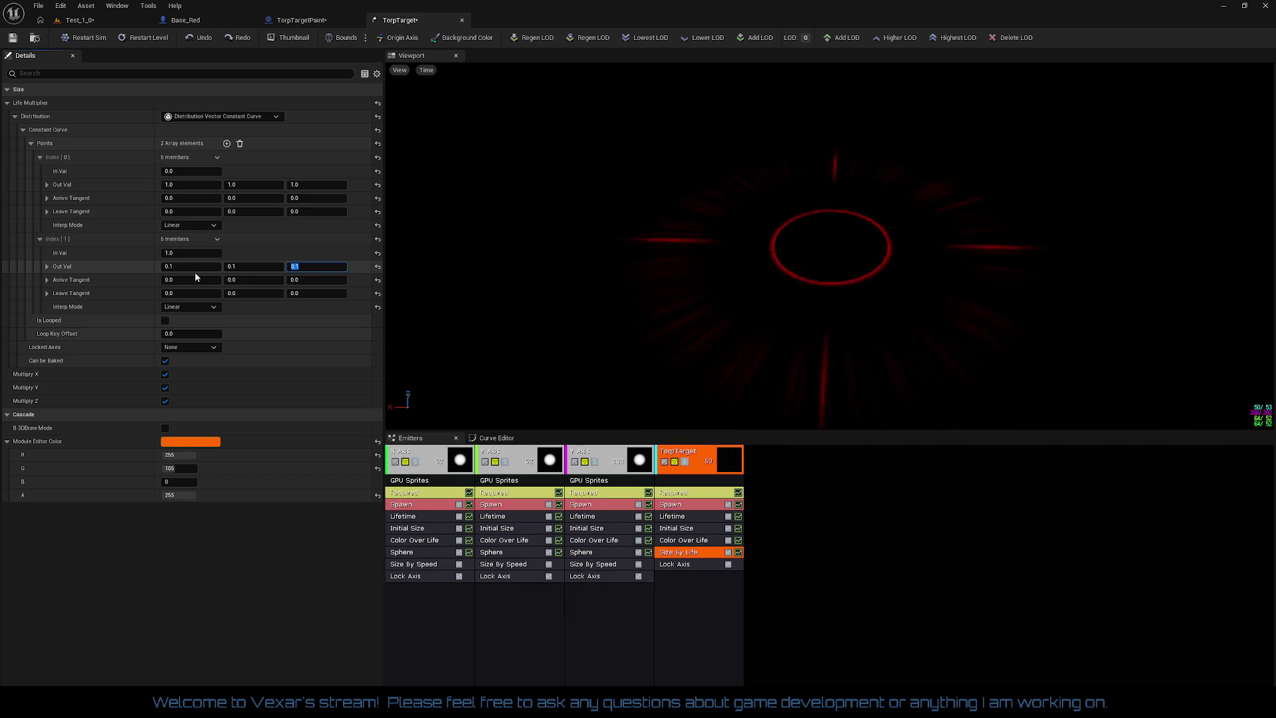
# - Set the ring's Initial Size Start Size X to 2000
pyautogui.click(656, 528)
pyautogui.click(191, 131)
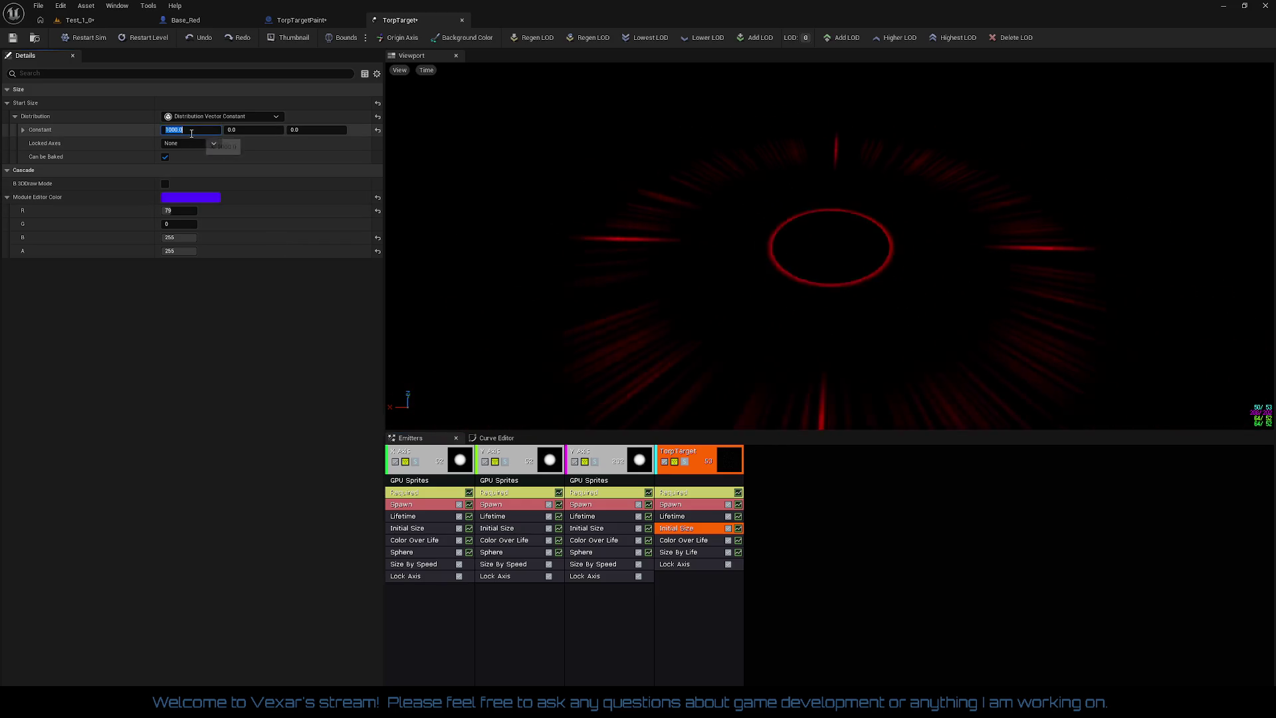
pyautogui.write('1')
pyautogui.press('Return')
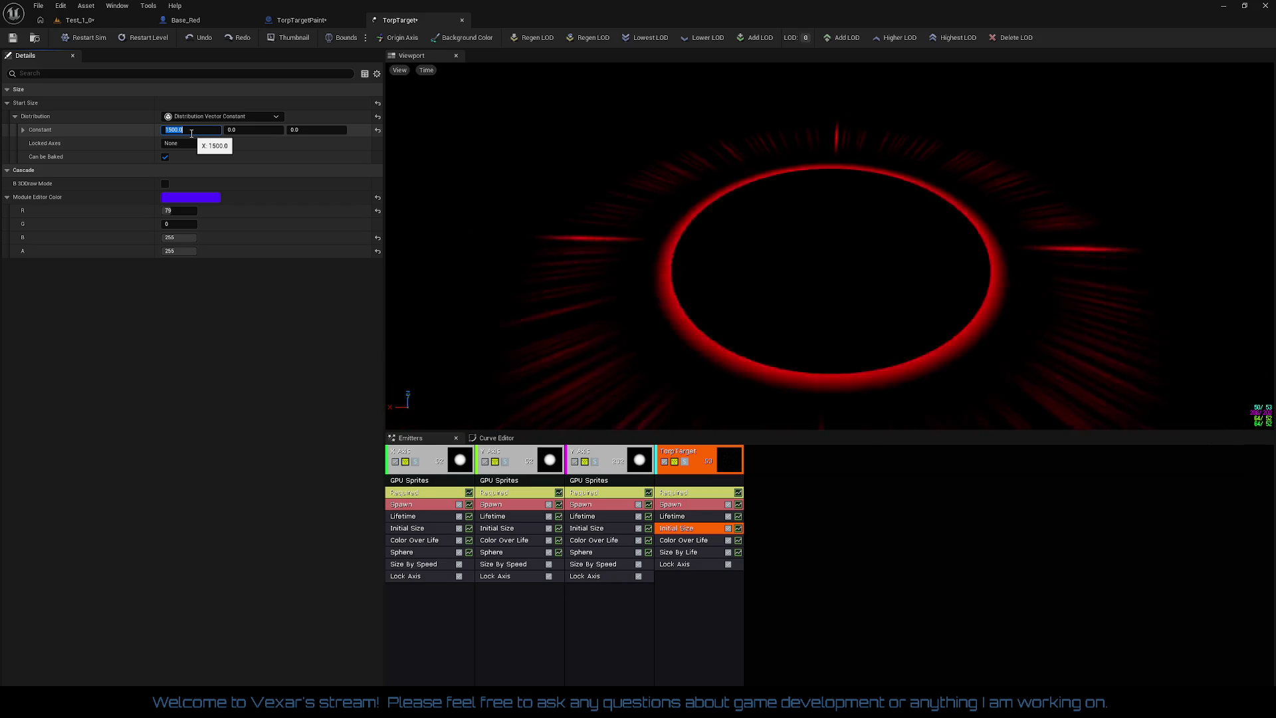
pyautogui.write('2000')
pyautogui.press('Return')
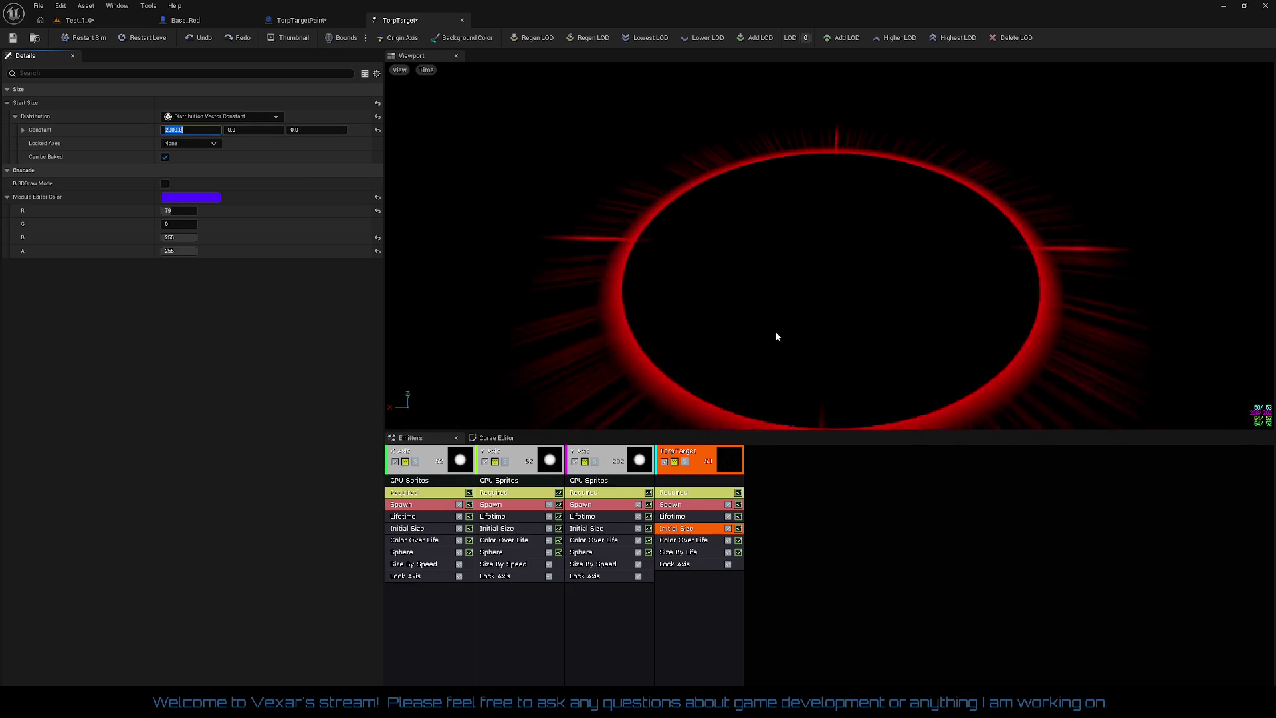
pyautogui.click(691, 505)
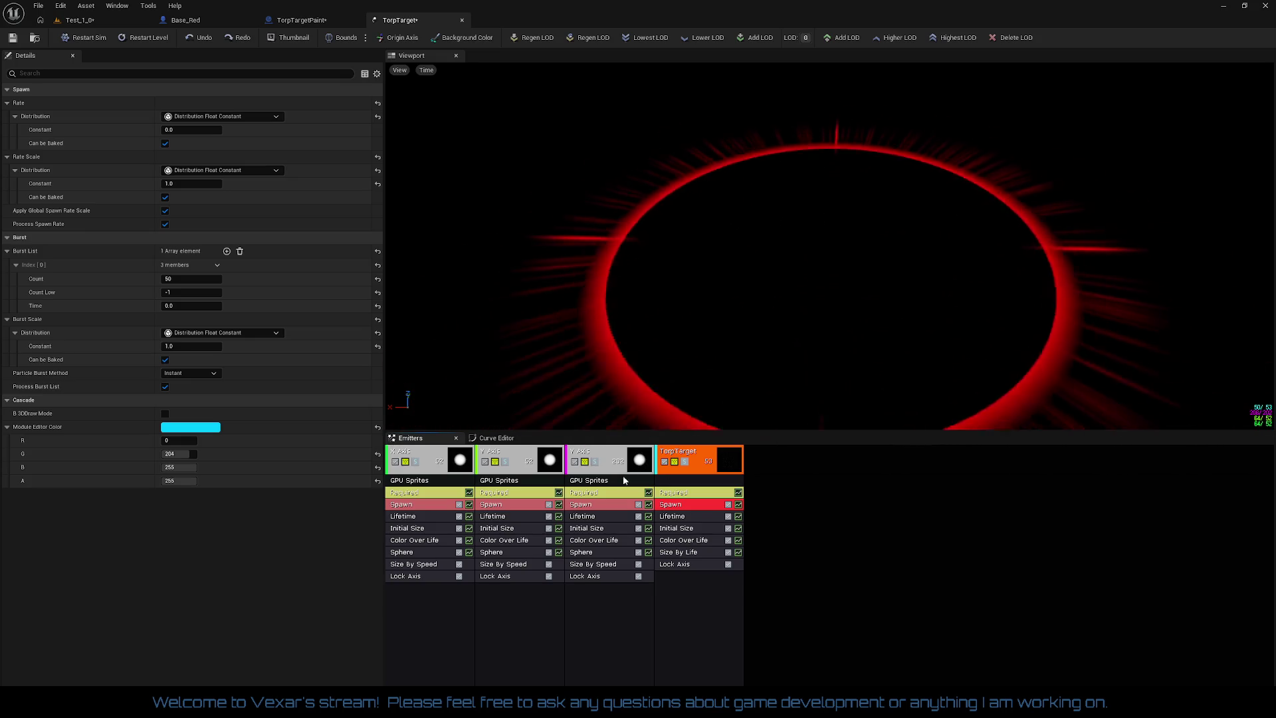
# - Change the third emitter's Emitter Name from 'Y Axis' to 'All Axis'
pyautogui.click(601, 465)
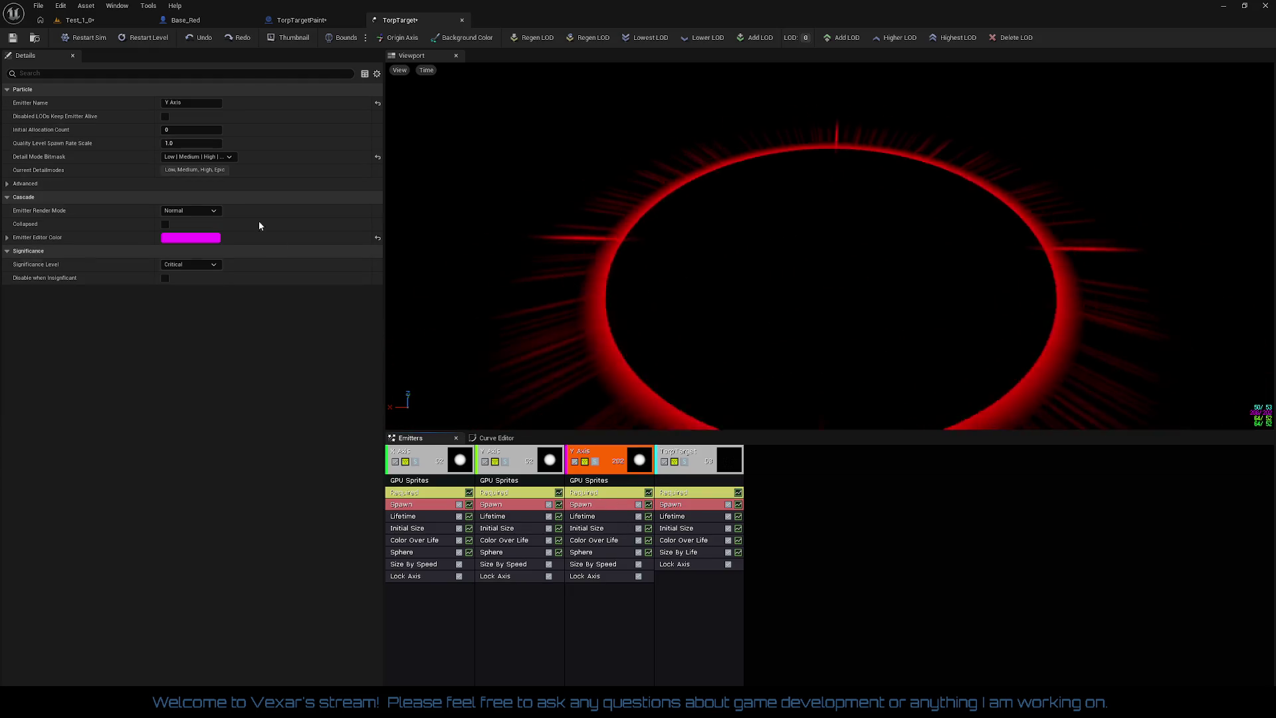
pyautogui.click(196, 104)
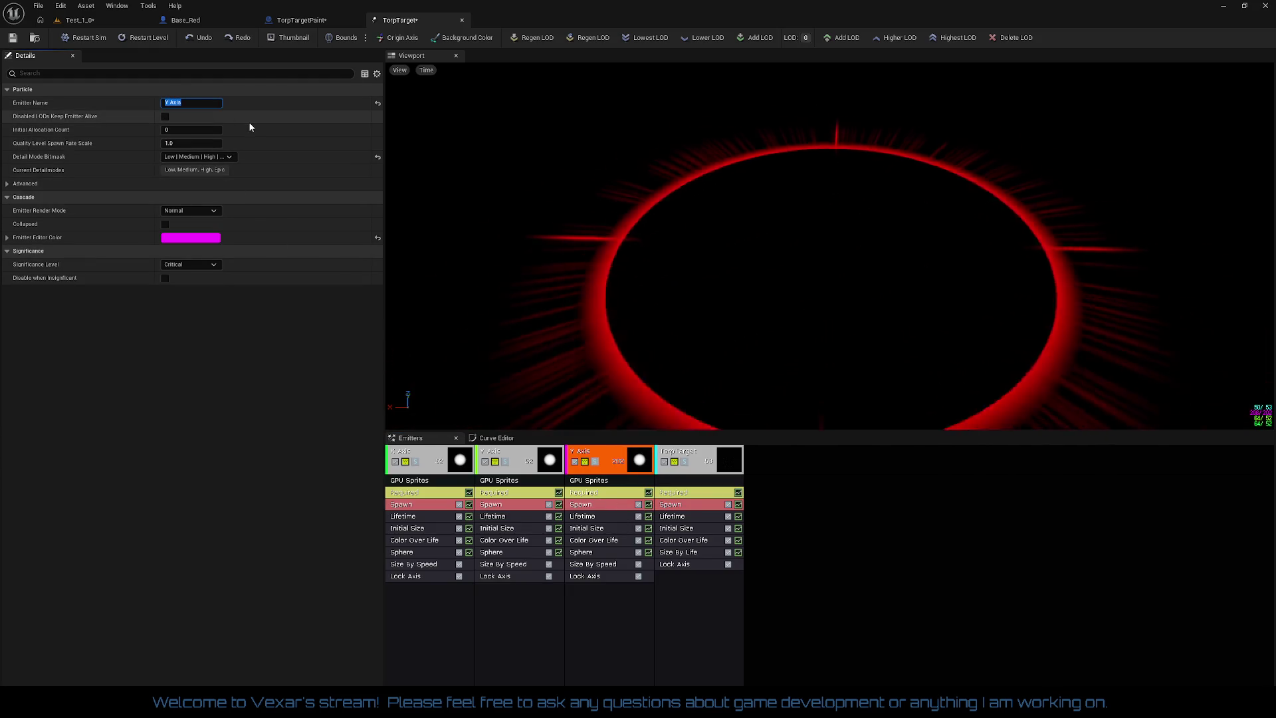
pyautogui.press('Home')
pyautogui.press('Delete')
pyautogui.write('Z')
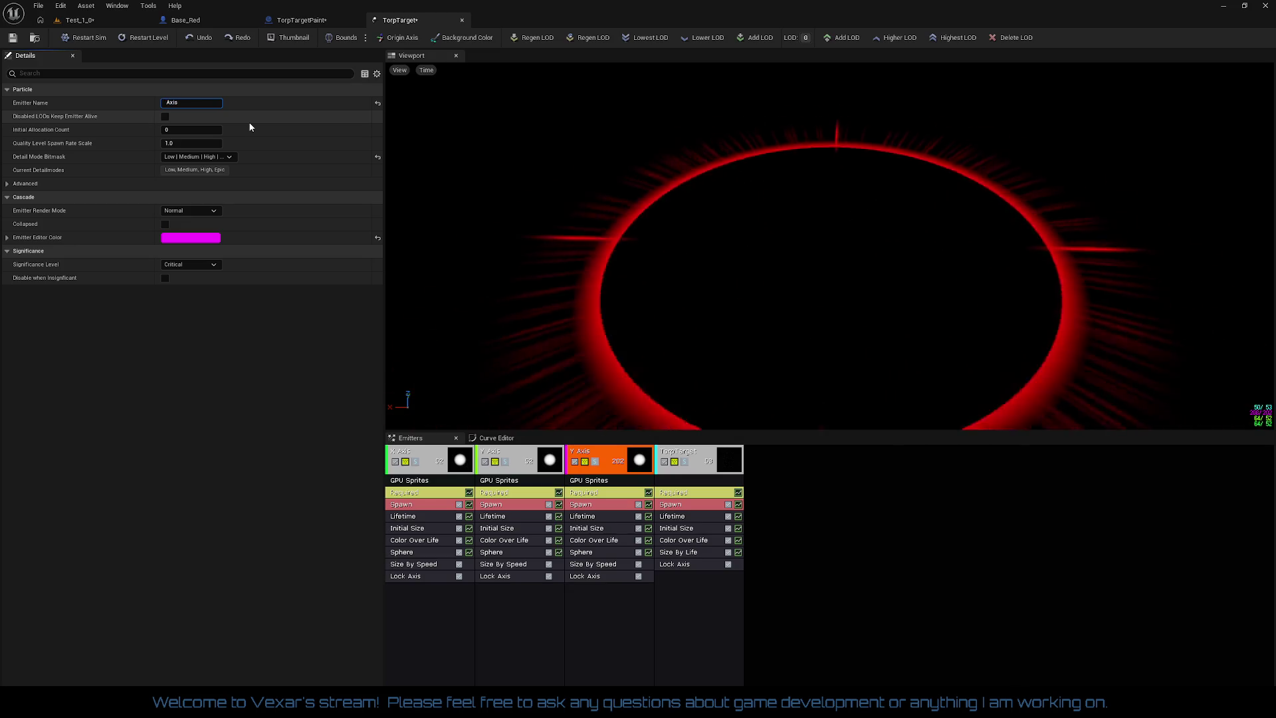
pyautogui.write('ll')
pyautogui.press('Return')
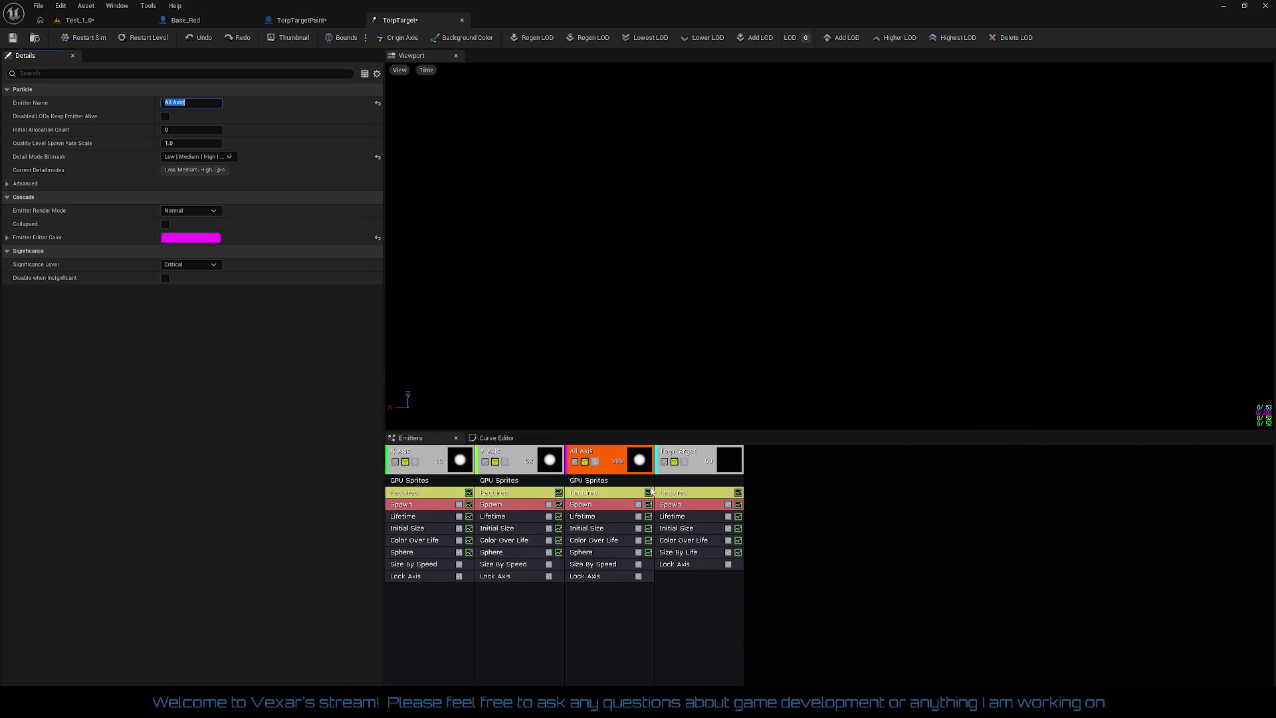
pyautogui.click(595, 541)
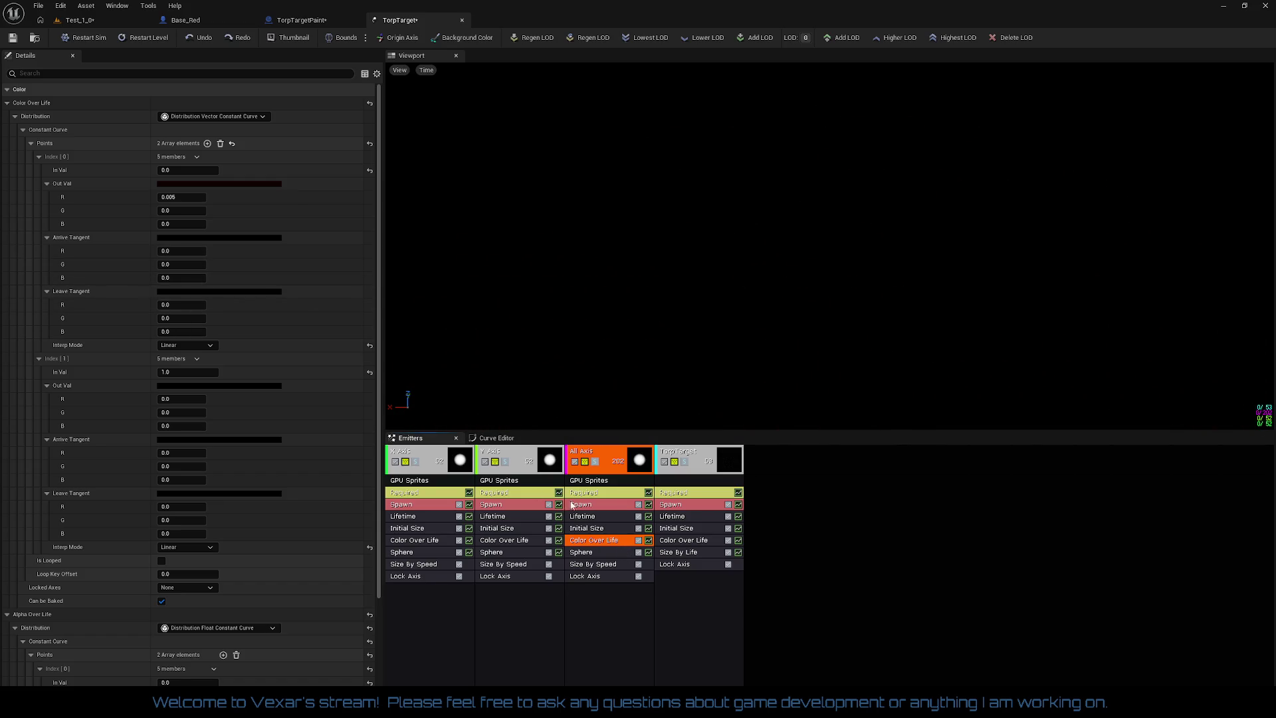
# - Set the first axis emitter's Color Over Life point 0 red output to 0.1
pyautogui.click(191, 198)
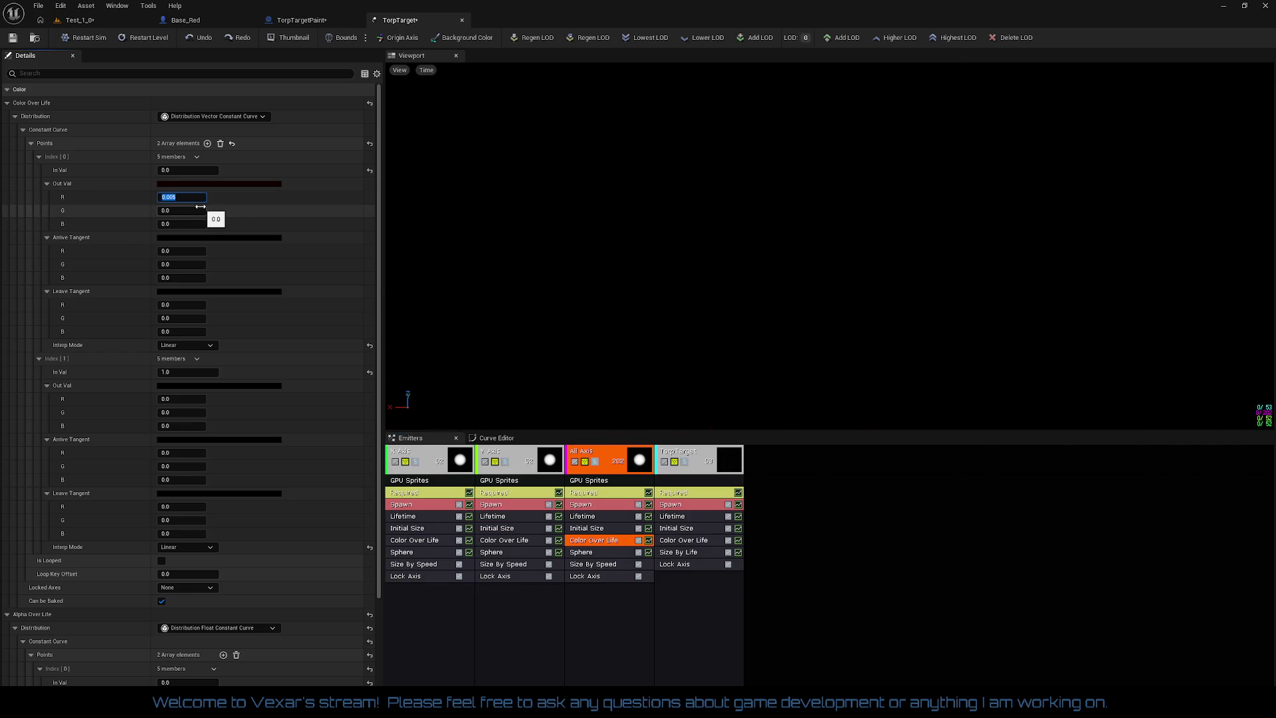
pyautogui.write('0.01')
pyautogui.press('Return')
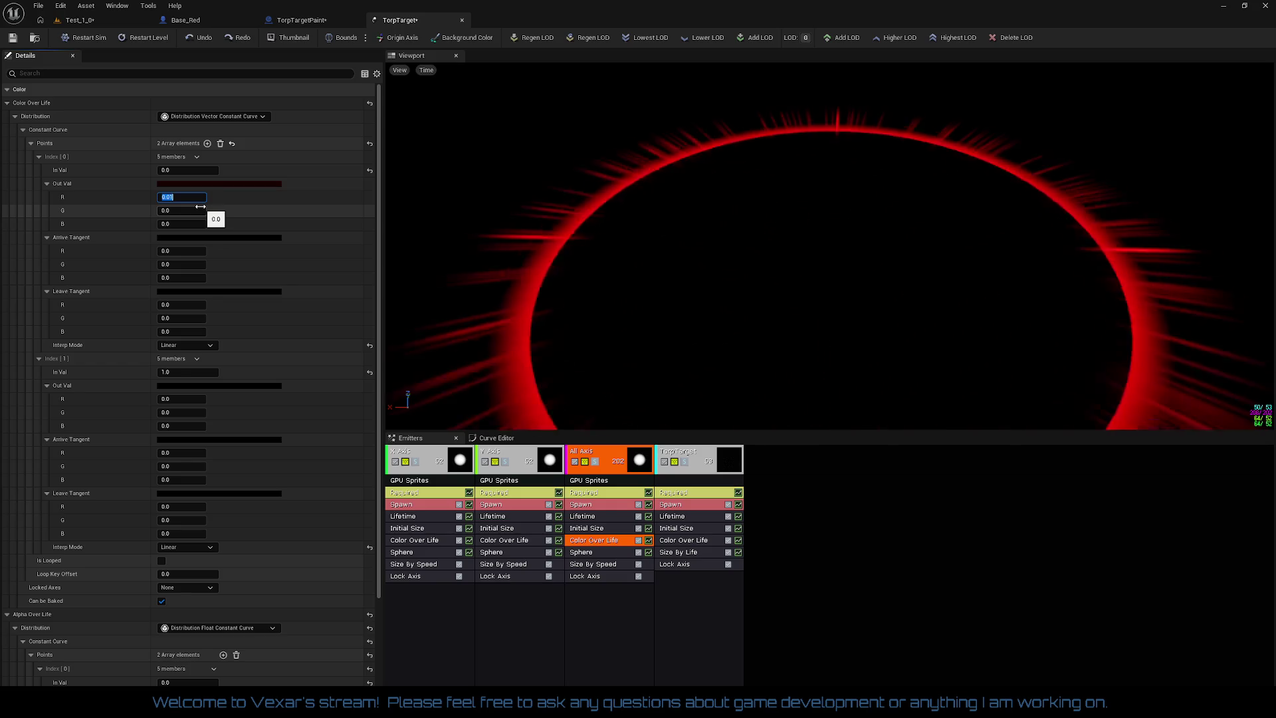
pyautogui.write('0.1')
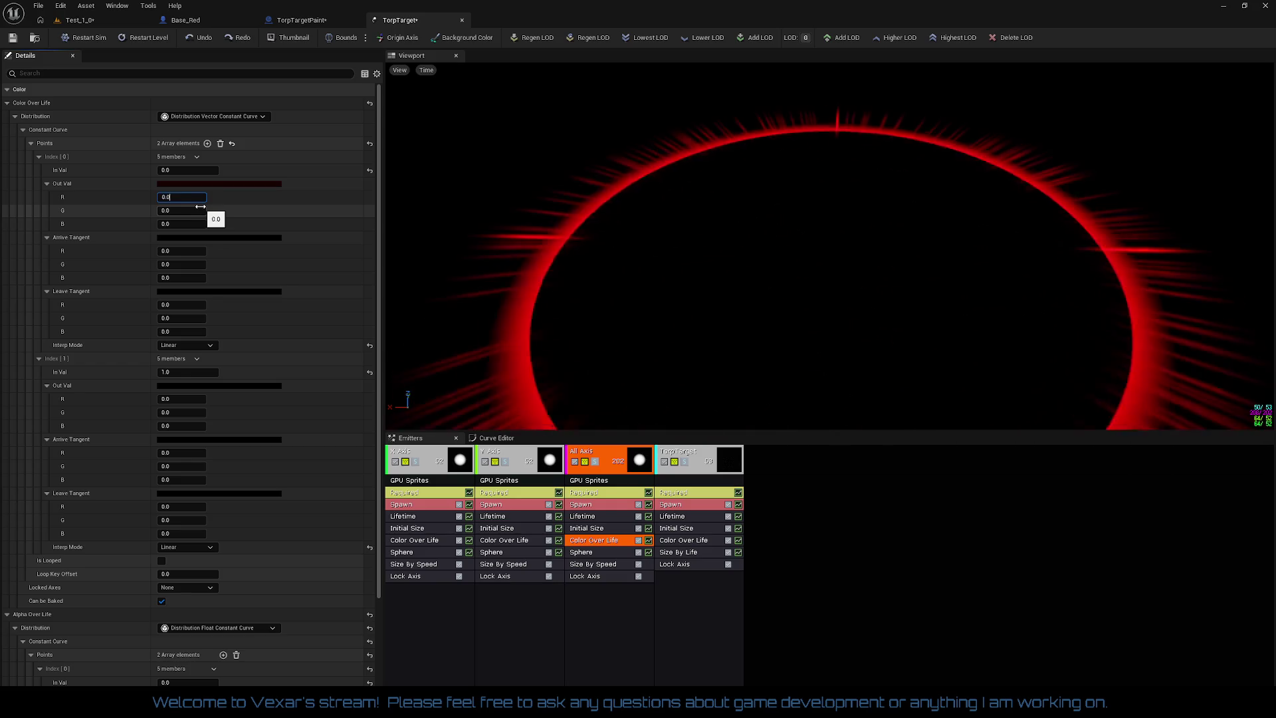
pyautogui.press('Return')
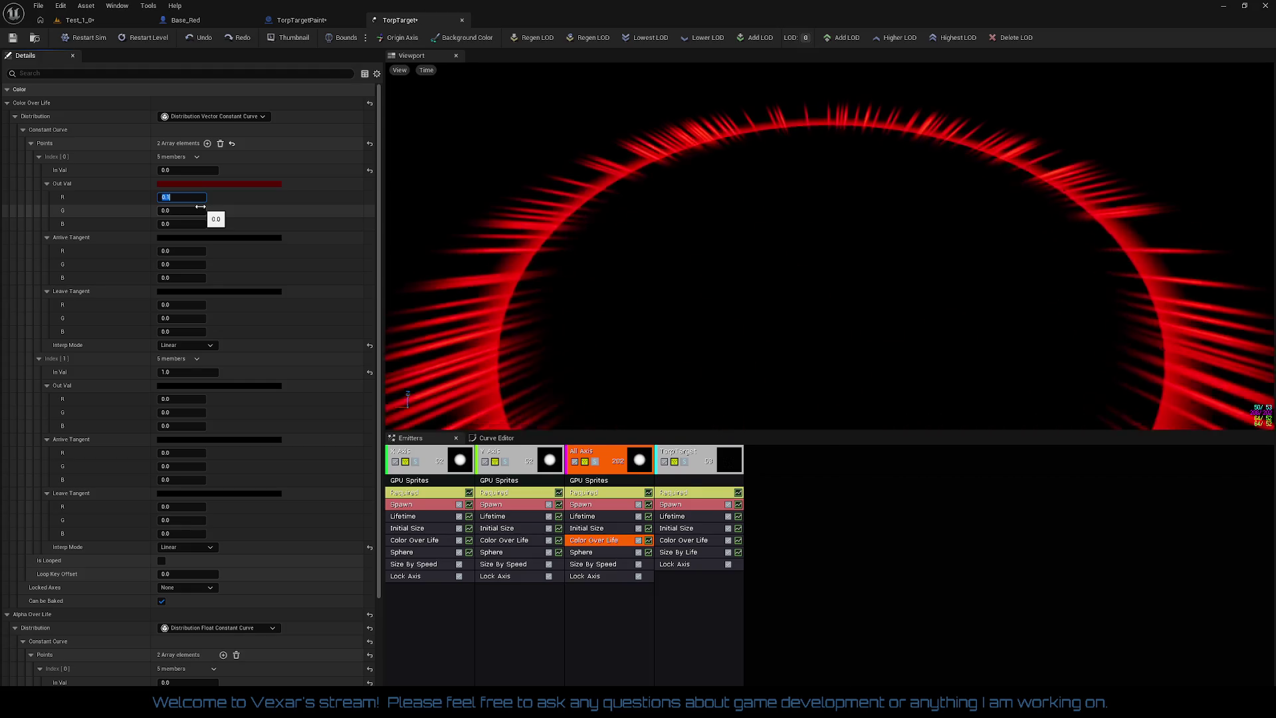
# - Set the Y Axis and X Axis emitters' starting red to 0.1
pyautogui.click(503, 544)
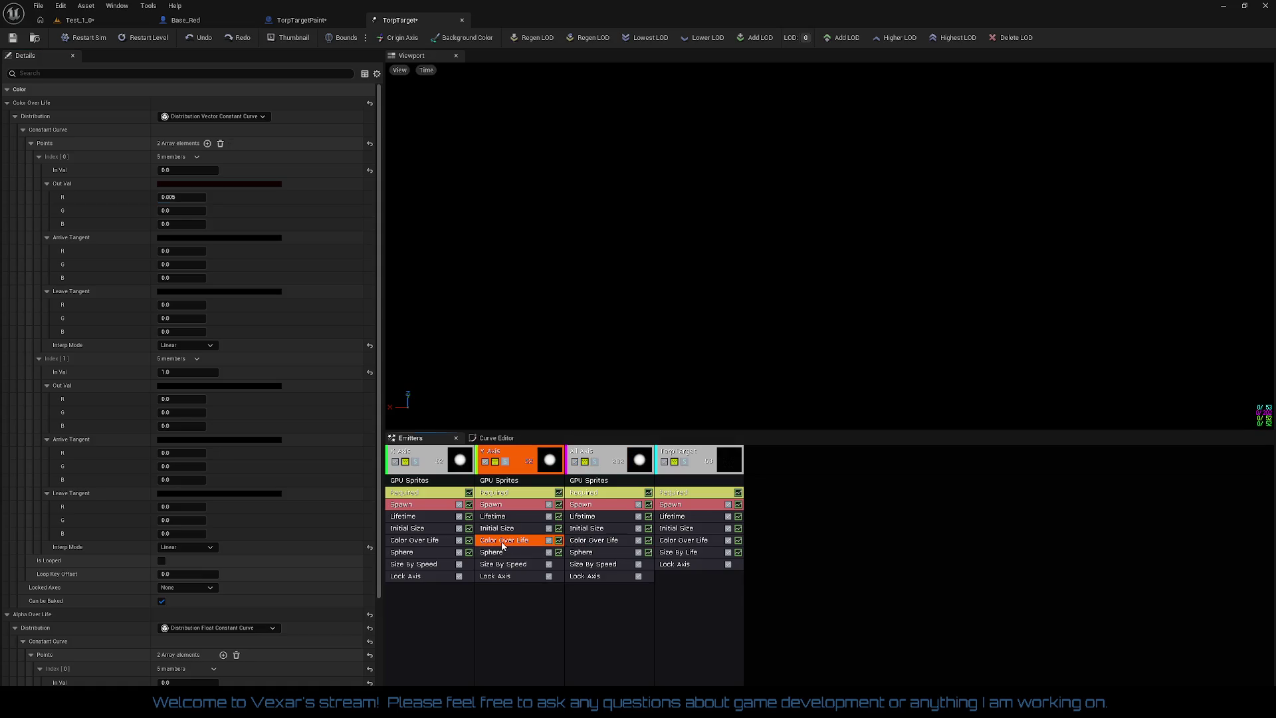
pyautogui.click(200, 199)
pyautogui.write('0.1')
pyautogui.press('Return')
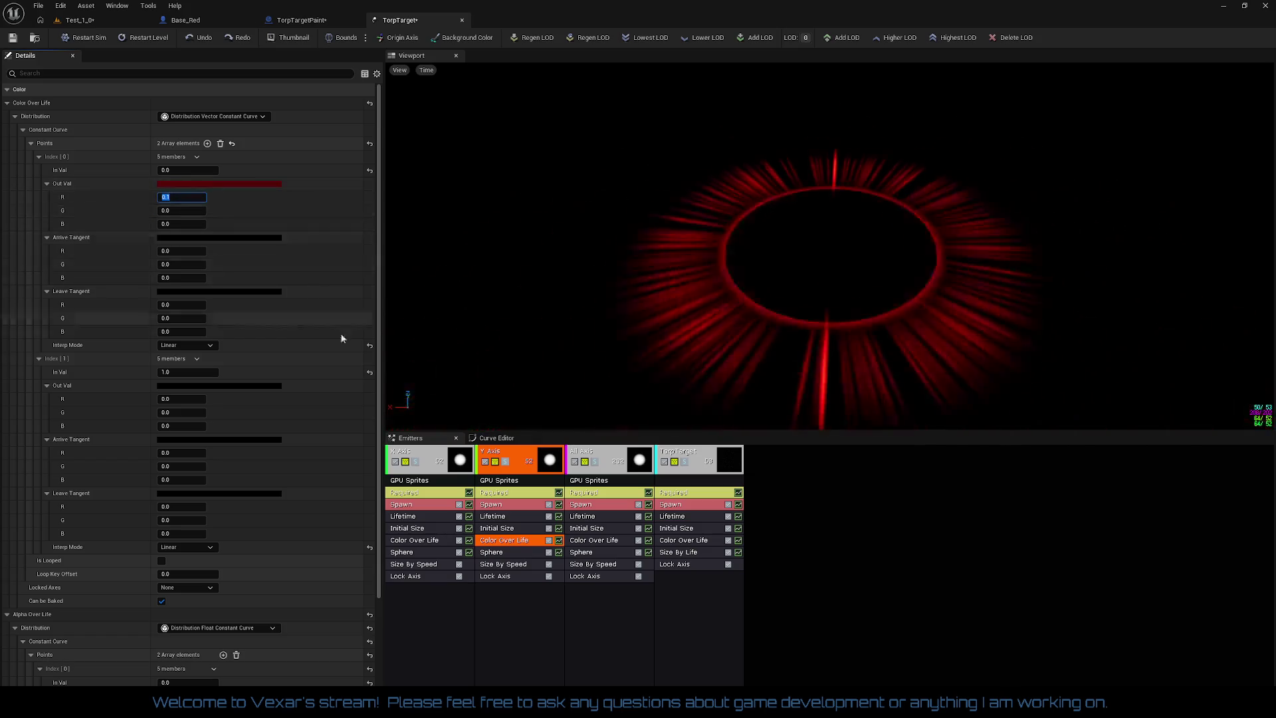
pyautogui.click(426, 540)
pyautogui.click(186, 197)
pyautogui.write('0.1')
pyautogui.press('Return')
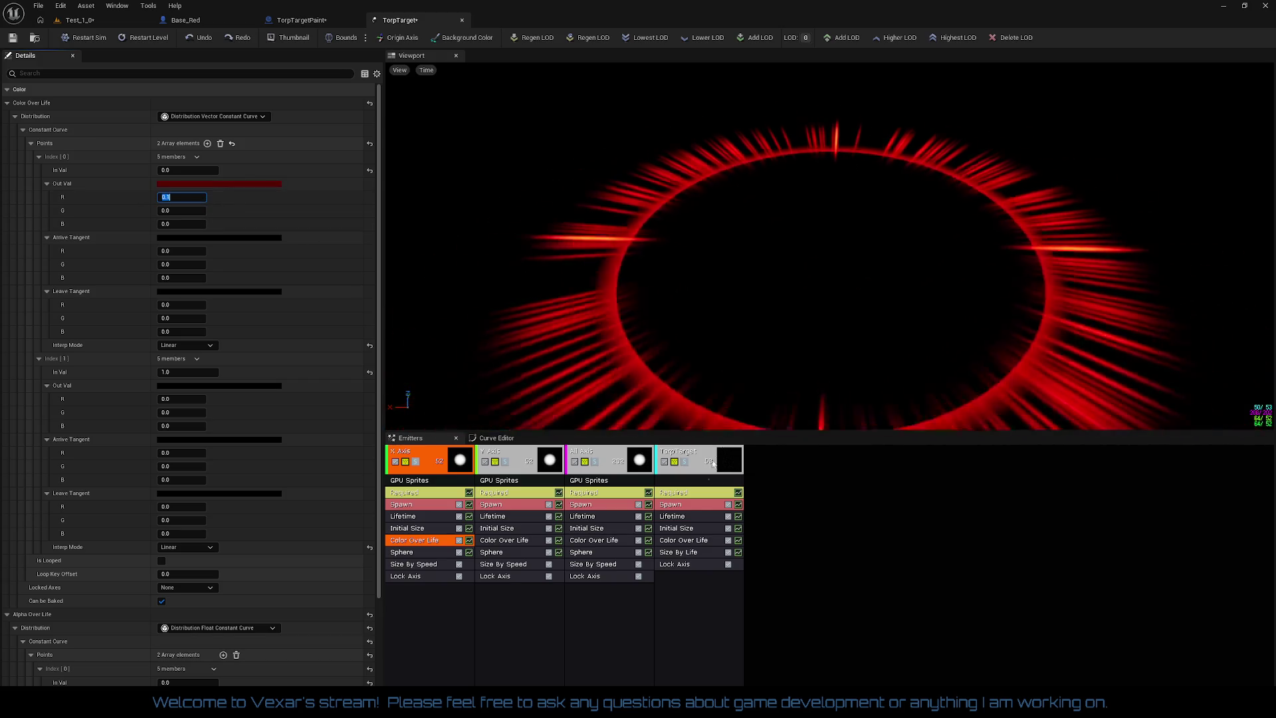
# - Tone down the TorpTarget ring's starting red in its Color Over Life curve
pyautogui.click(683, 540)
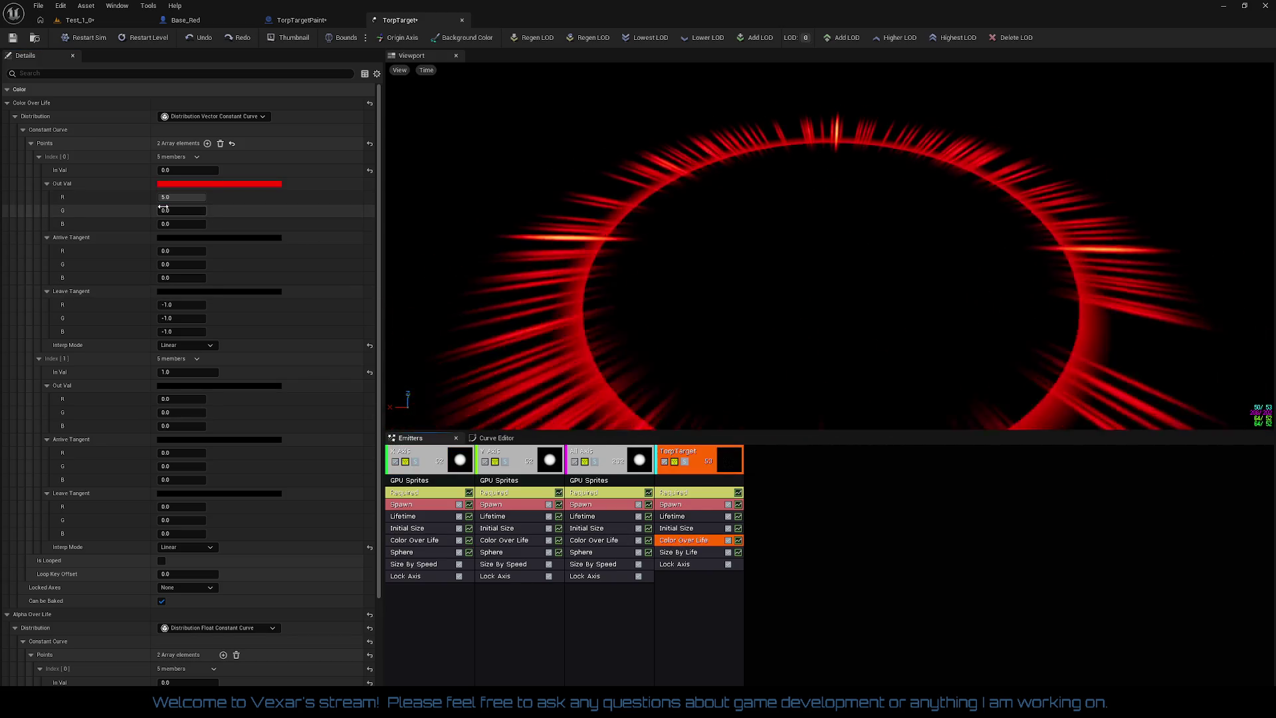
pyautogui.click(189, 198)
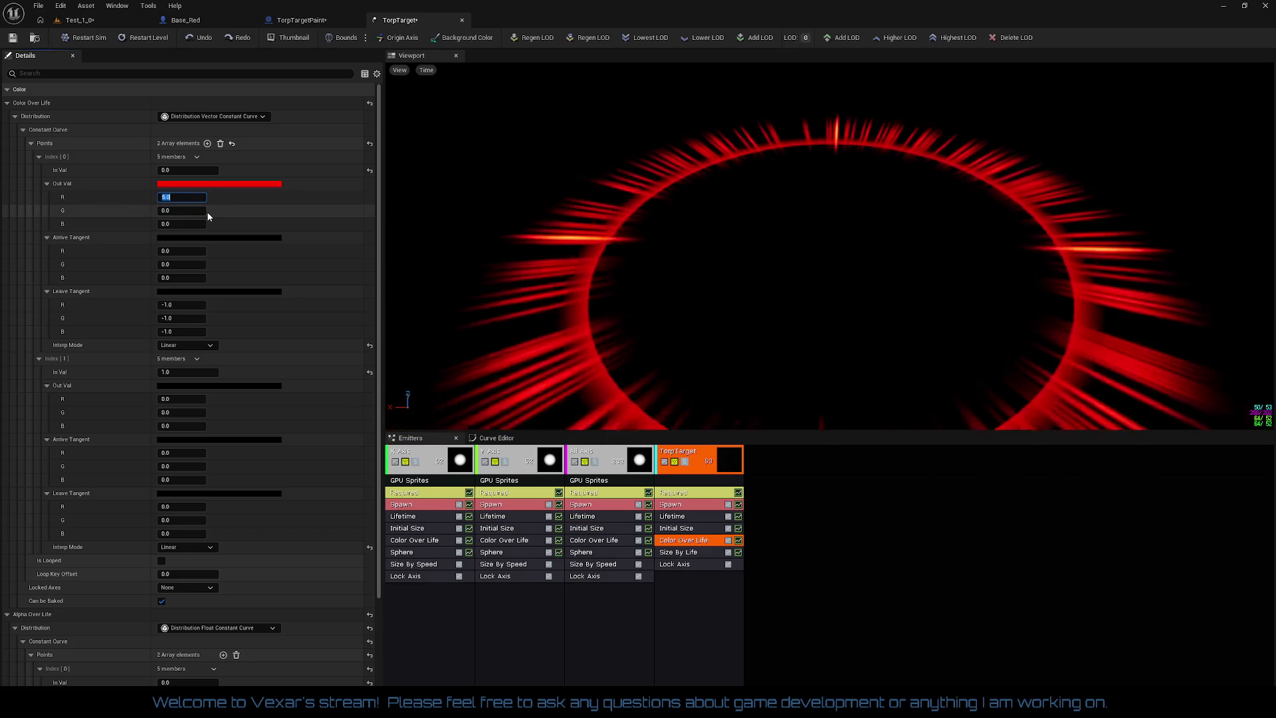
pyautogui.write('10.1')
pyautogui.press('Return')
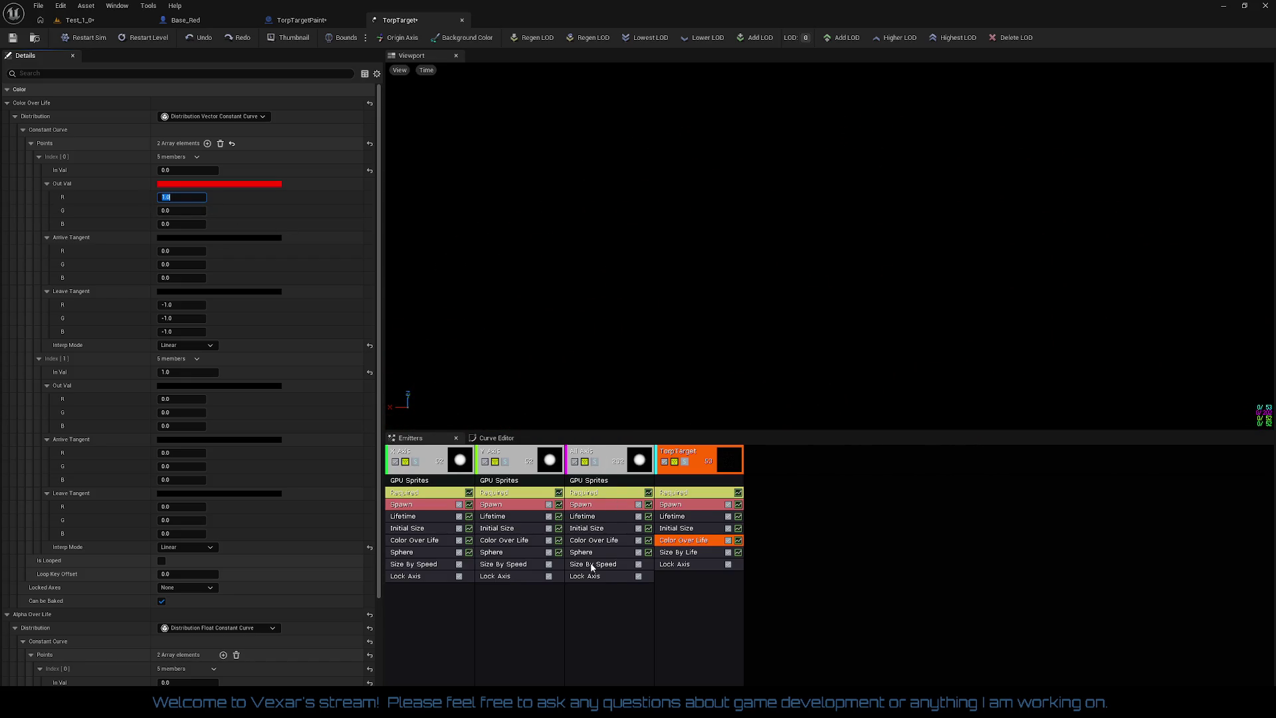
# - Select the All Axis Spawn module and try burst counts of 50 and 100
pyautogui.click(589, 528)
pyautogui.click(595, 503)
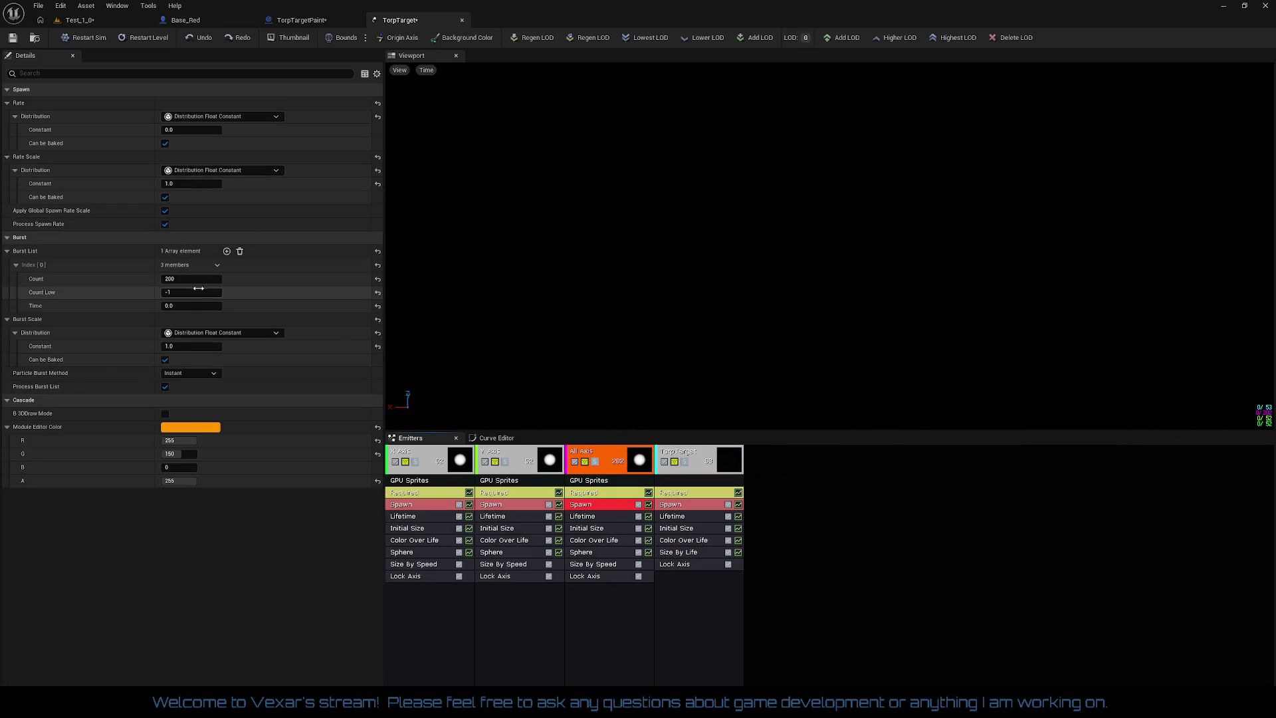
pyautogui.click(197, 278)
pyautogui.write('50')
pyautogui.press('Return')
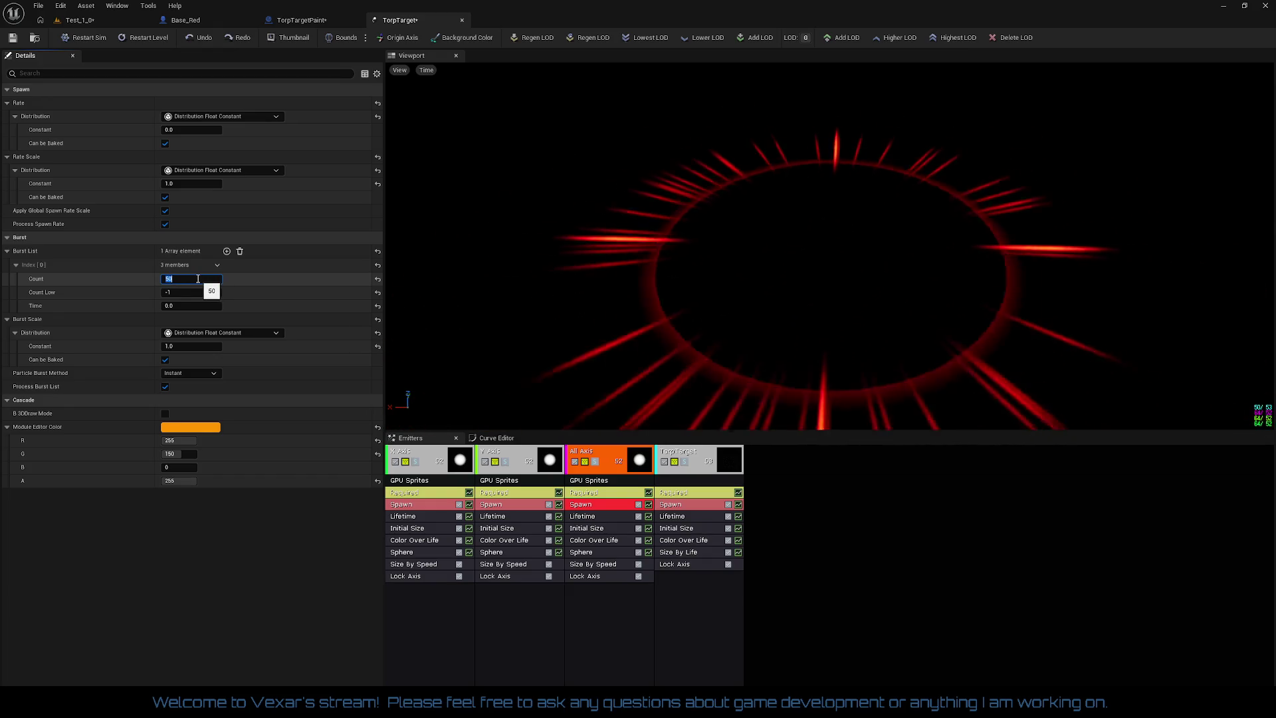
pyautogui.write('100')
pyautogui.press('Return')
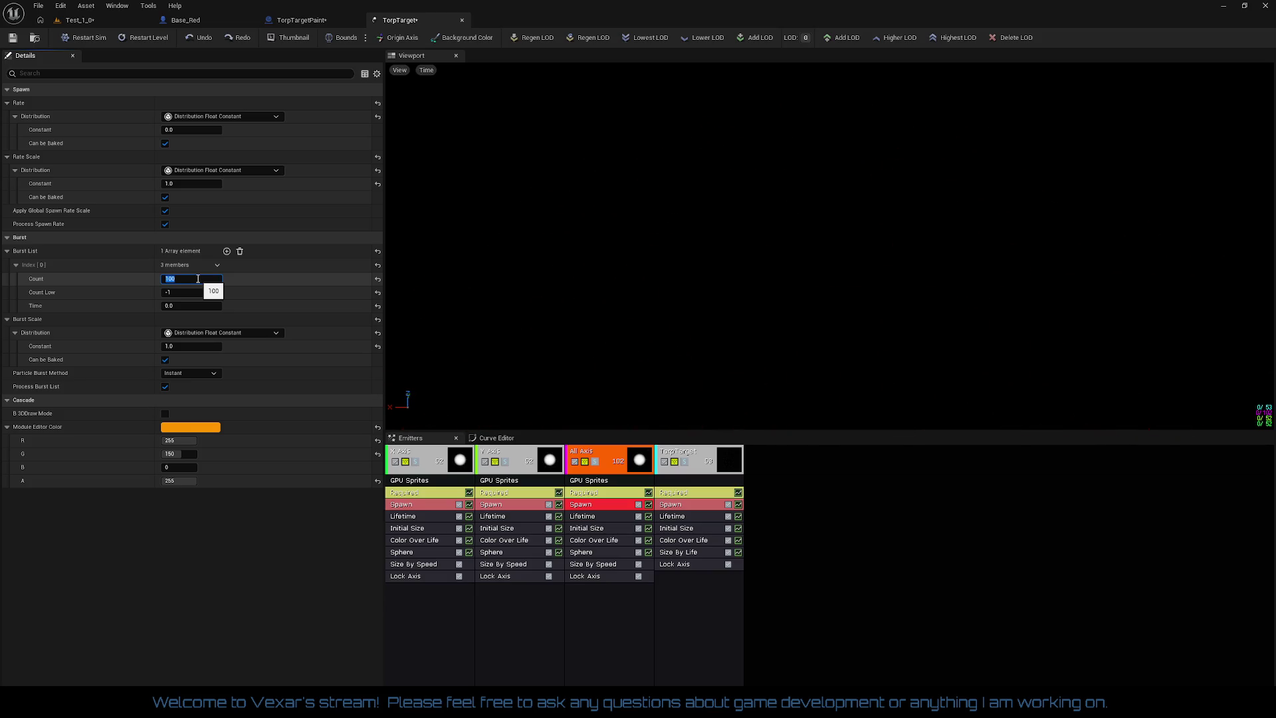
# - Try burst counts of 150 and 5, settle on 20, and select the Sphere module
pyautogui.write('150')
pyautogui.press('BackSpace')
pyautogui.press('BackSpace')
pyautogui.press('BackSpace')
pyautogui.write('5')
pyautogui.press('Return')
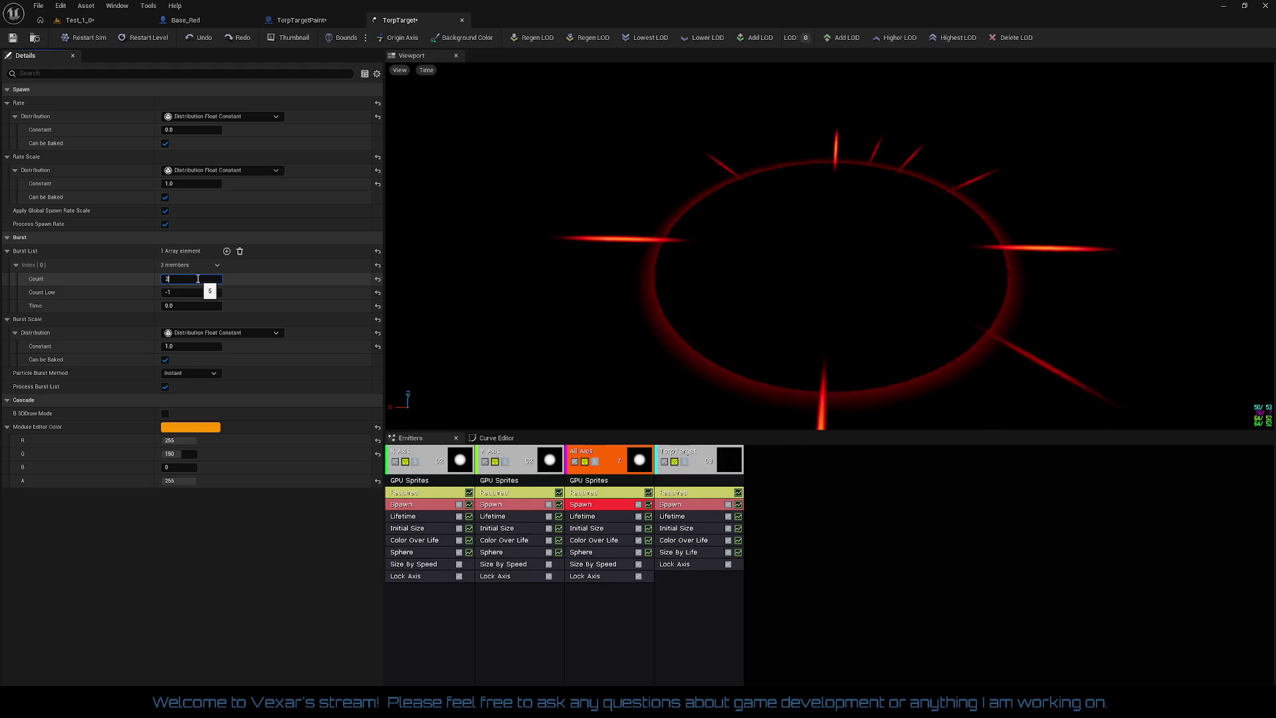
pyautogui.write('20')
pyautogui.press('Return')
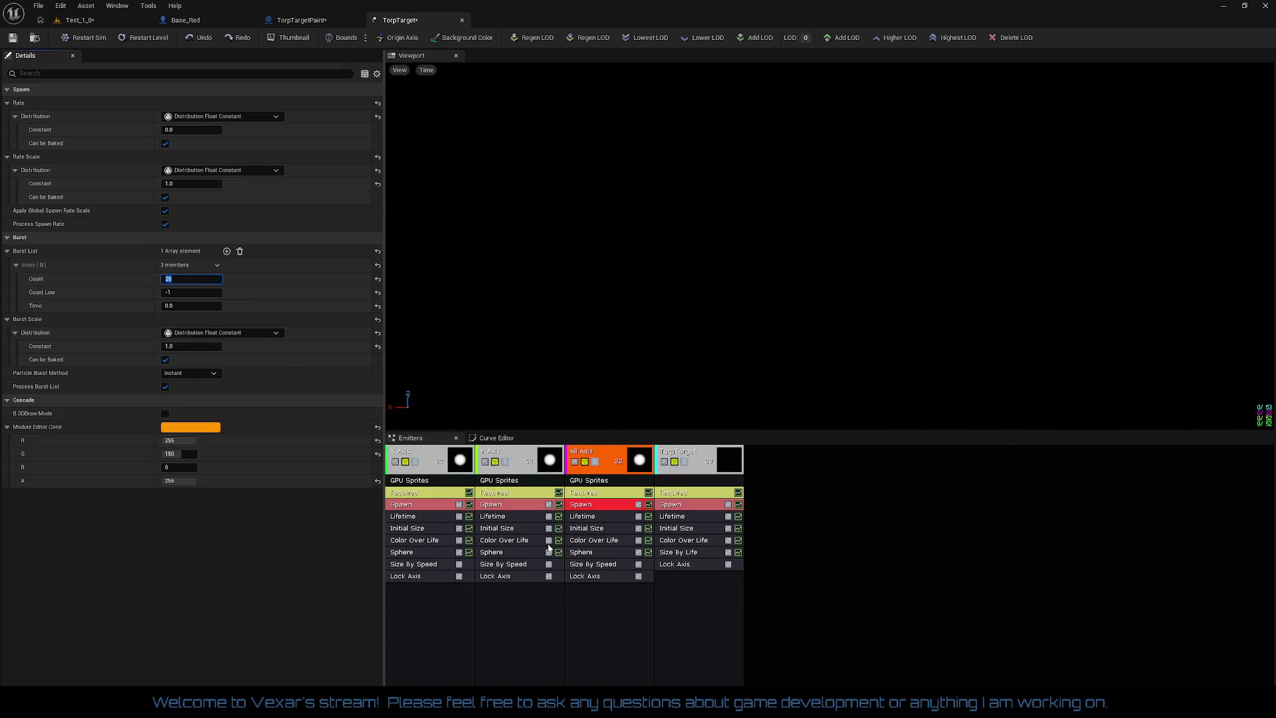
pyautogui.click(602, 553)
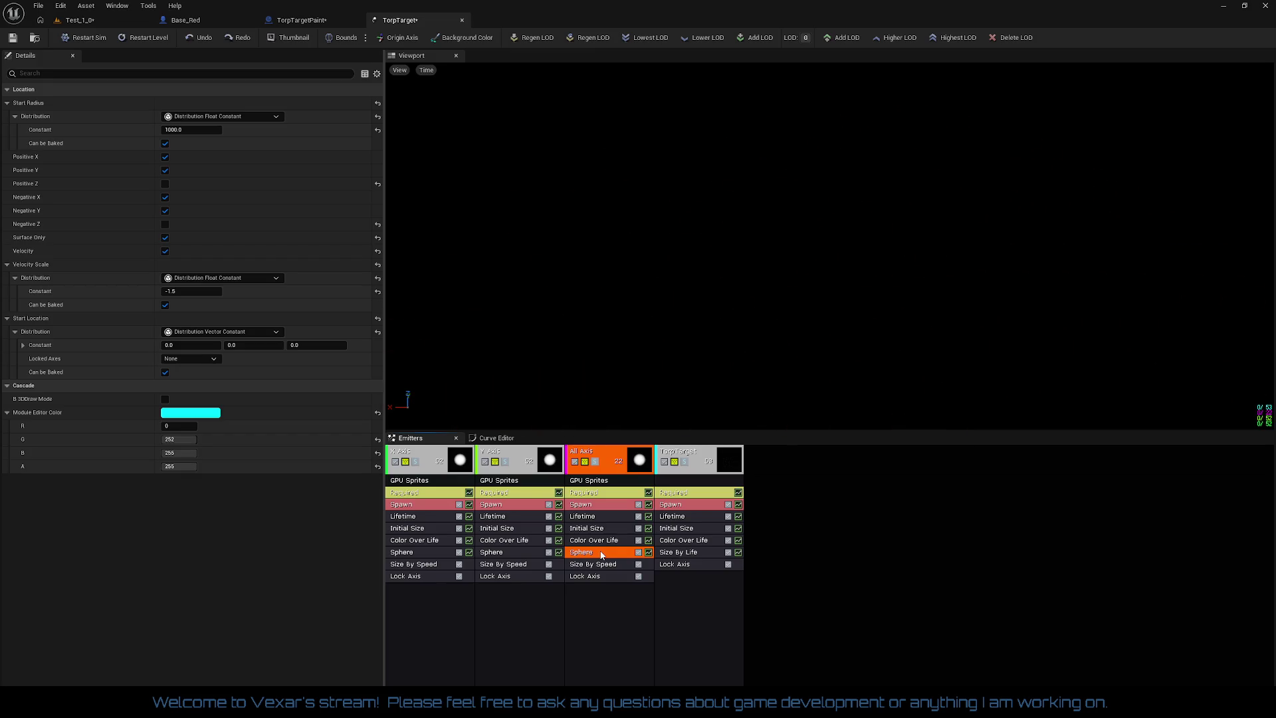
# - Disable Size By Speed on All Axis and select its Spawn Rate Constant field
pyautogui.click(638, 564)
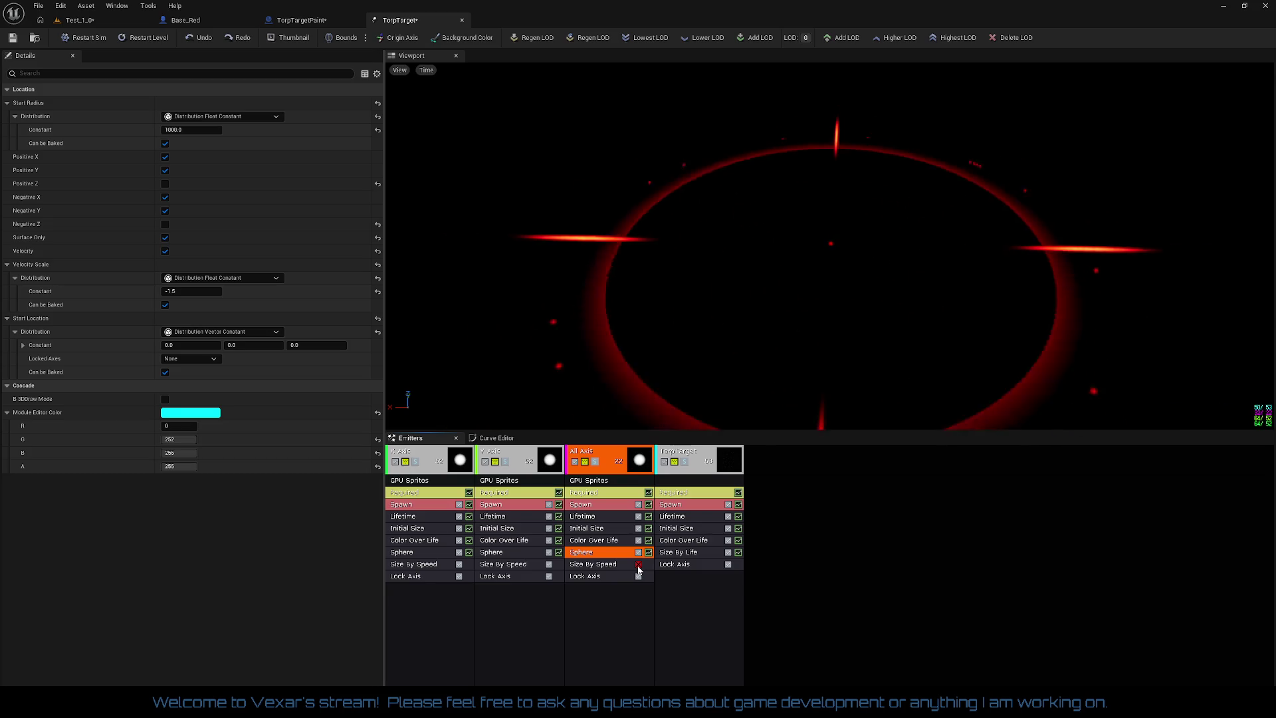
pyautogui.click(585, 505)
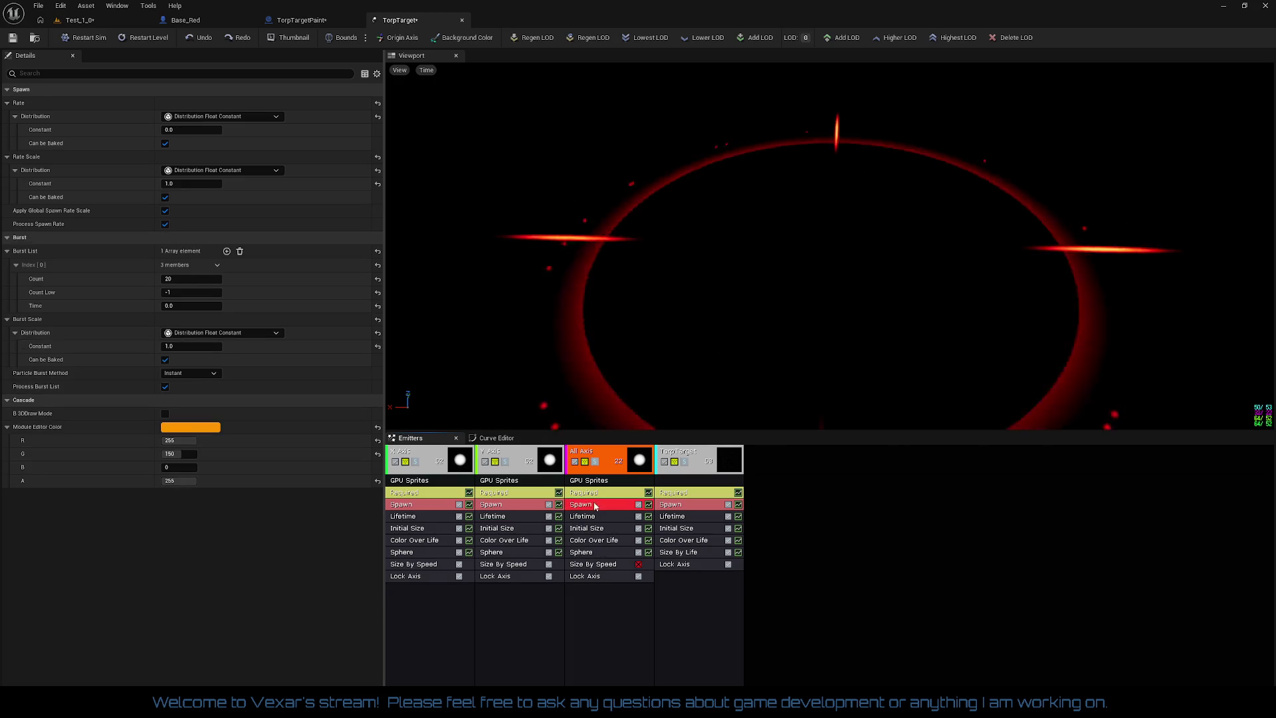
pyautogui.click(195, 130)
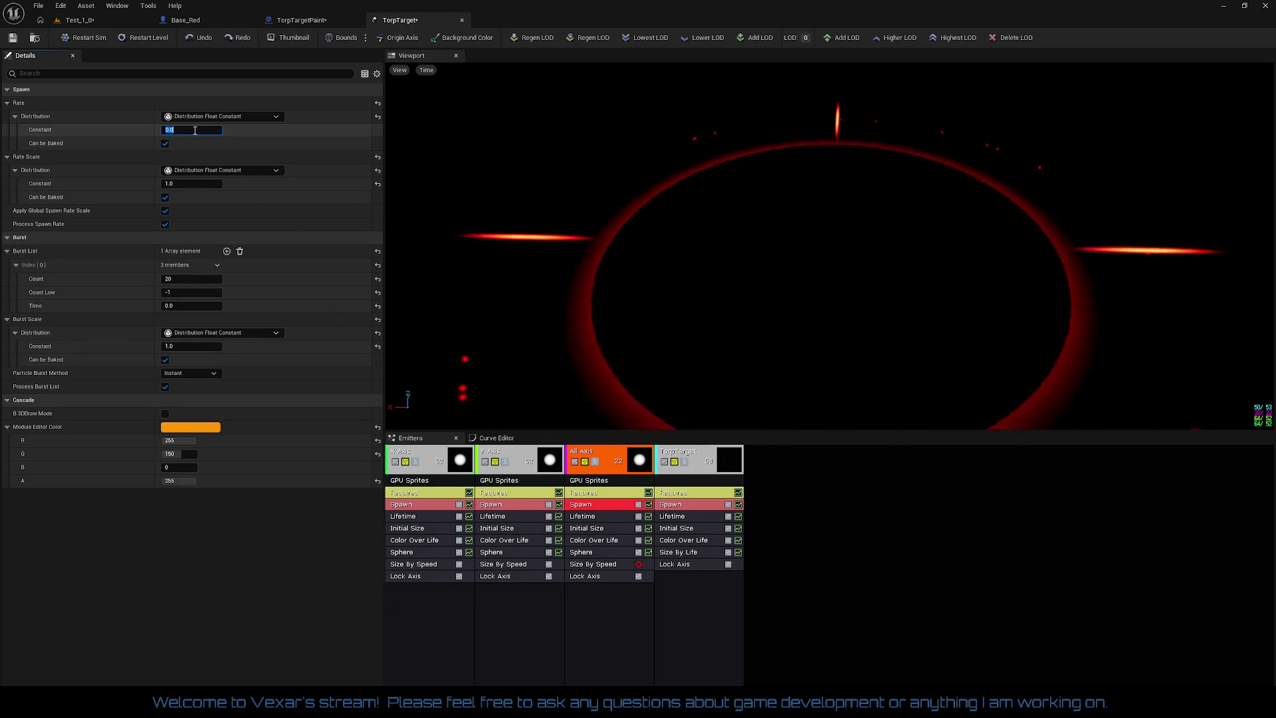
# - Set the All Axis spawn rate to 100 and bring up its Initial Size start size
pyautogui.write('100')
pyautogui.press('Return')
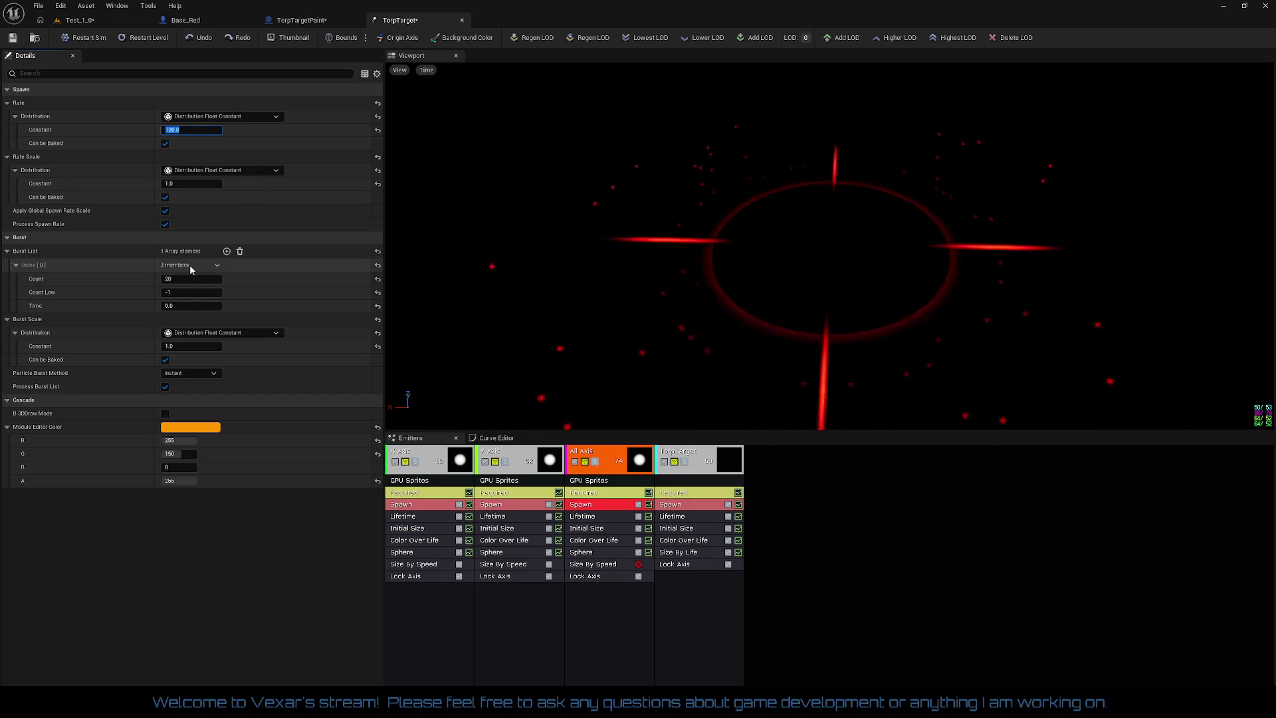
pyautogui.click(185, 281)
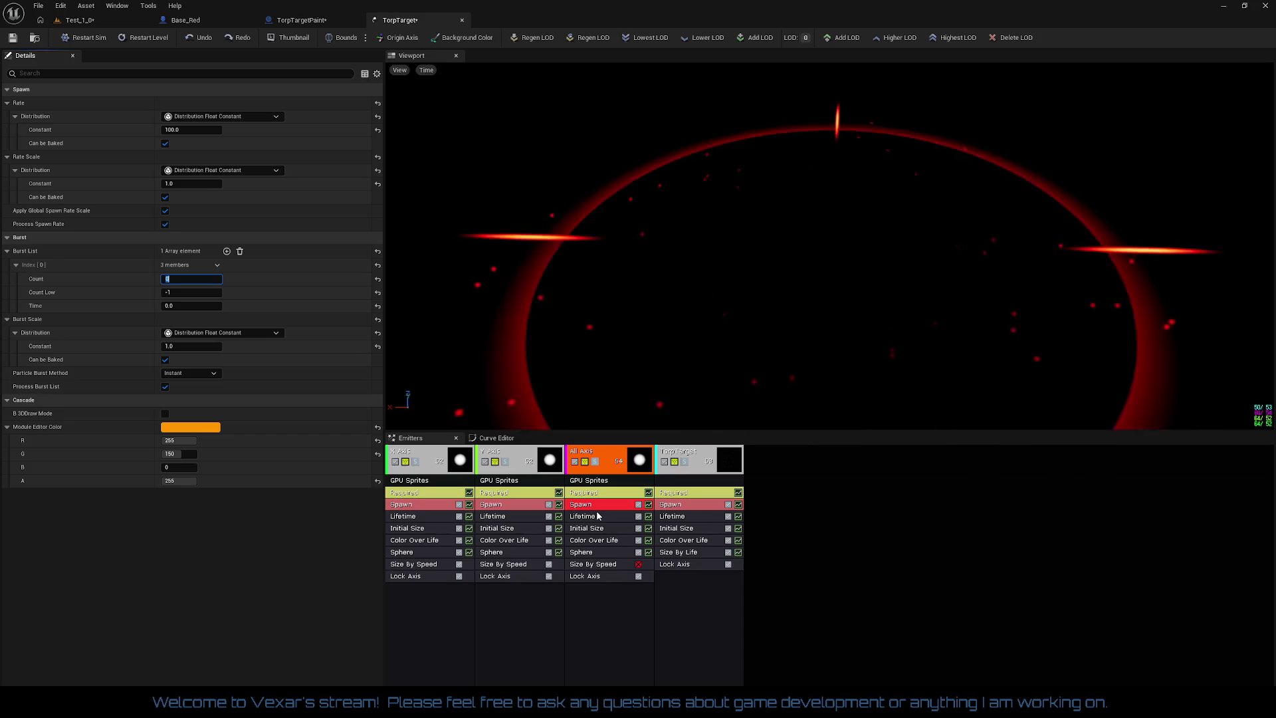
pyautogui.click(587, 553)
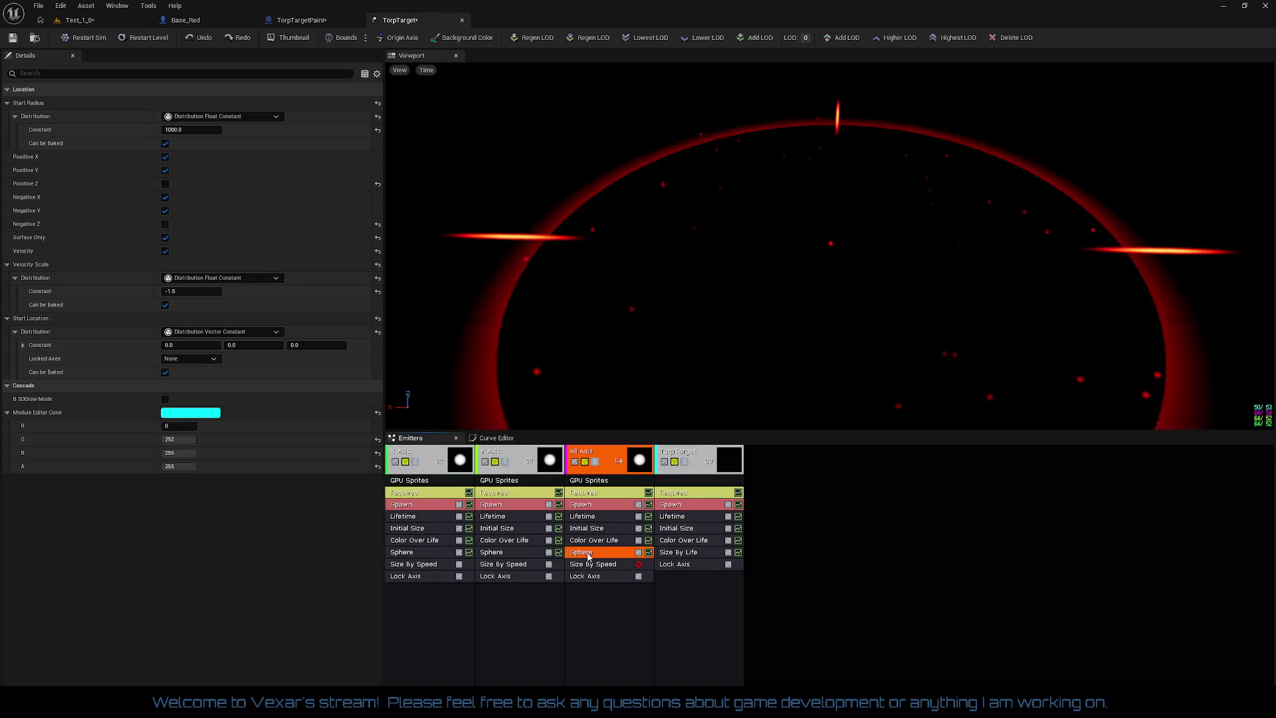
pyautogui.click(597, 529)
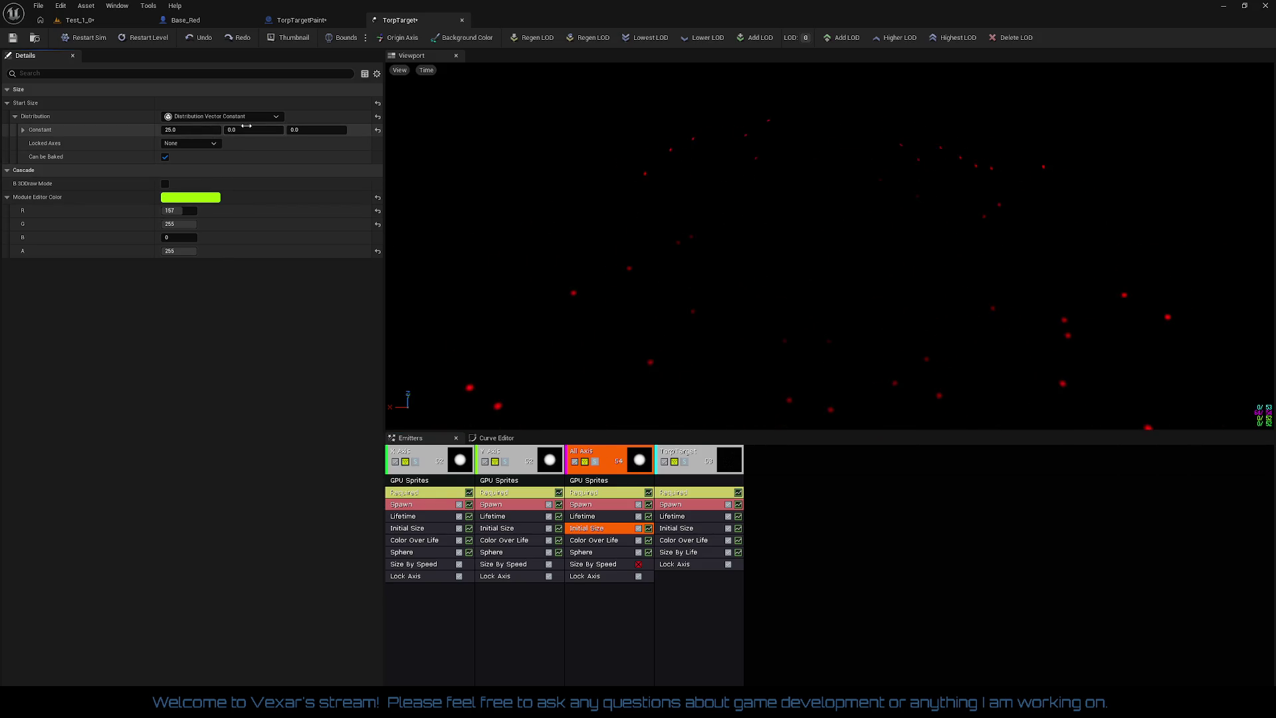
pyautogui.click(195, 131)
# - Set the All Axis start size to 50 on X, Y and Z
pyautogui.write('50')
pyautogui.press('Tab')
pyautogui.write('50')
pyautogui.press('Tab')
pyautogui.write('50')
pyautogui.press('Return')
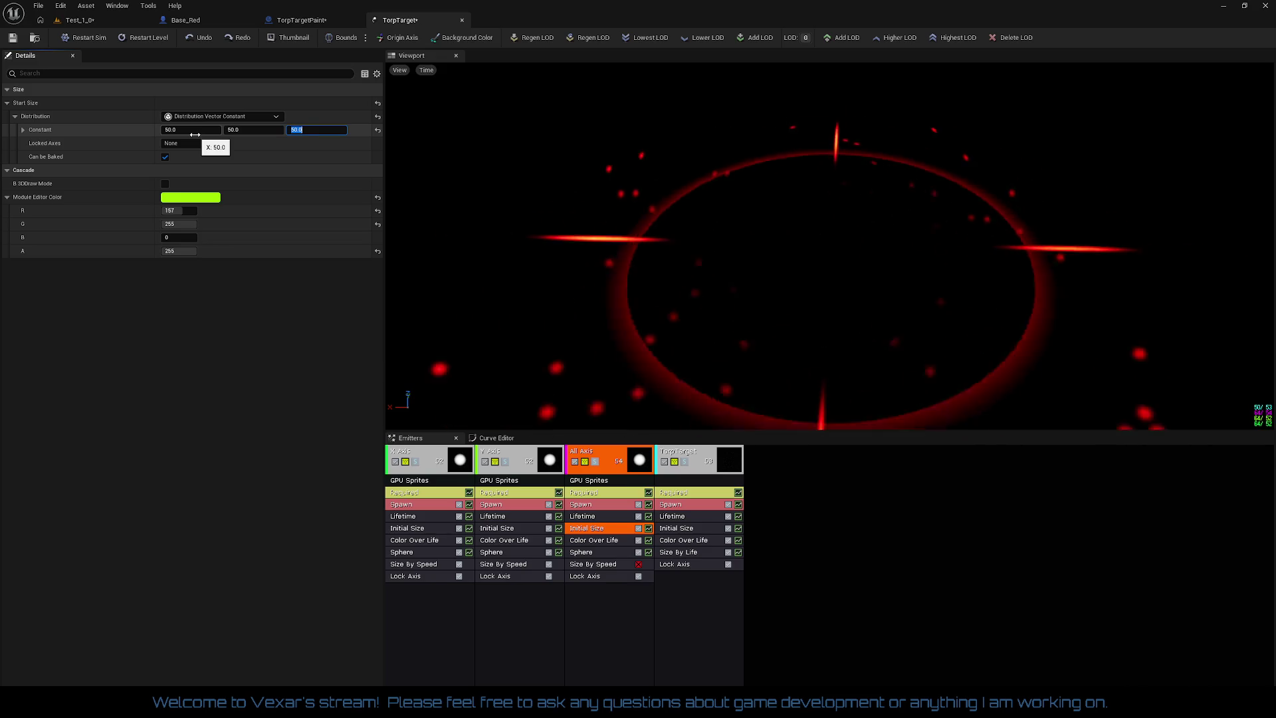
# - Lower the start size to 30 on all axes and return to the Test_1 level
pyautogui.hotkey('shift', 'Tab')
pyautogui.hotkey('shift', 'Tab')
pyautogui.write('30')
pyautogui.press('Tab')
pyautogui.write('303')
pyautogui.press('Tab')
pyautogui.write('30')
pyautogui.hotkey('shift', 'Tab')
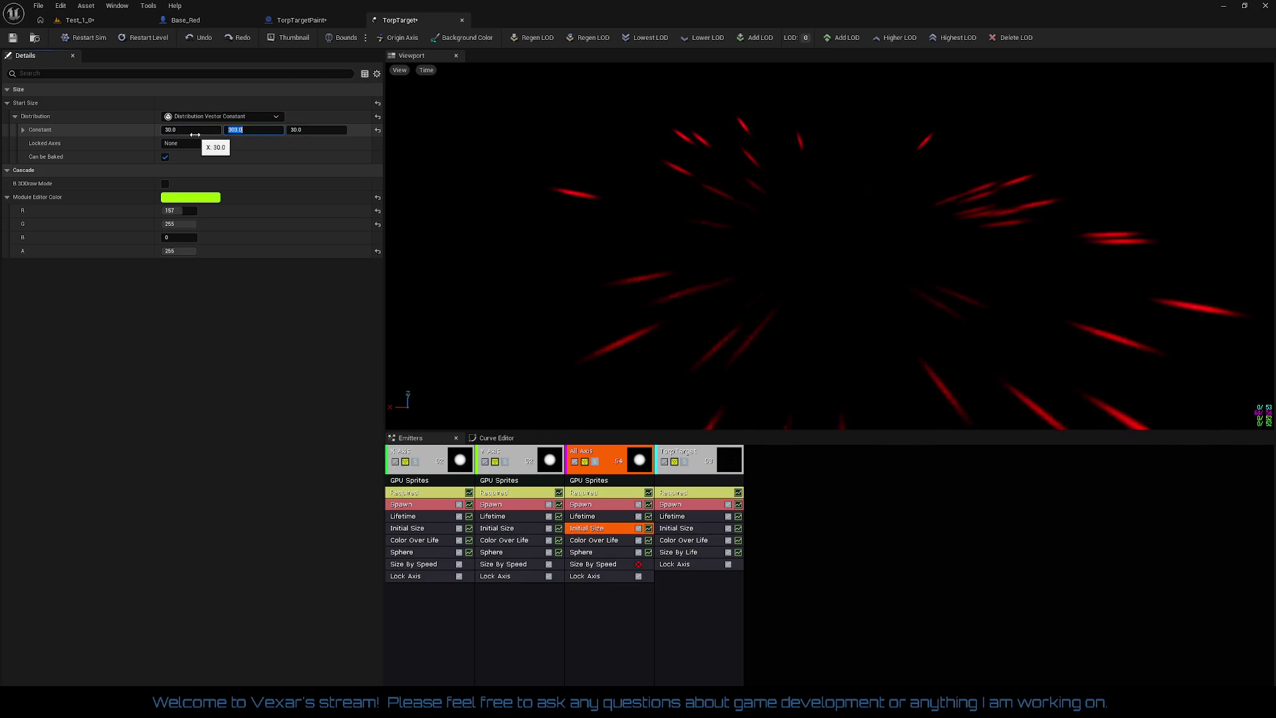
pyautogui.write('30')
pyautogui.press('Return')
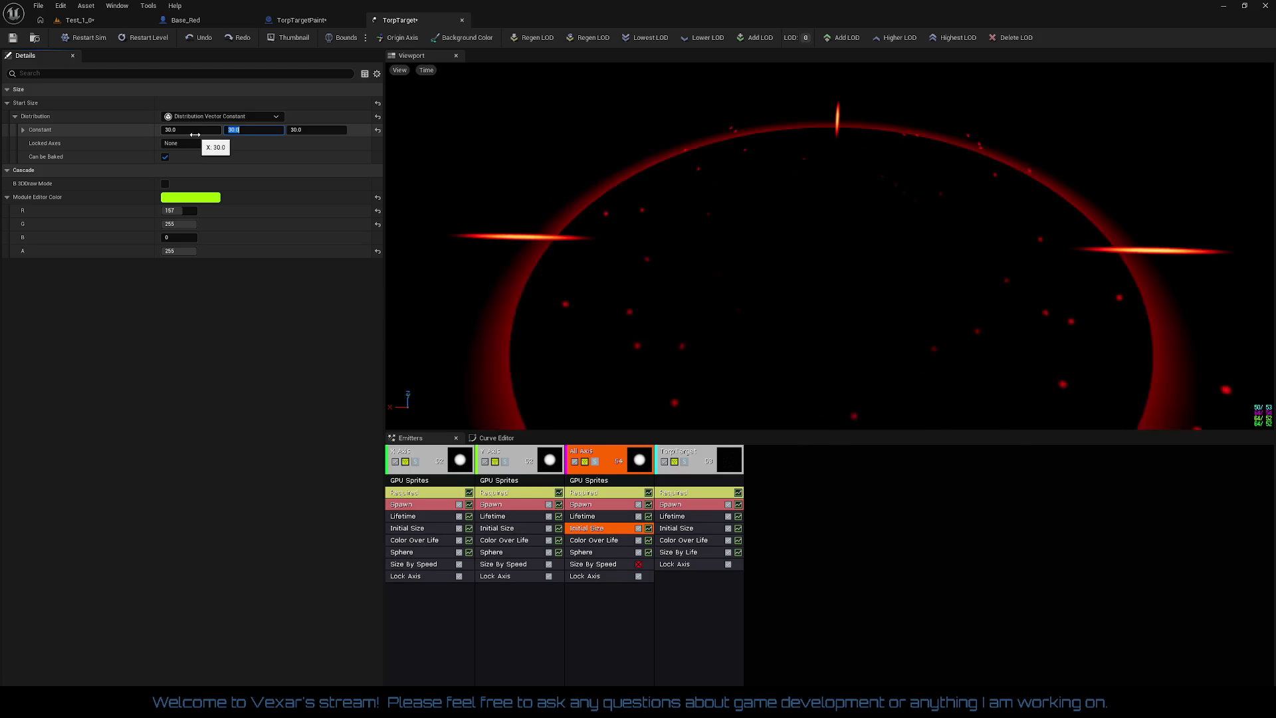
pyautogui.click(775, 348)
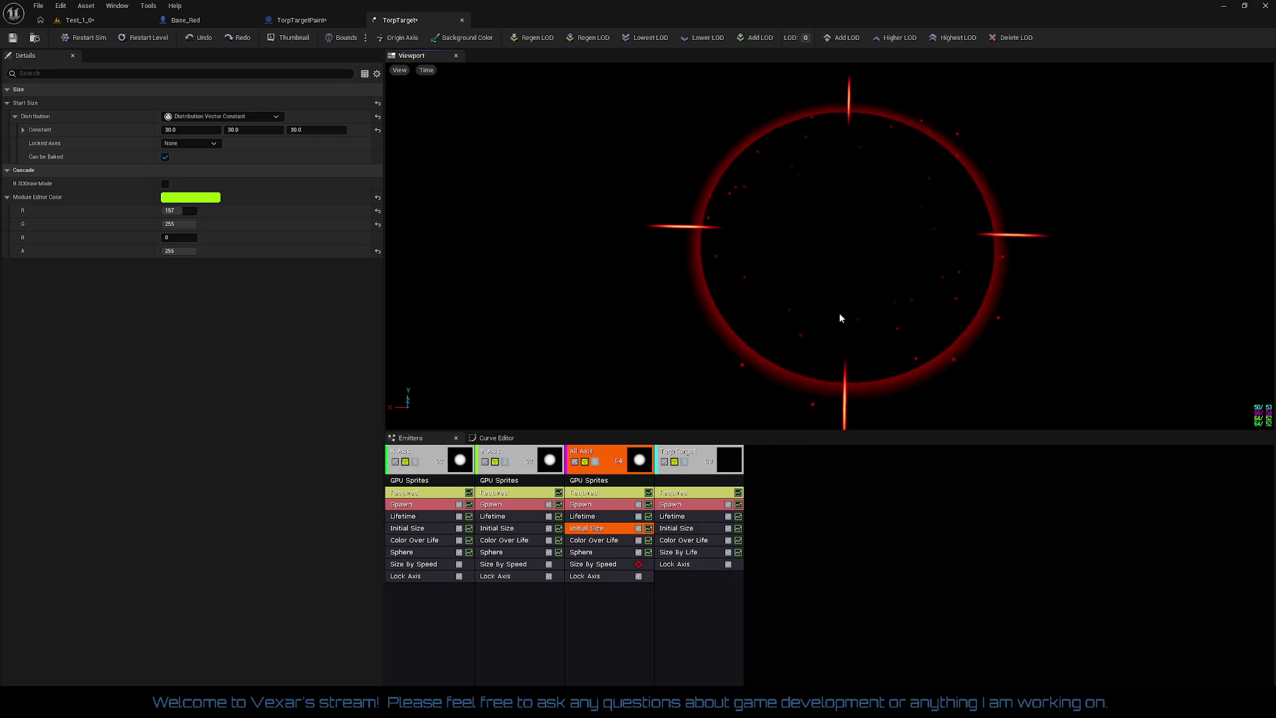
pyautogui.click(88, 20)
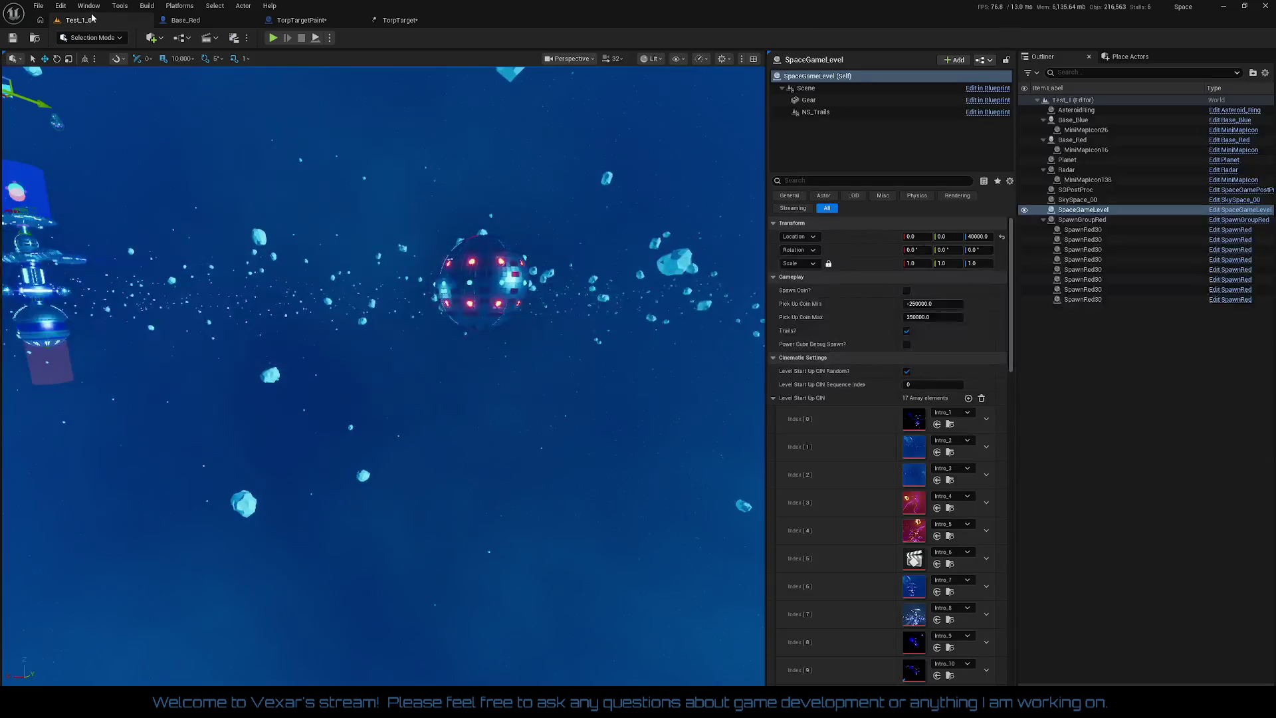
# - Play-test the level, stop it, and save the TorpTarget particle system
pyautogui.click(273, 39)
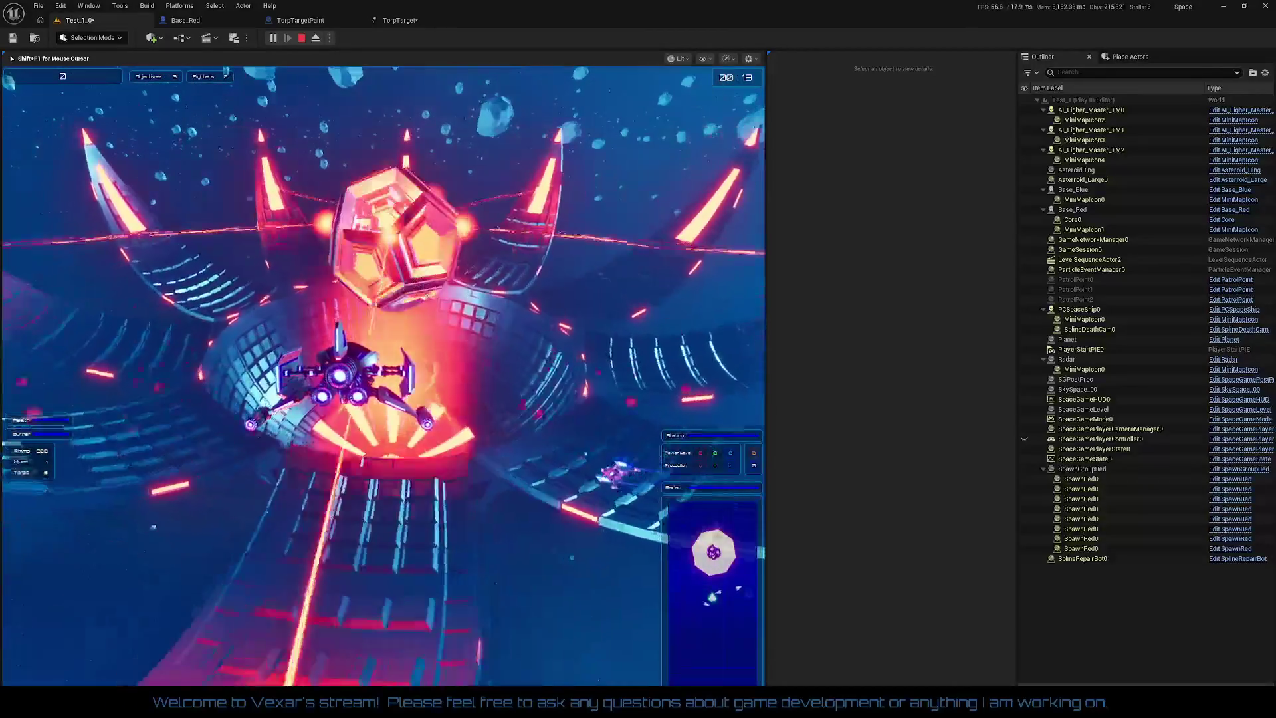
pyautogui.press('Escape')
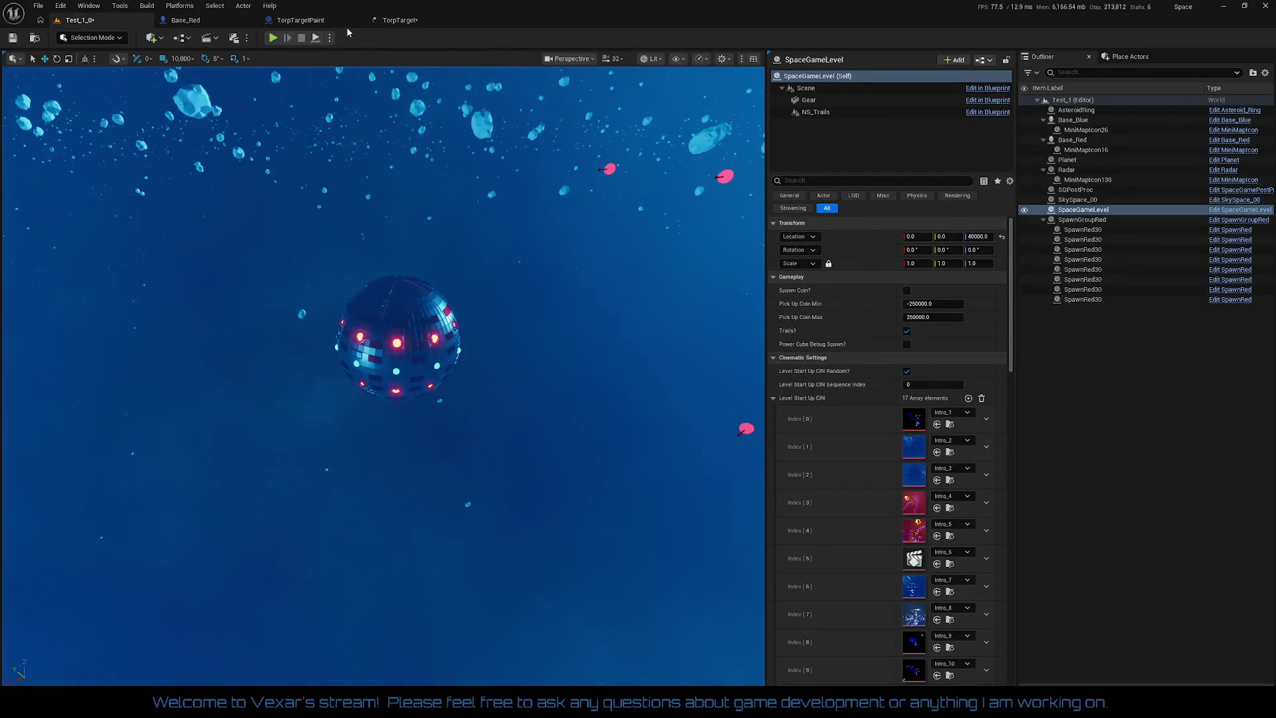
pyautogui.click(407, 22)
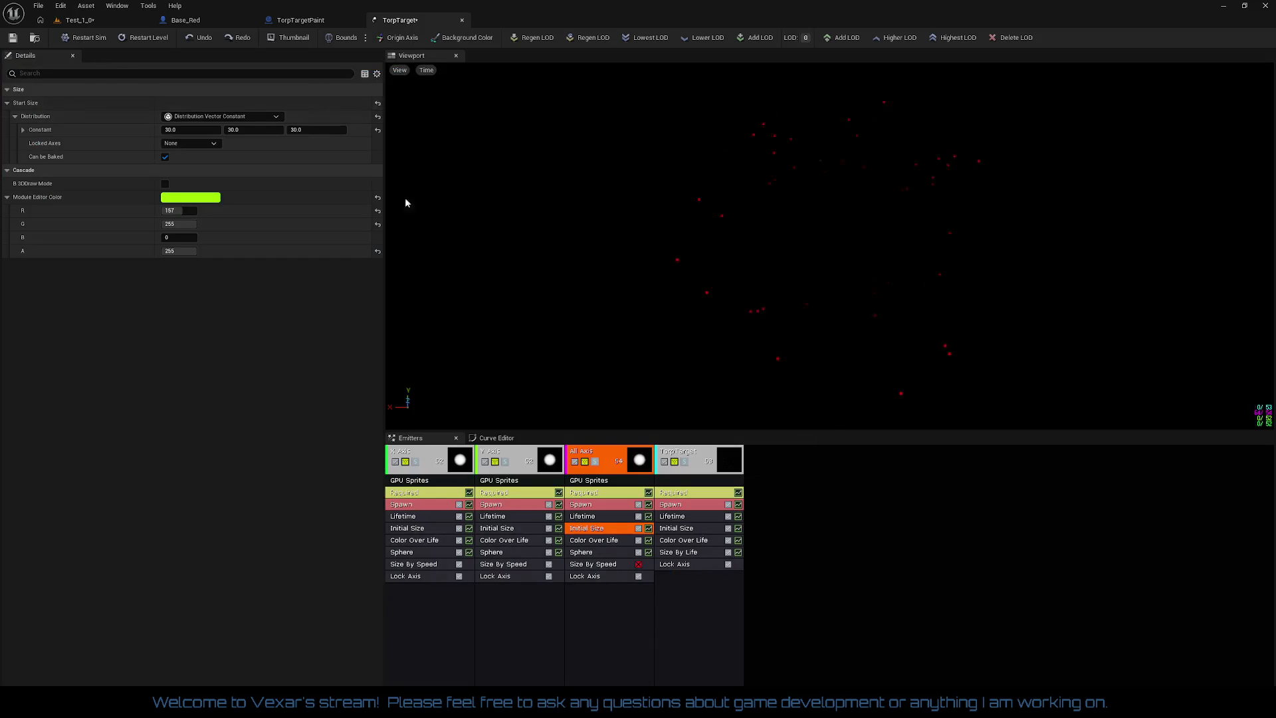
pyautogui.click(12, 40)
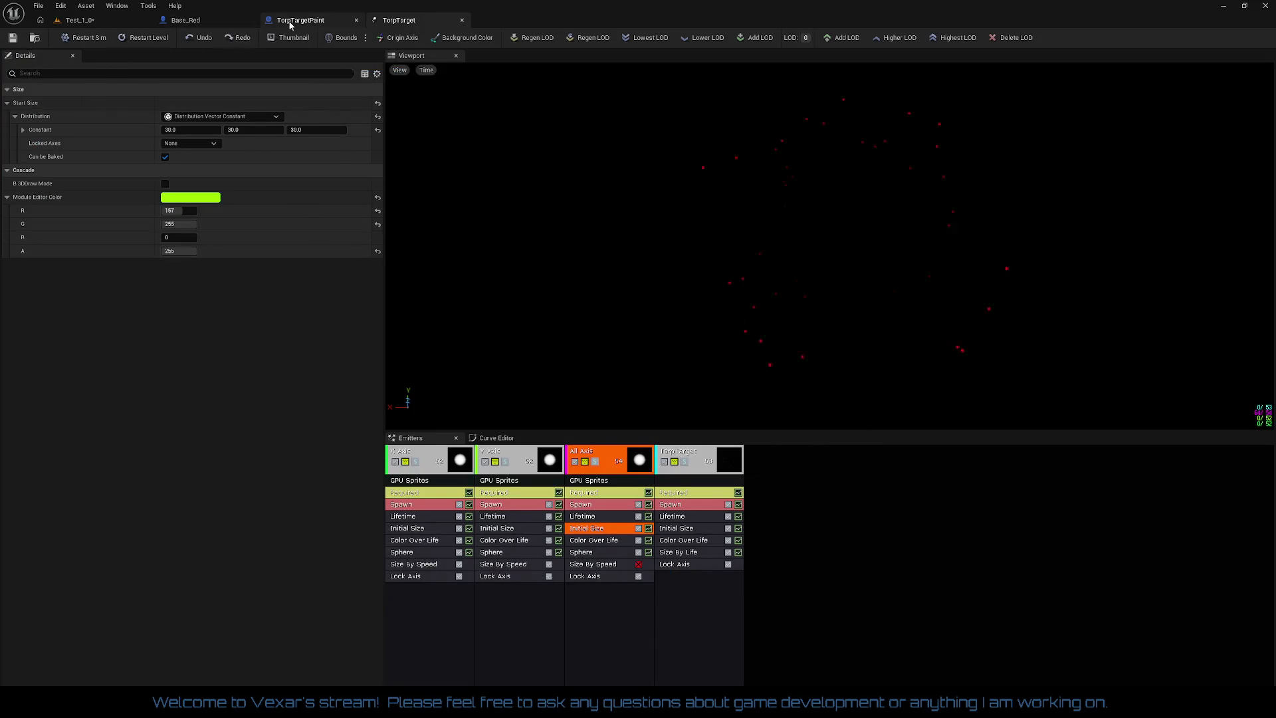
# - Reset the TorpTargetEffect rotation to 0 in TorpTargetPaint and save the blueprint
pyautogui.click(299, 20)
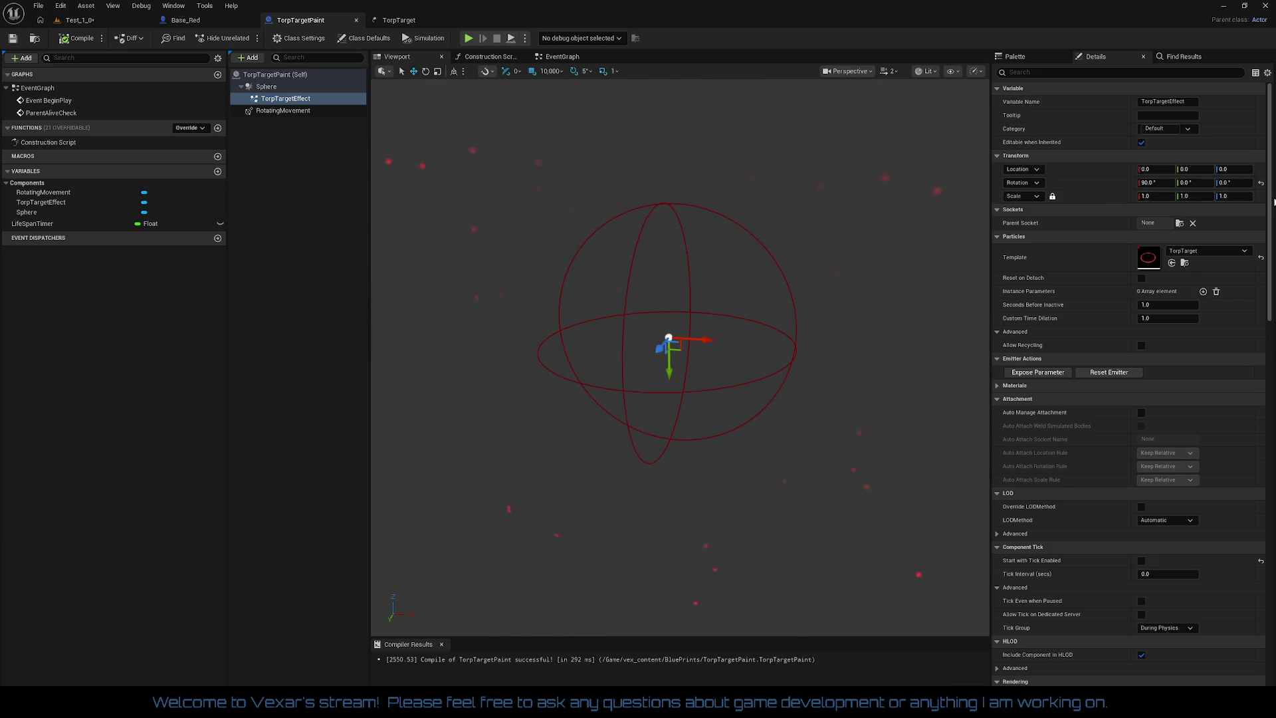
pyautogui.click(1261, 184)
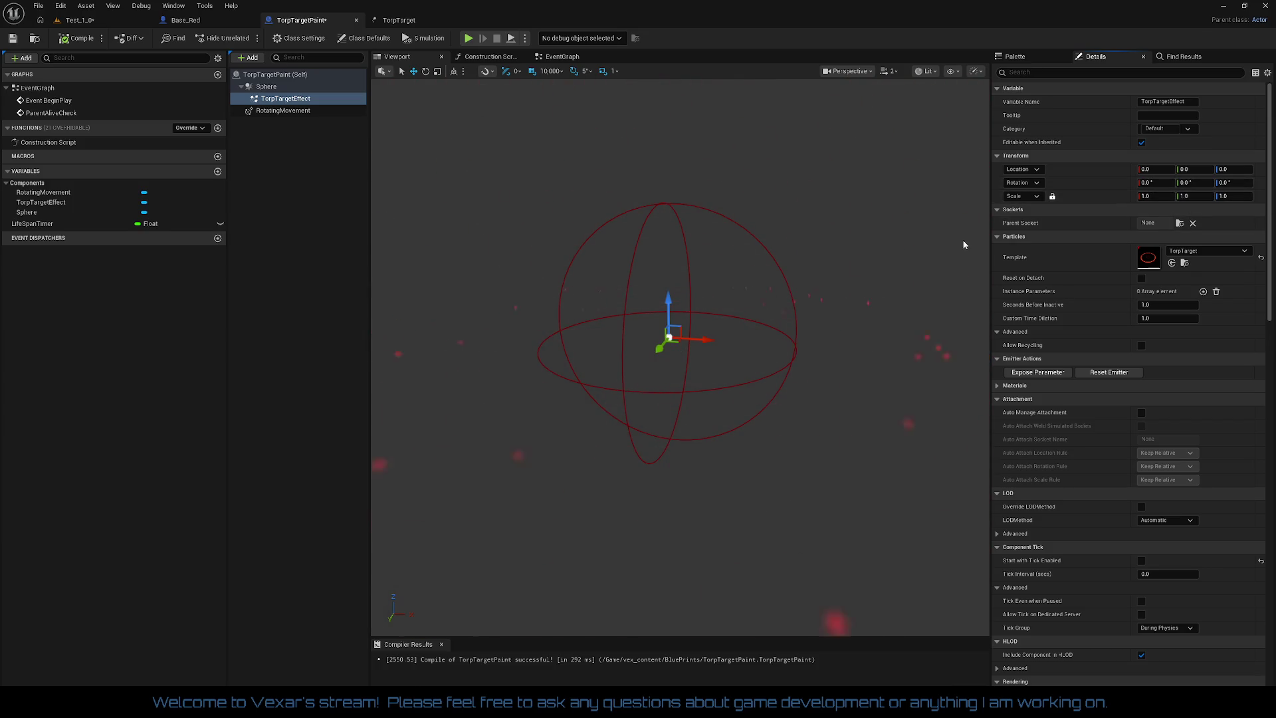
pyautogui.click(13, 38)
# - Set RotatingMovement's rotation rate to Z -360 and X 0, then compile
pyautogui.click(332, 98)
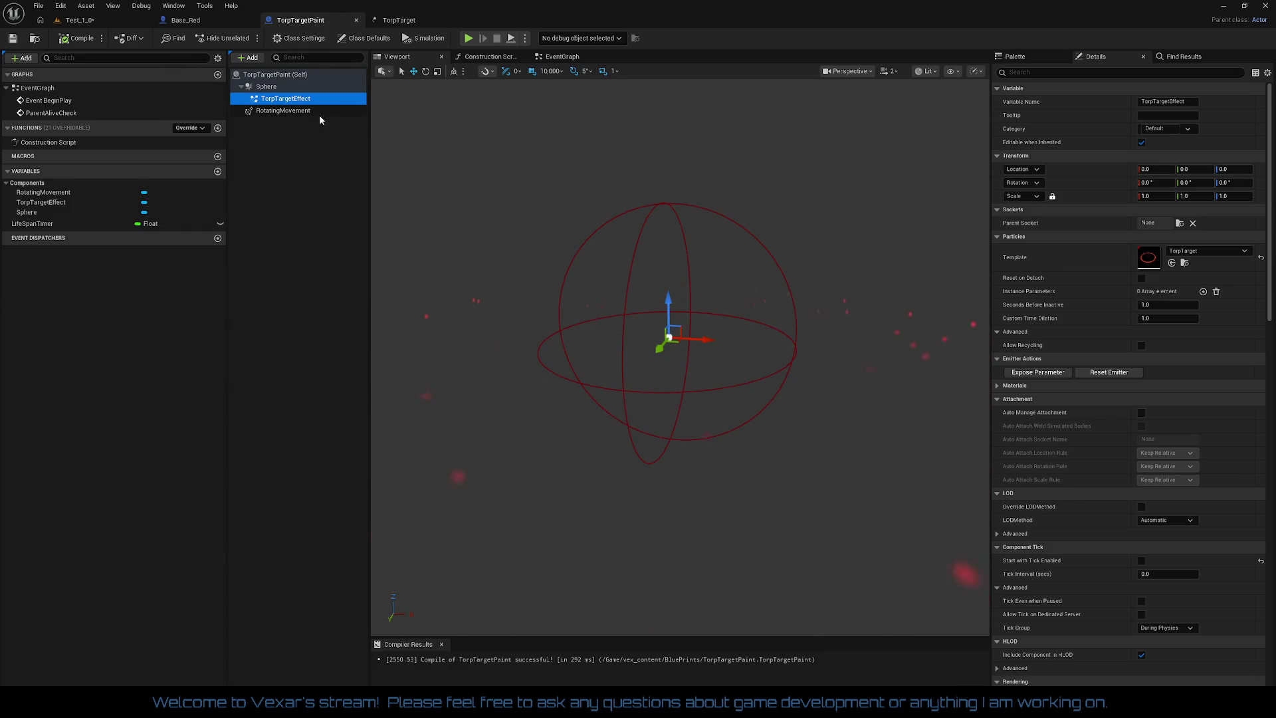
pyautogui.click(320, 110)
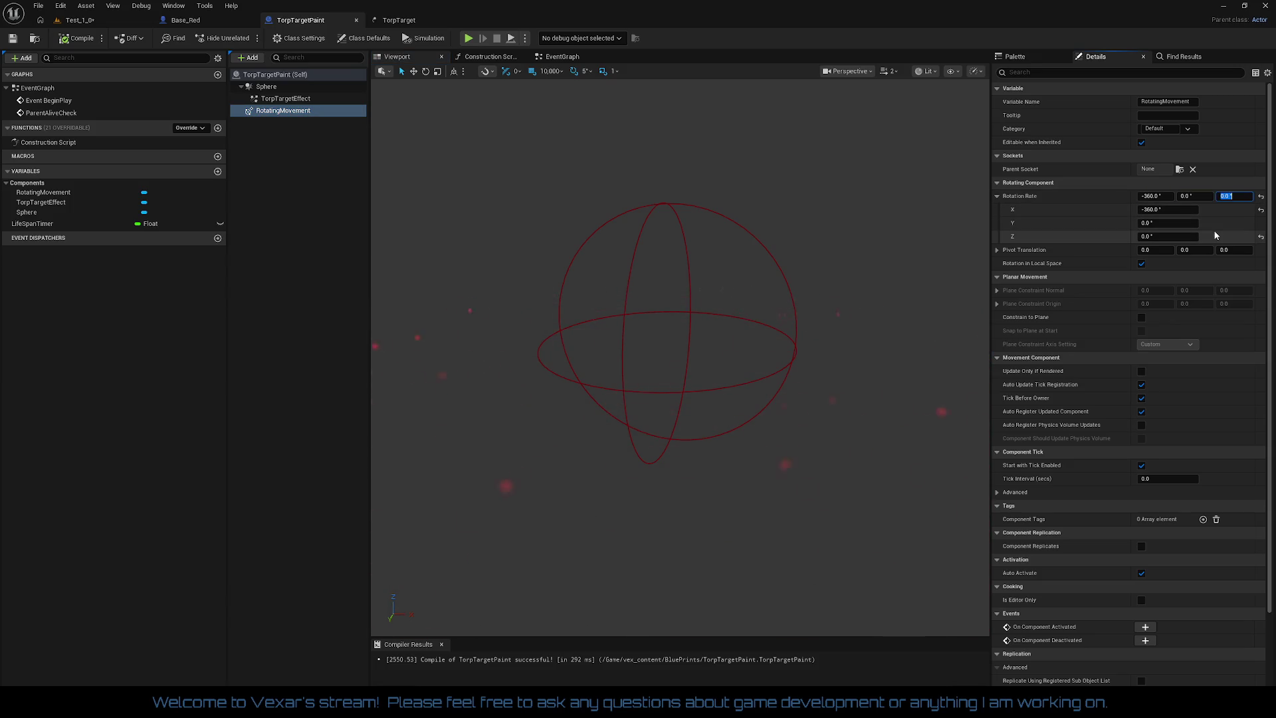
pyautogui.write('-360')
pyautogui.press('Tab')
pyautogui.press('Return')
pyautogui.click(81, 38)
# - Save the Test_1 level and start a play test
pyautogui.click(78, 21)
pyautogui.click(13, 43)
pyautogui.click(273, 37)
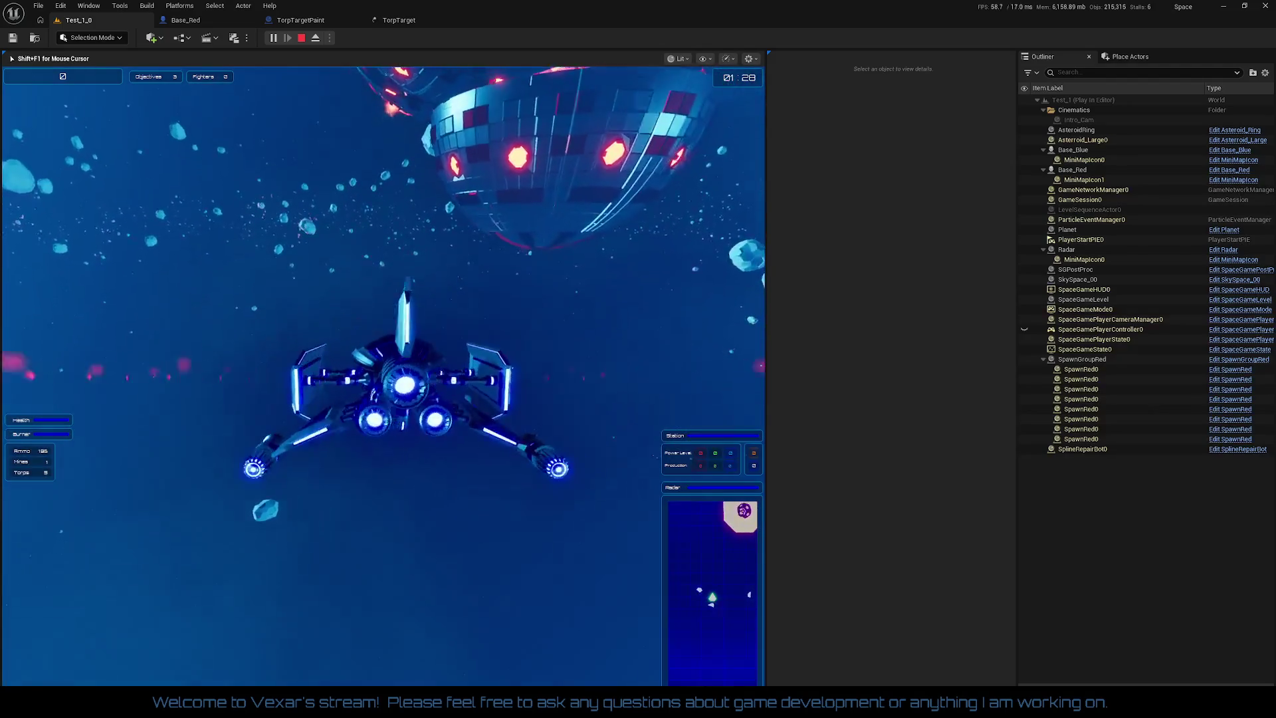
# - Stop the Play In Editor session with Esc
pyautogui.press('Escape')
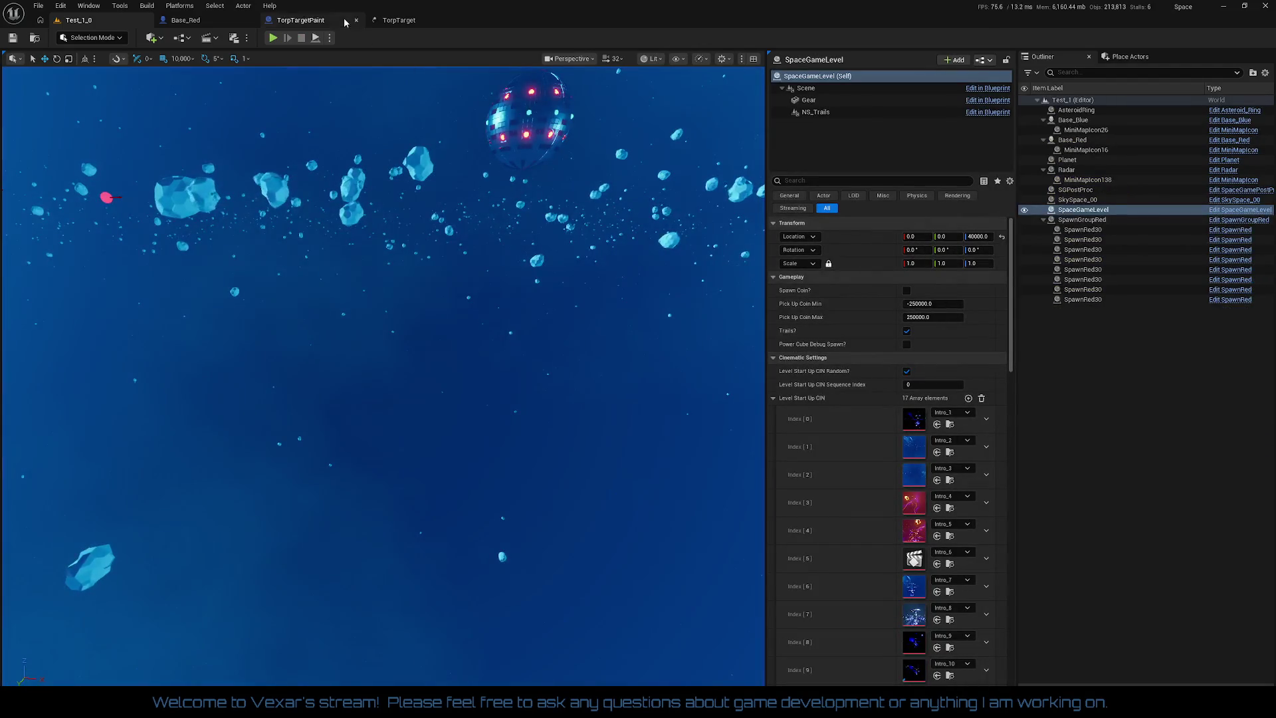
# - Set TorpTargetPaint's RotatingMovement rate to X -360 and Z 0
pyautogui.click(312, 21)
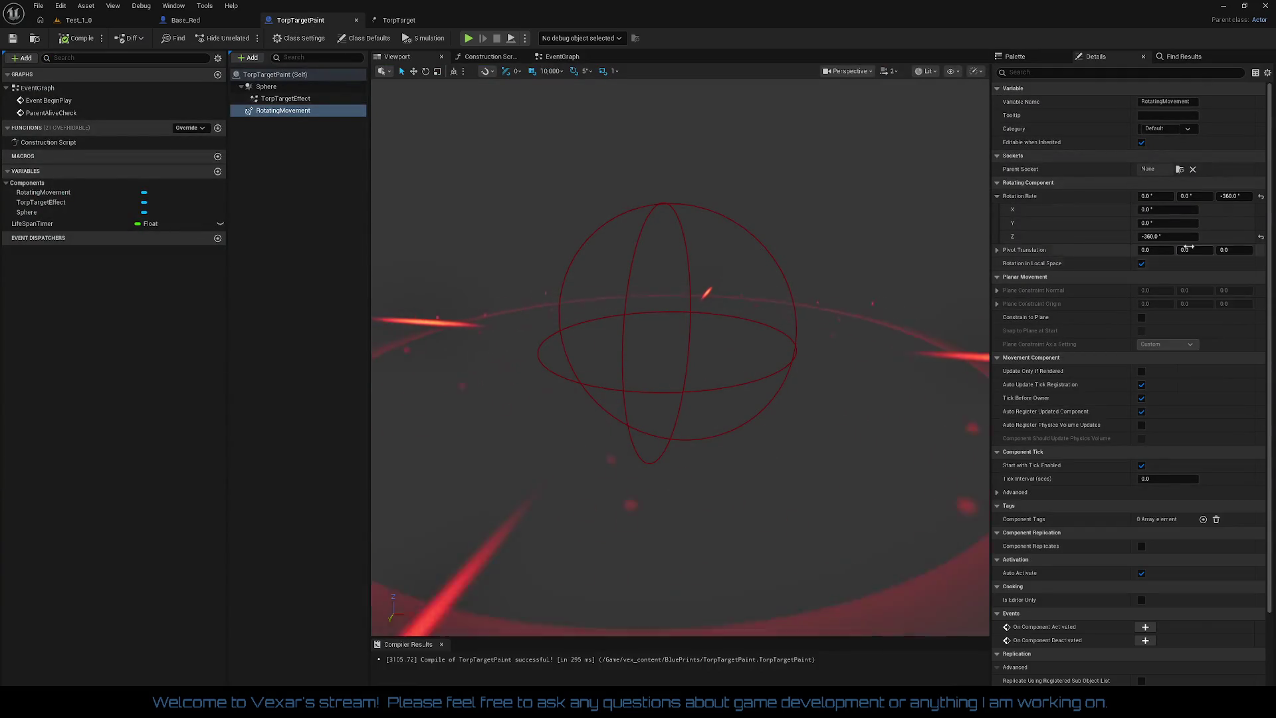
pyautogui.click(1168, 209)
pyautogui.write('-360')
pyautogui.press('Return')
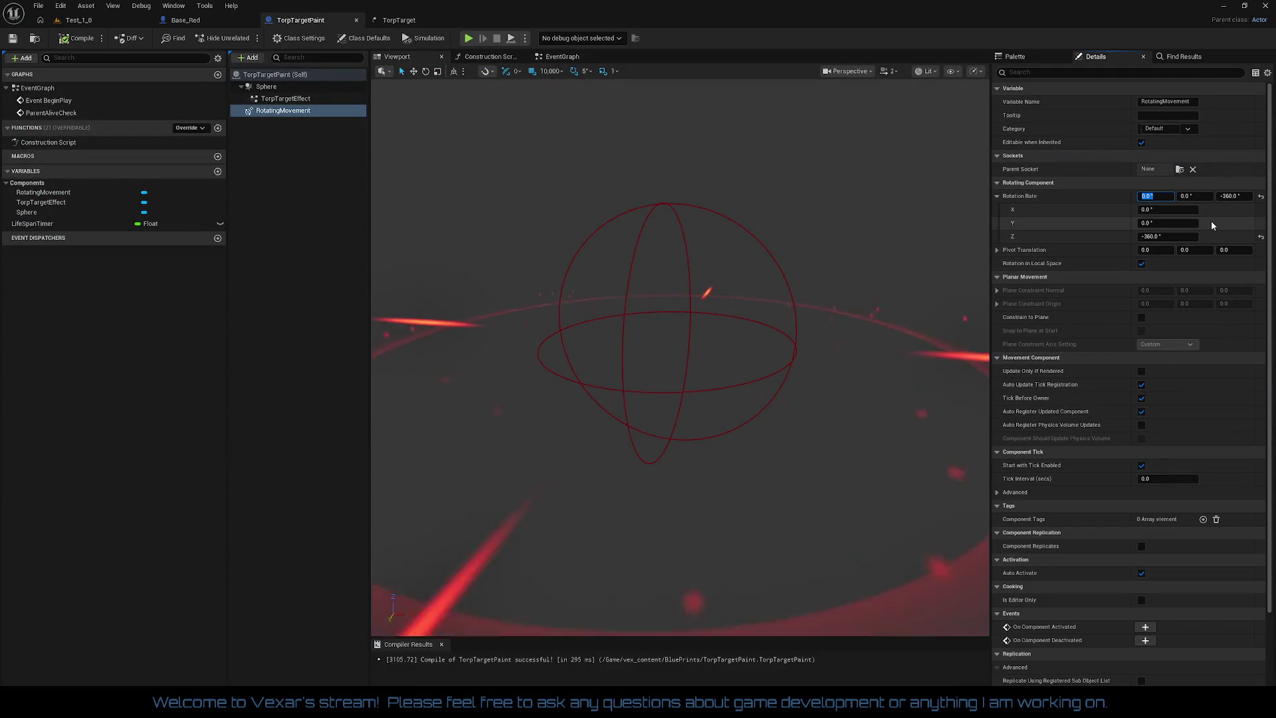
pyautogui.write('0')
pyautogui.press('Return')
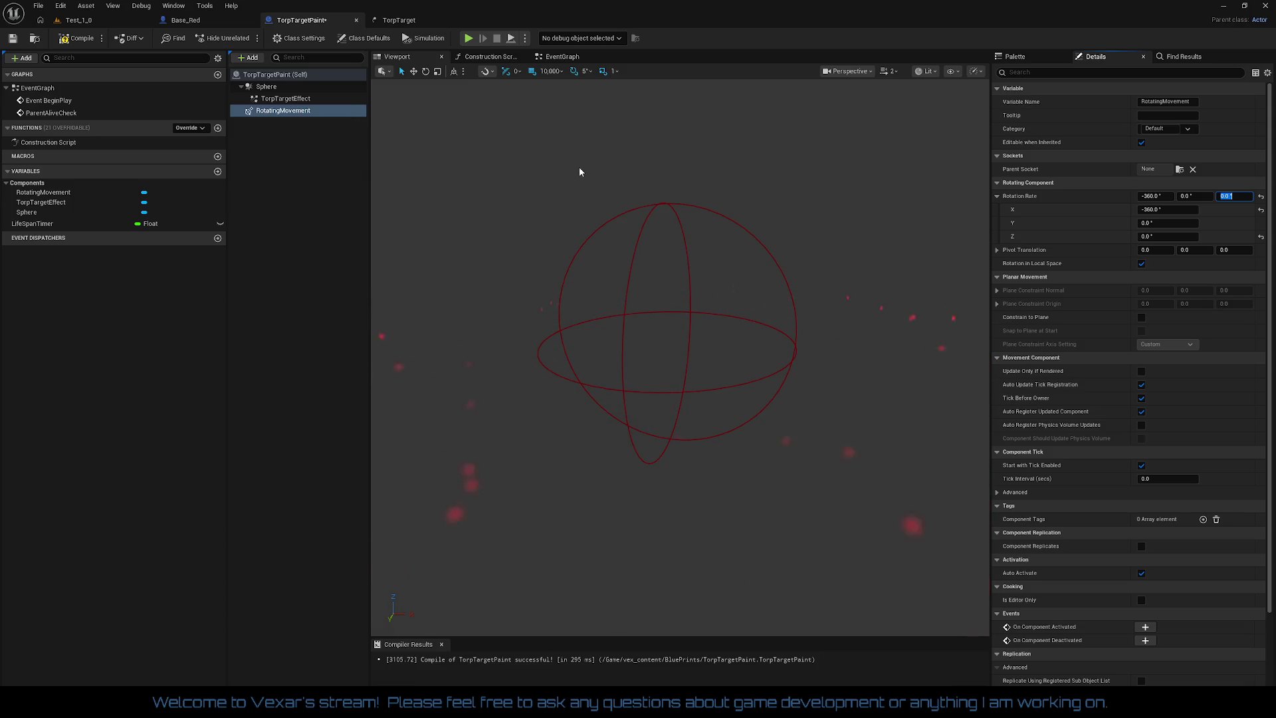
# - Rotate TorpTargetEffect 90° on X, compile, and return to the Test_1 level
pyautogui.click(287, 99)
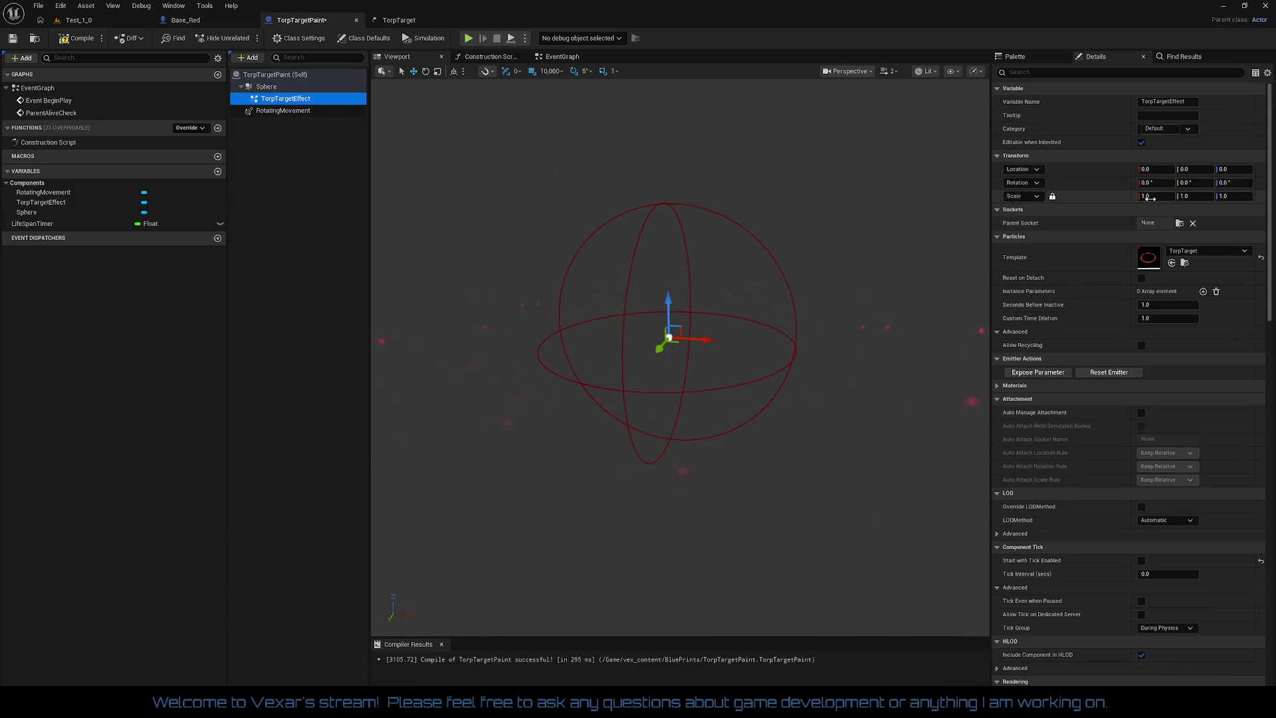
pyautogui.click(1151, 171)
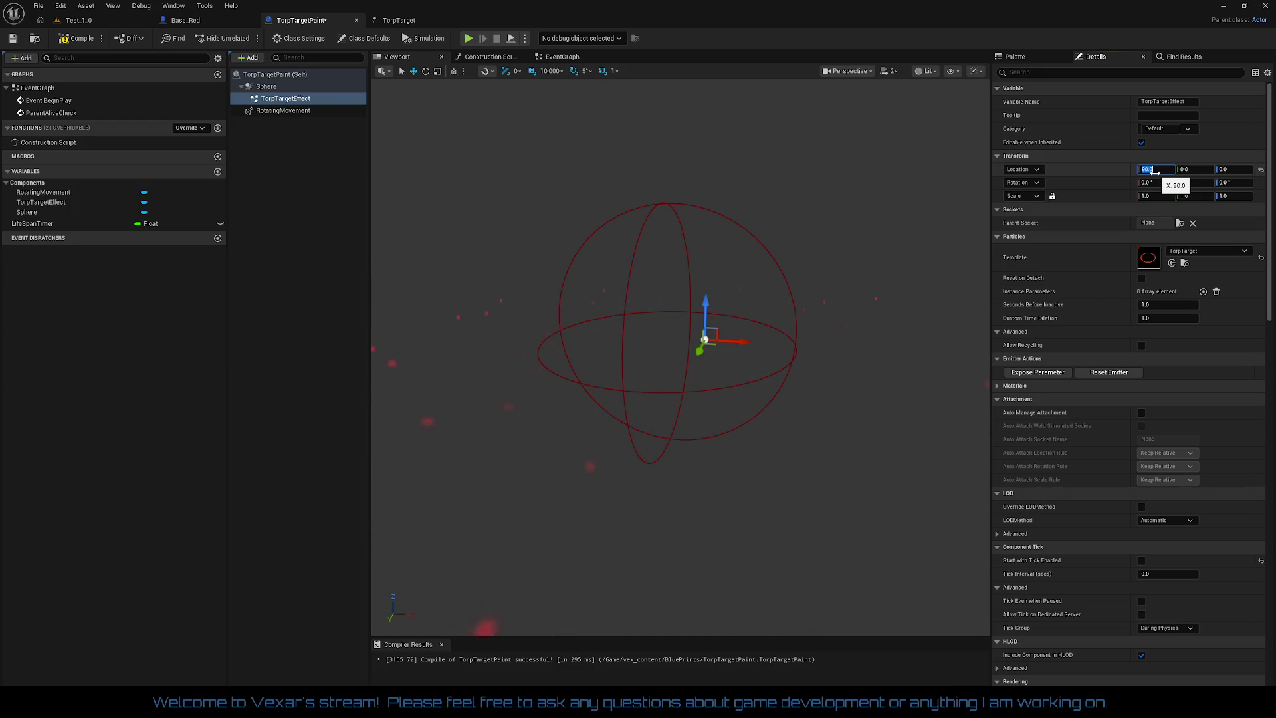
pyautogui.press('Tab')
pyautogui.write('90')
pyautogui.press('Return')
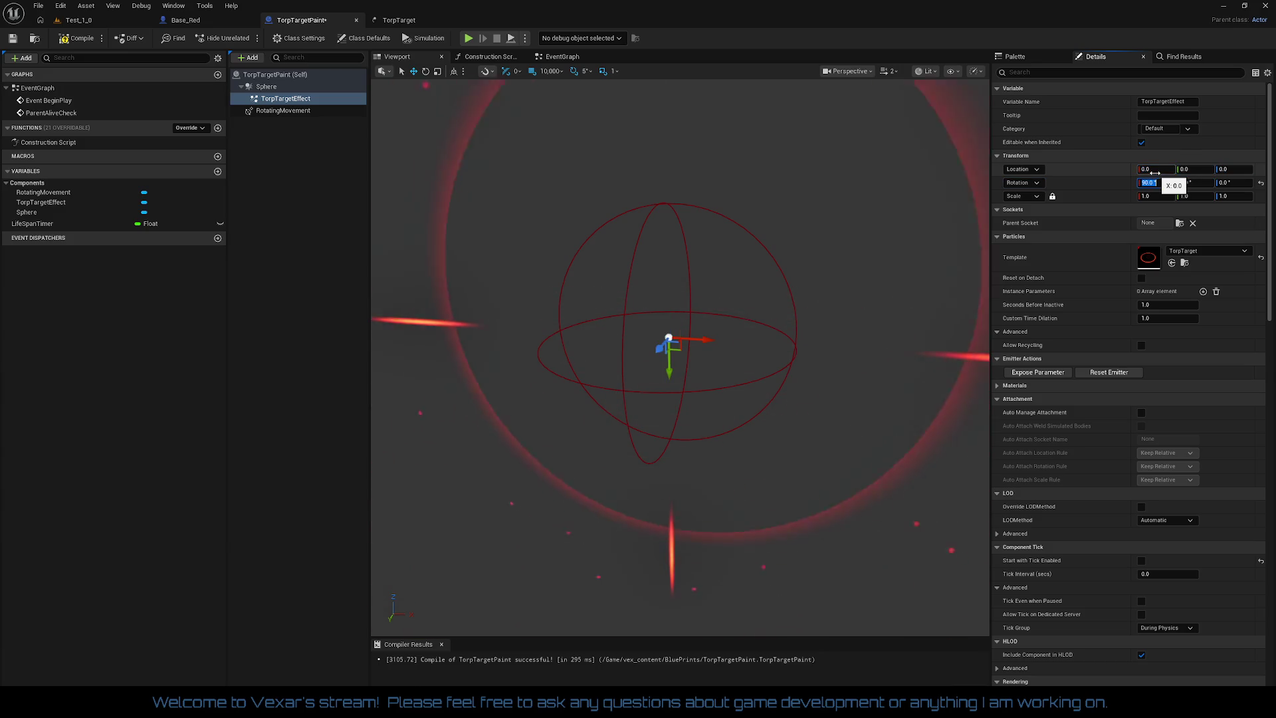
pyautogui.scroll(-4, 790, 334)
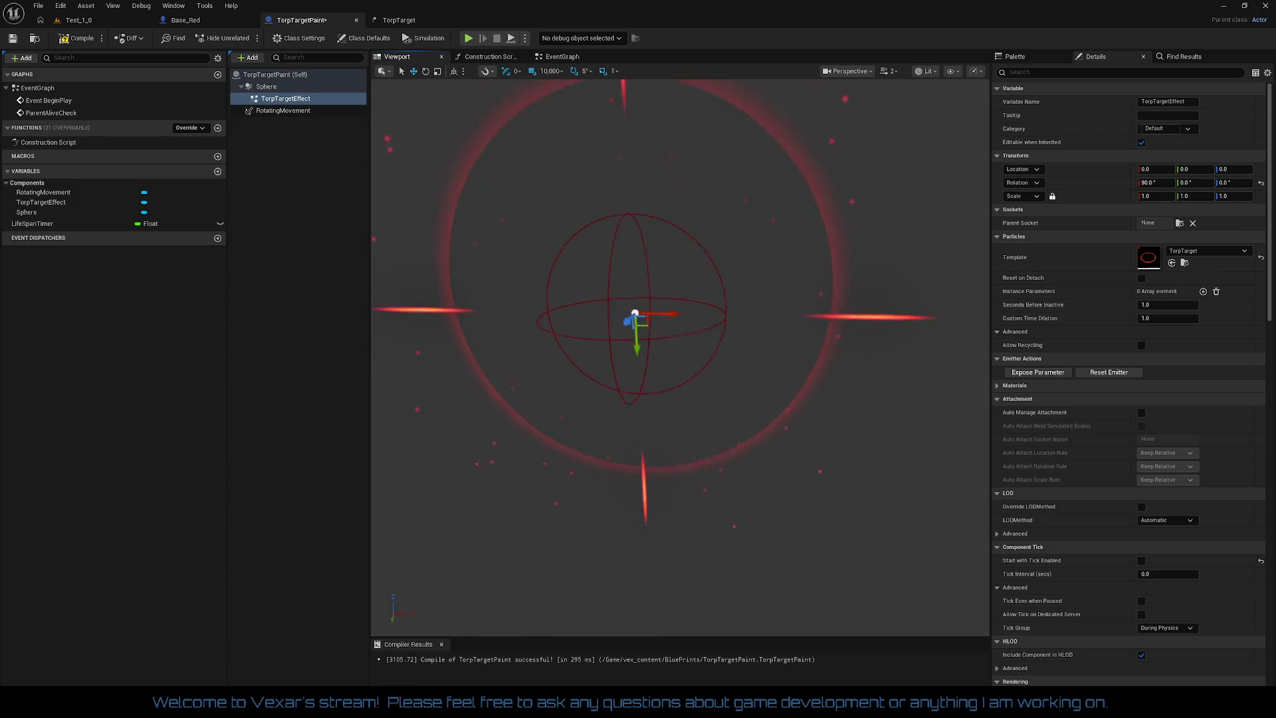
pyautogui.click(79, 39)
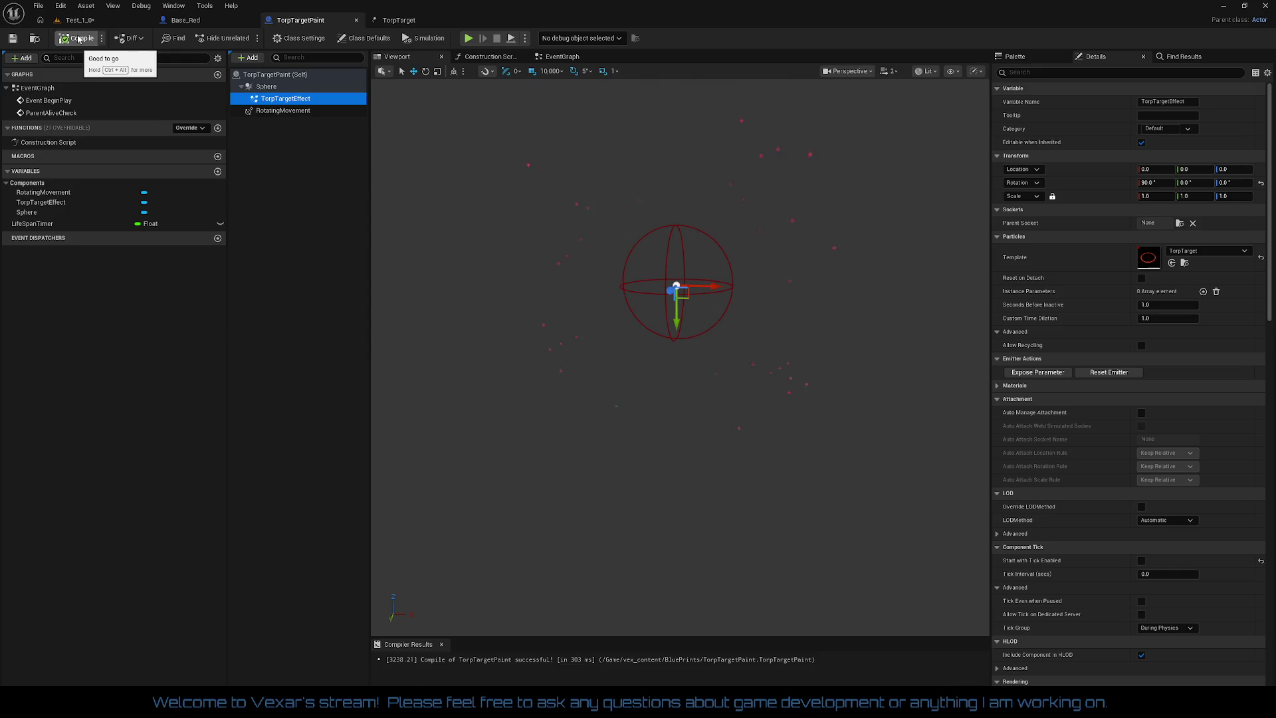
pyautogui.click(83, 20)
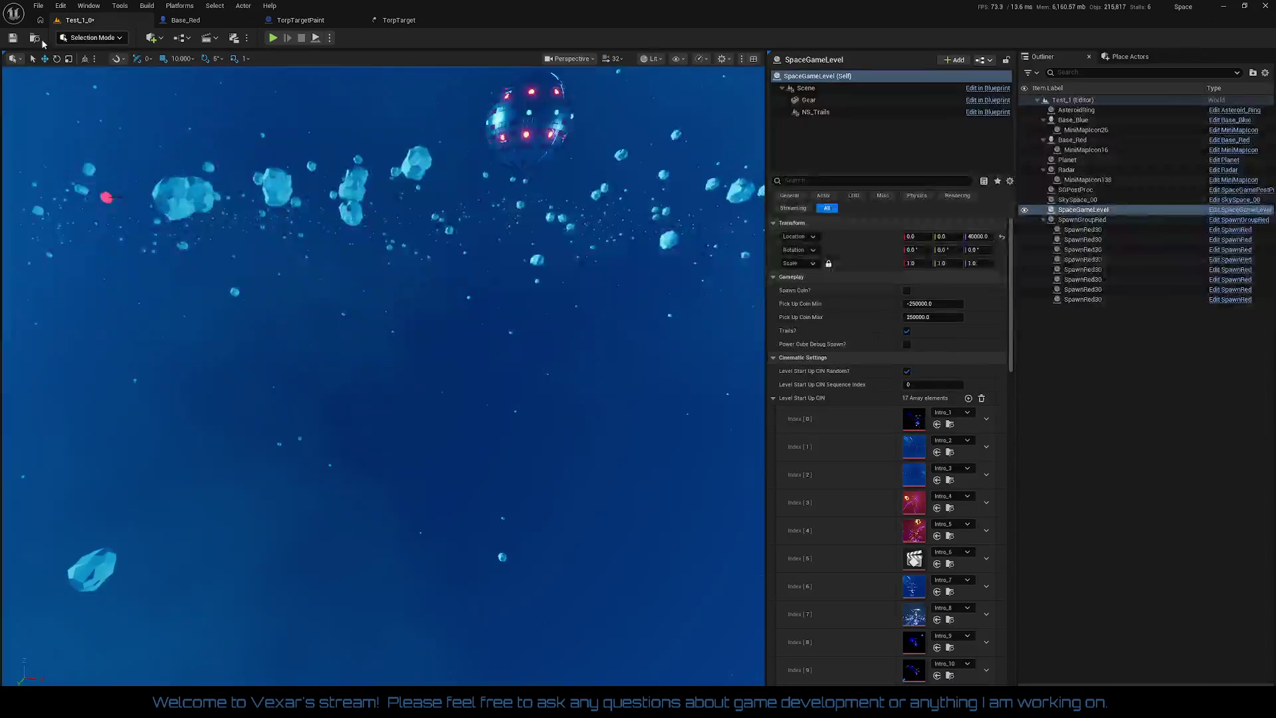
# - Run a short Test_1 play test, stop it, and reopen the TorpTargetPaint blueprint
pyautogui.click(273, 39)
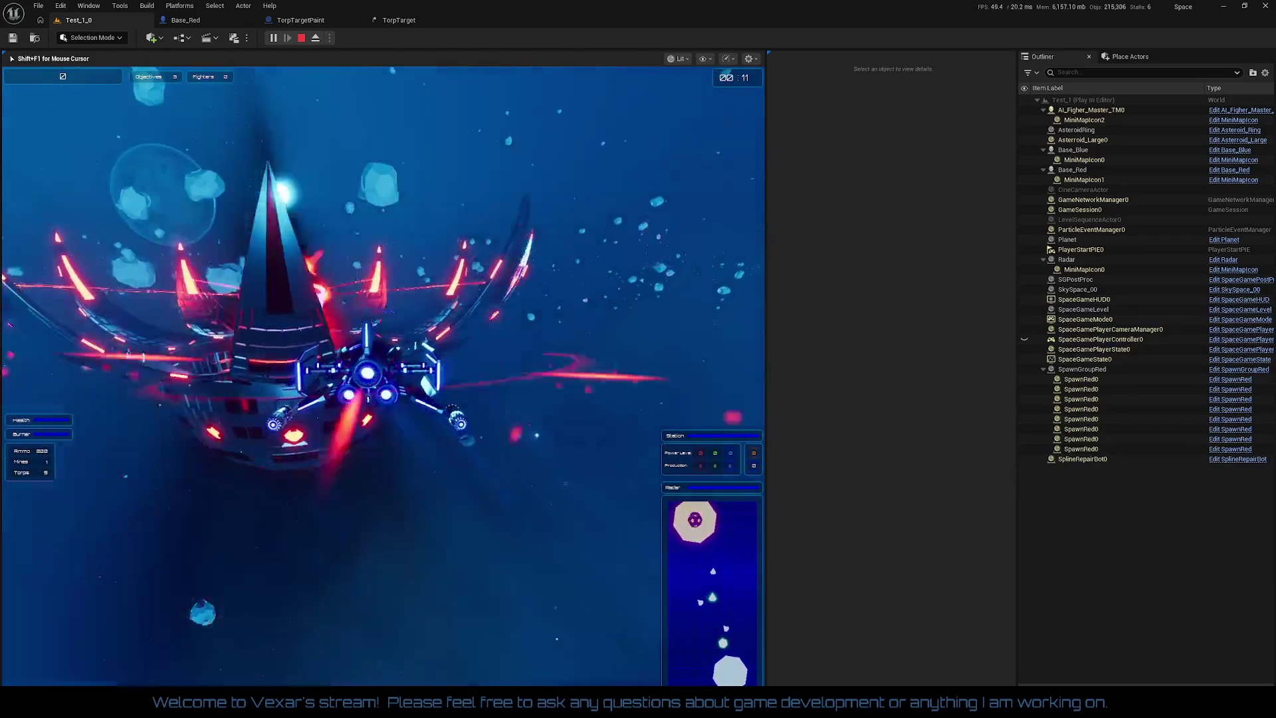
pyautogui.press('Escape')
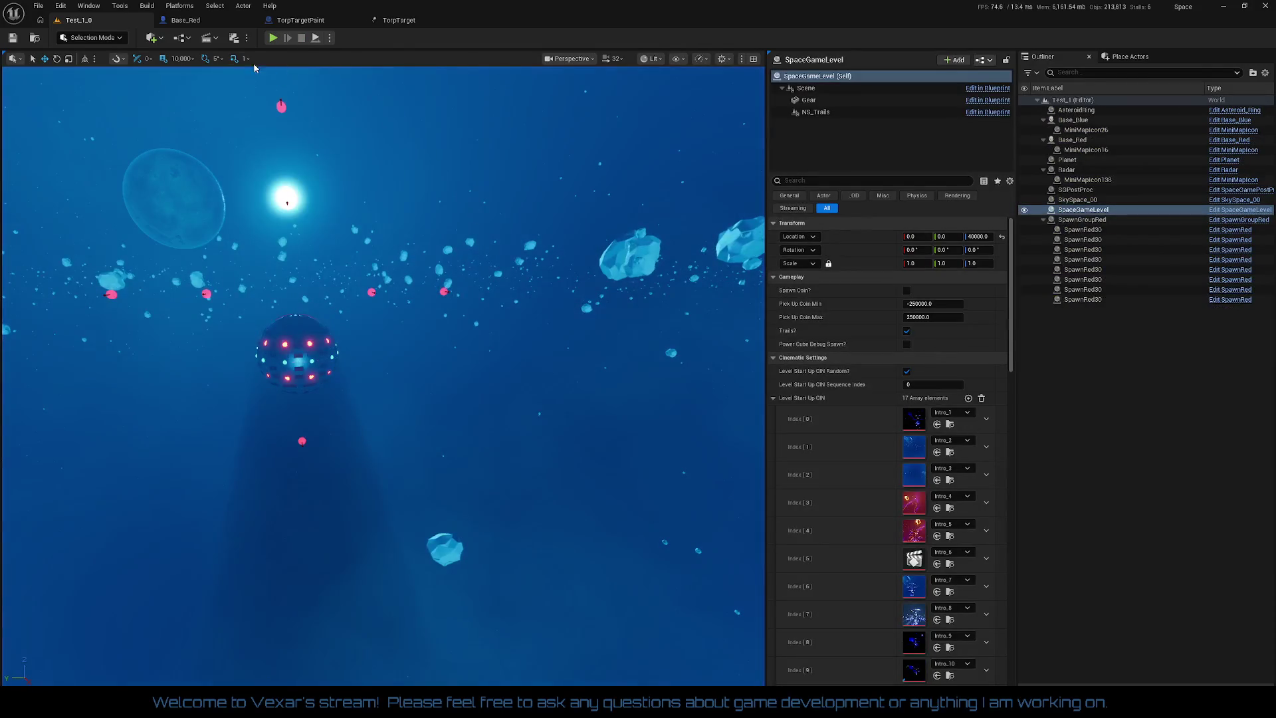
pyautogui.click(285, 21)
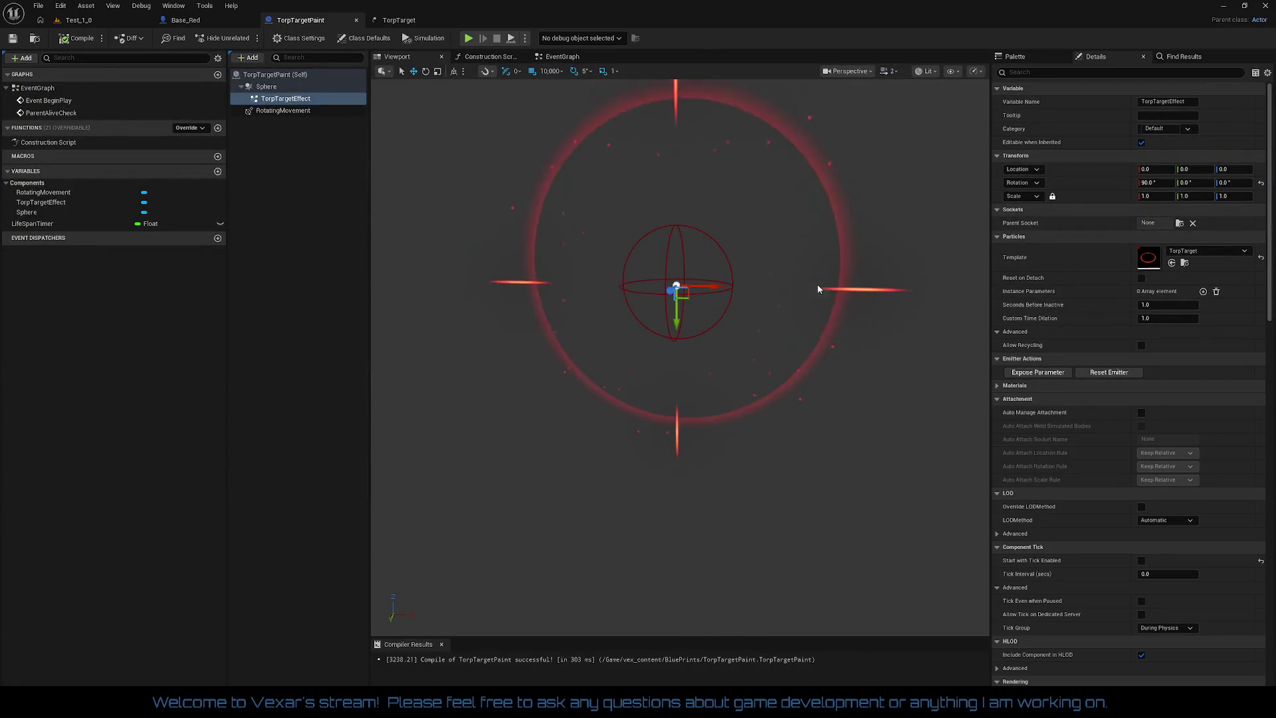
# - Rotate TorpTargetEffect to X 90, Y 0, Z 90 and recompile TorpTargetPaint
pyautogui.click(1181, 182)
pyautogui.write('90')
pyautogui.press('Return')
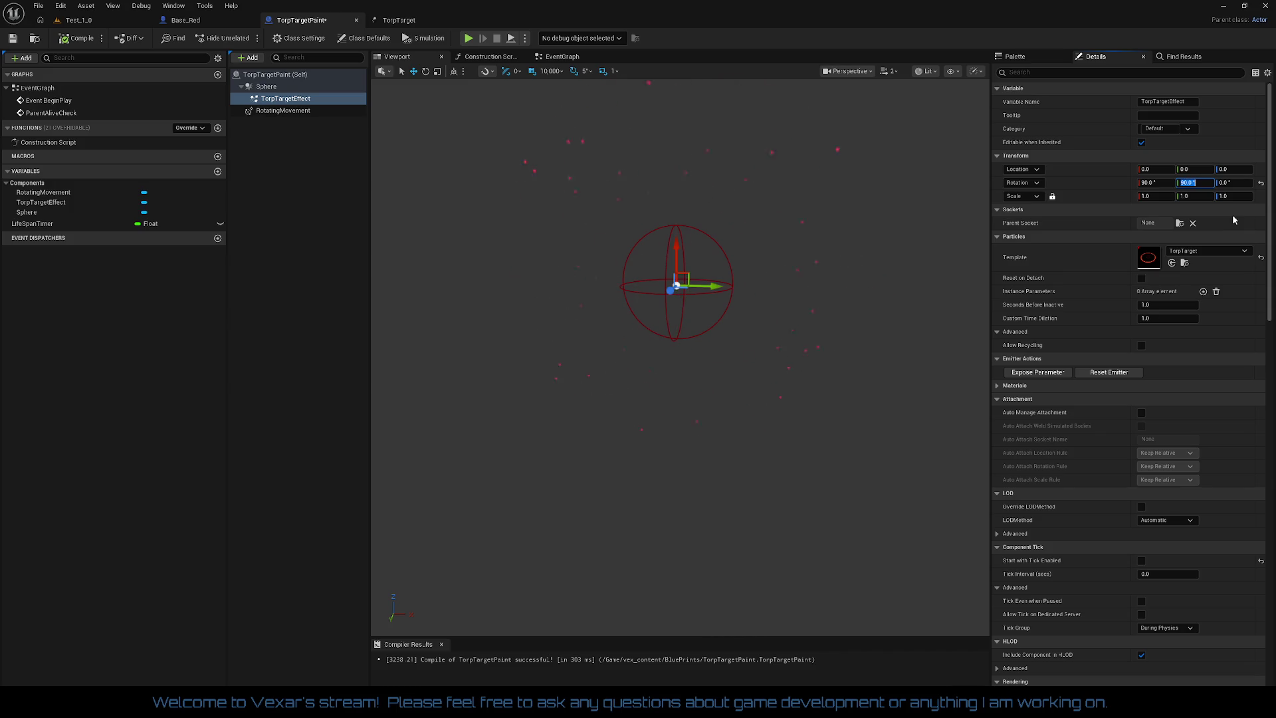
pyautogui.press('Tab')
pyautogui.write('90')
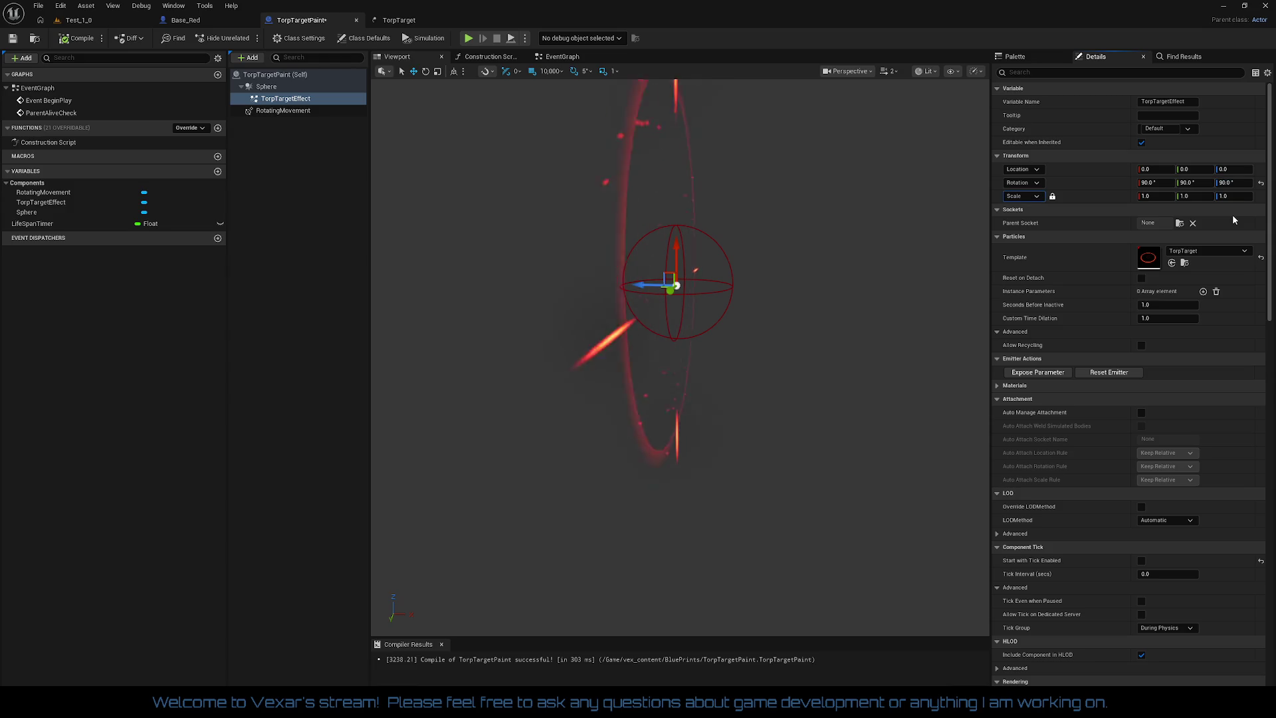
pyautogui.hotkey('shift', 'Tab')
pyautogui.write('0')
pyautogui.hotkey('shift', 'Tab')
pyautogui.write('0')
pyautogui.press('Return')
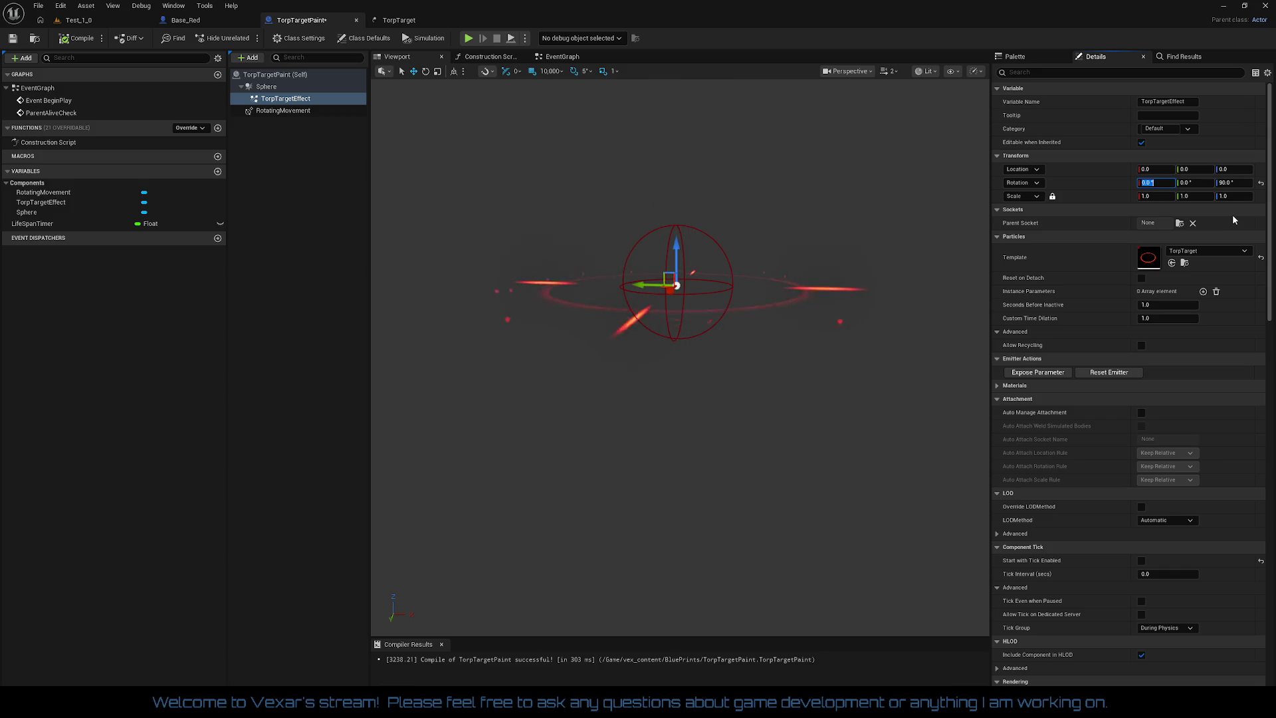
pyautogui.write('90')
pyautogui.press('Return')
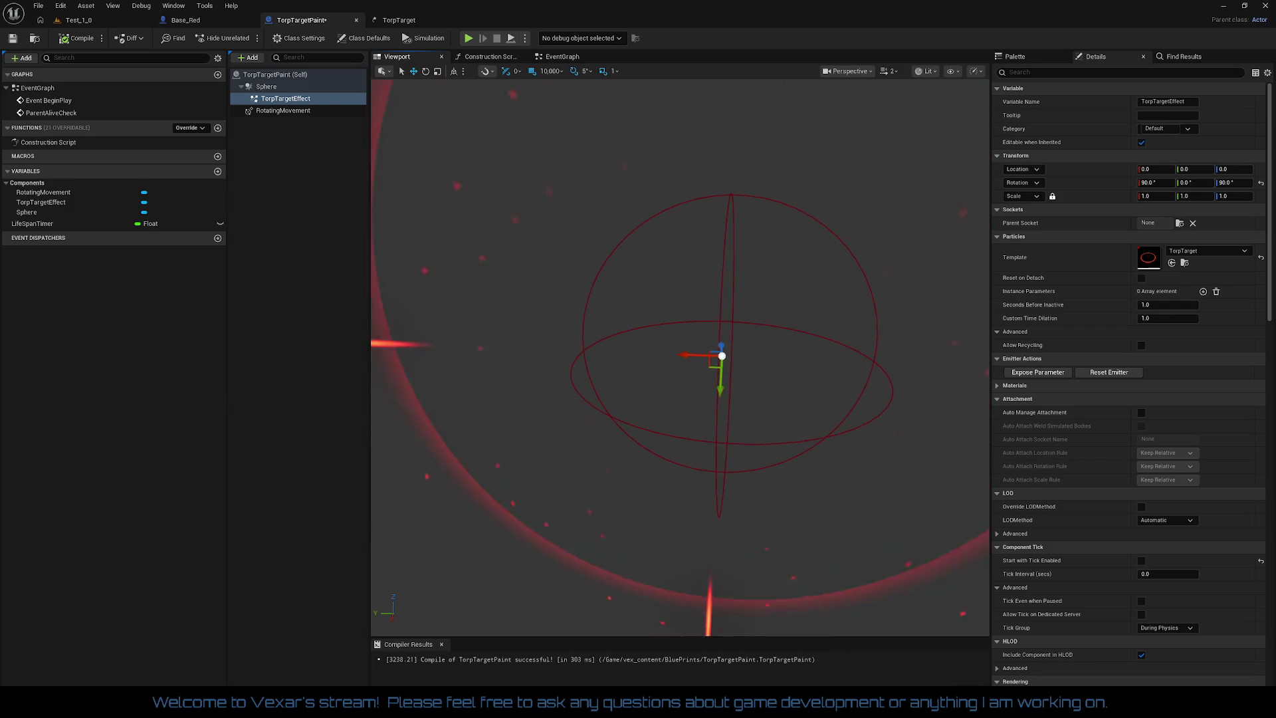
pyautogui.click(78, 39)
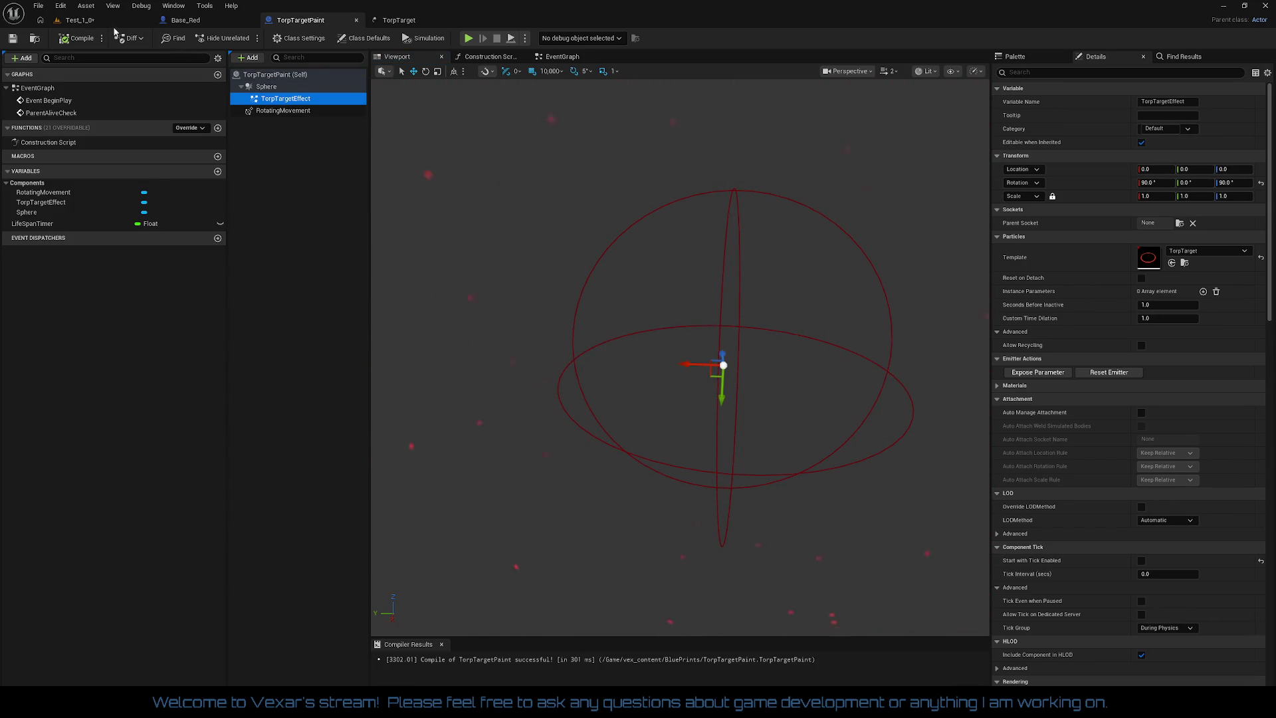
pyautogui.click(78, 20)
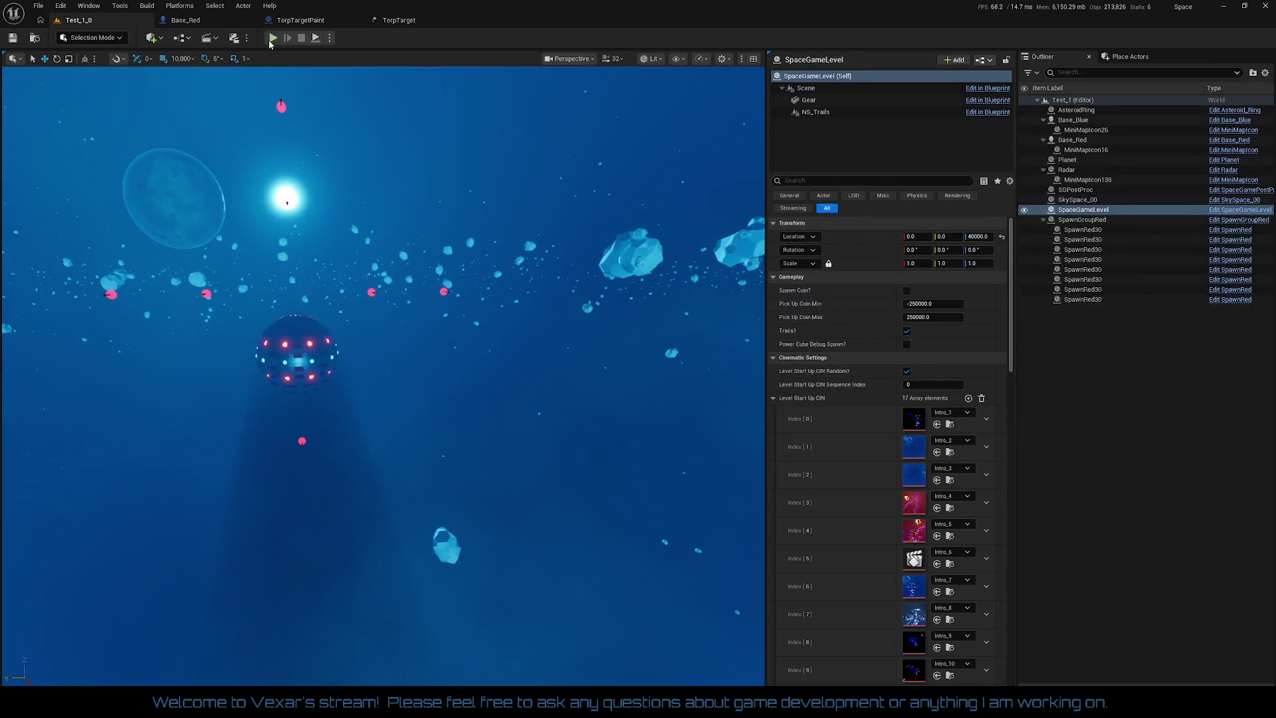
# - Play-test Test_1 with the upright reticle, then stop and reopen TorpTargetPaint
pyautogui.click(271, 39)
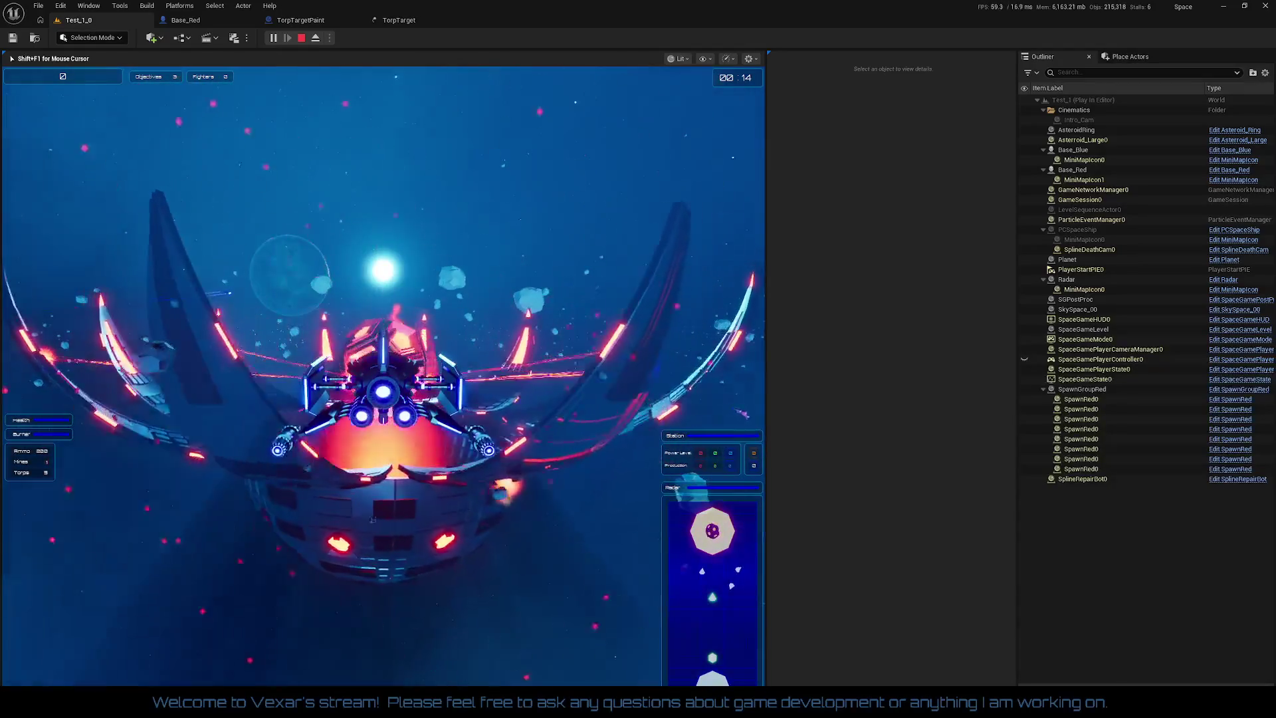
pyautogui.press('Escape')
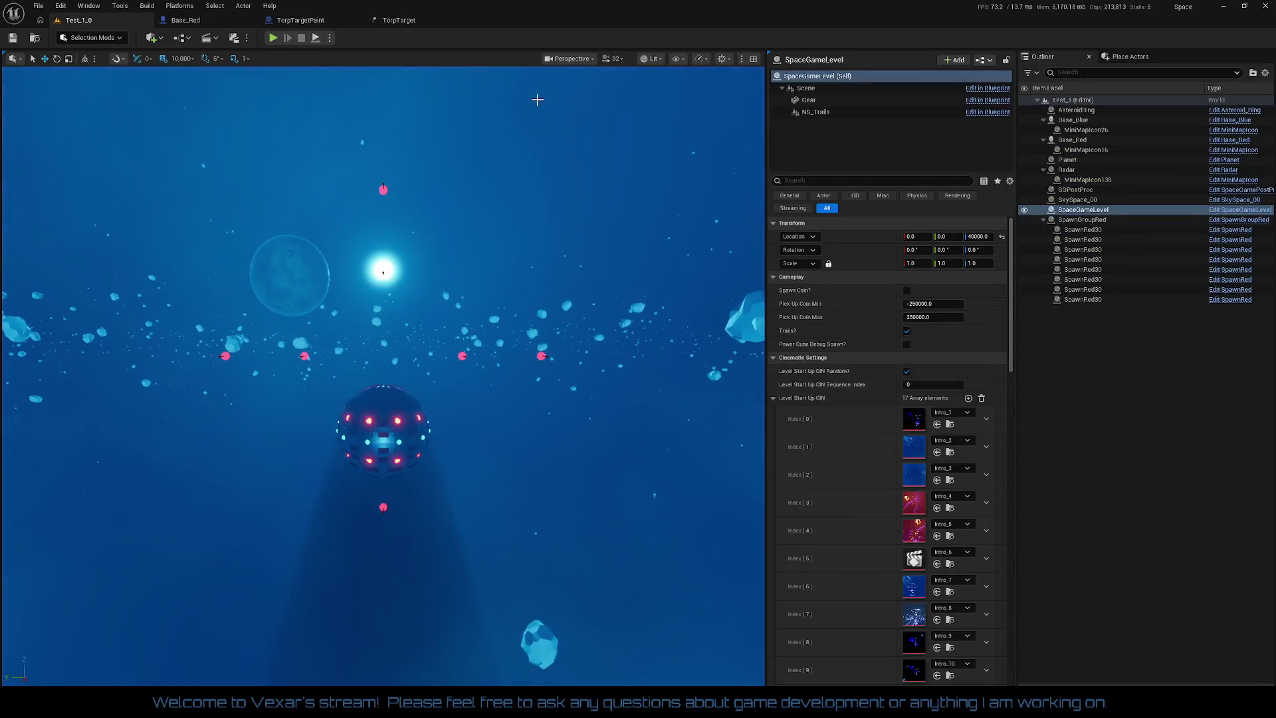
pyautogui.click(332, 22)
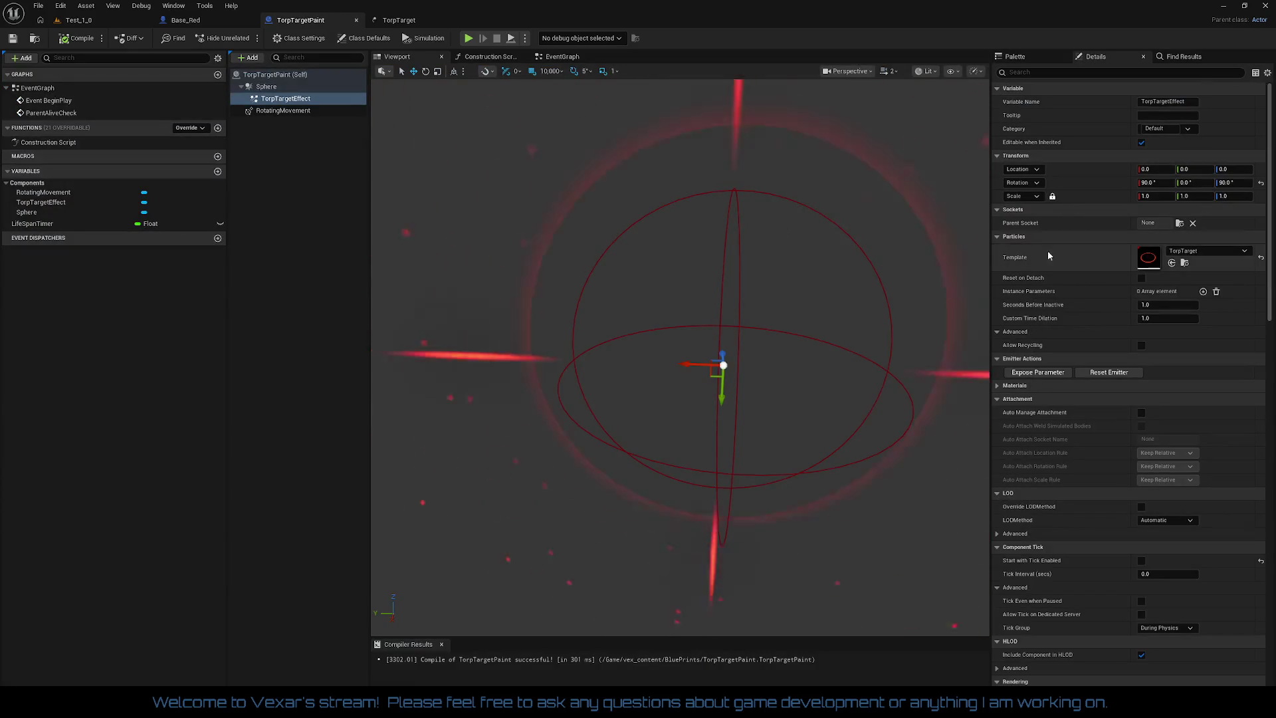
# - Give RotatingMovement a rotation rate of X 180, Z 0, and recompile
pyautogui.click(289, 111)
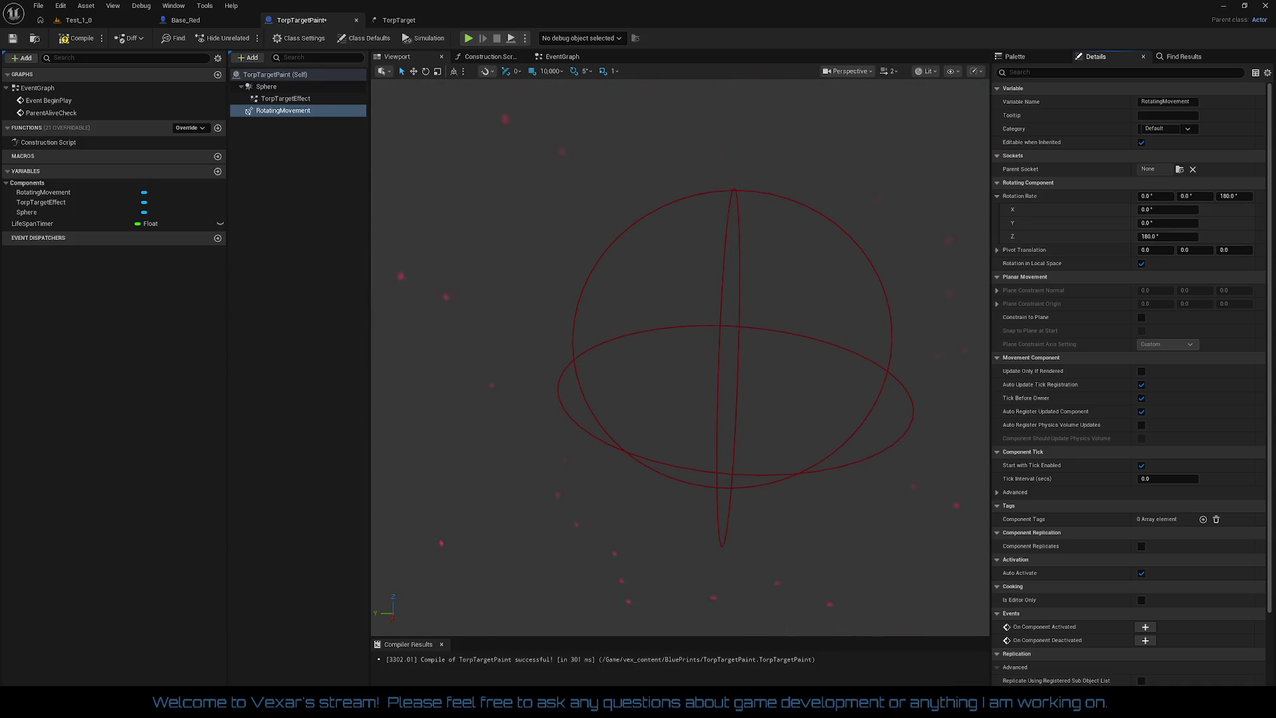
pyautogui.click(78, 40)
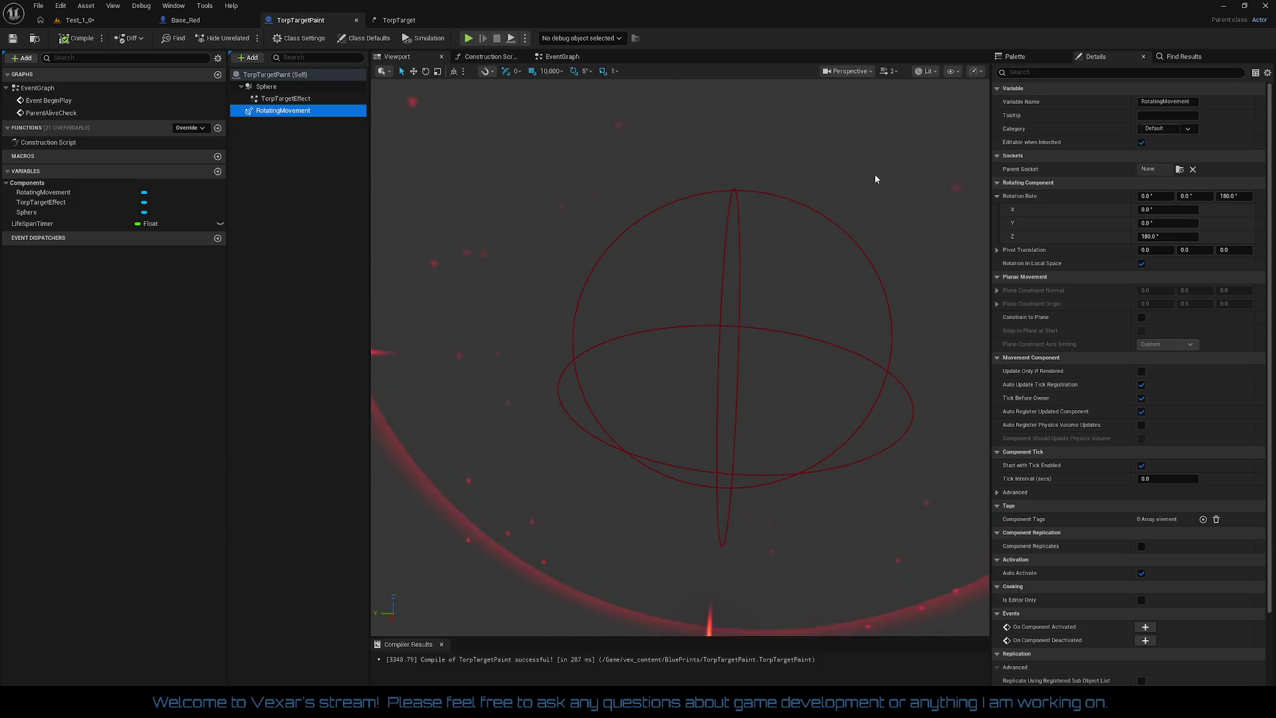
pyautogui.click(1163, 197)
pyautogui.write('180')
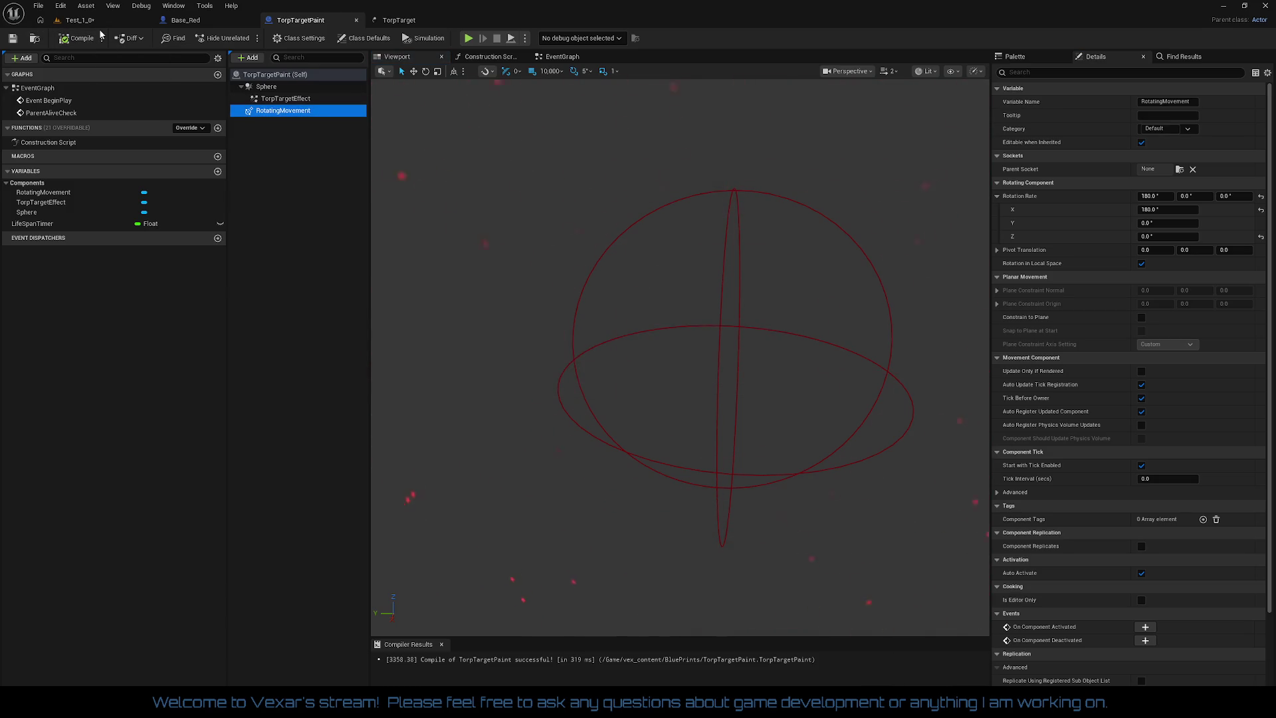
pyautogui.click(80, 19)
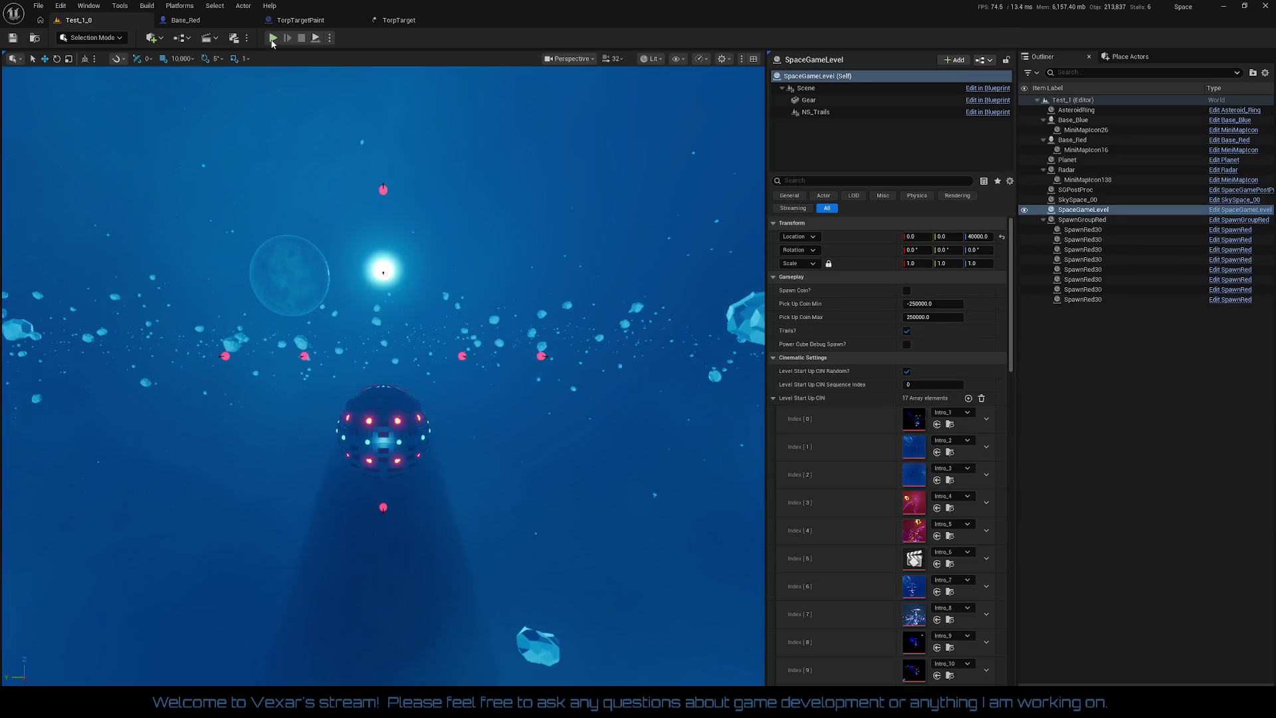
# - Run another Test_1 play session near the Red Base to watch the spinning reticle, then stop
pyautogui.click(273, 39)
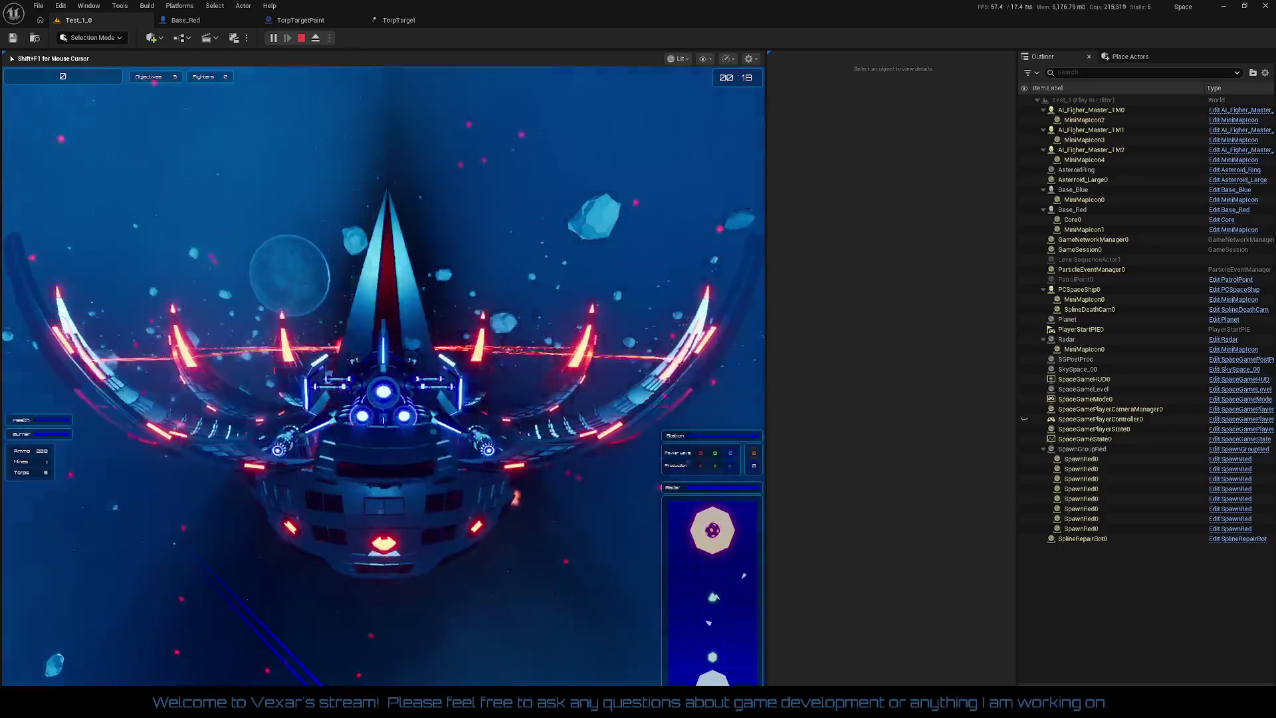
pyautogui.press('Escape')
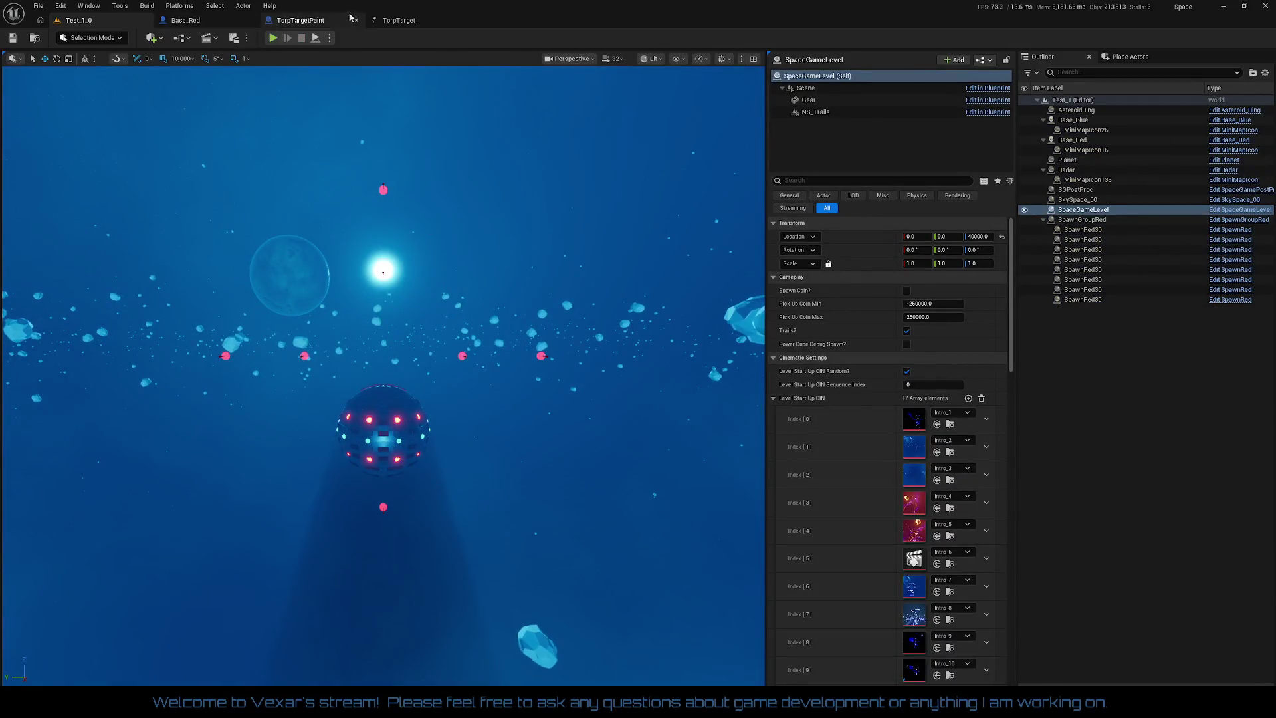
pyautogui.click(322, 22)
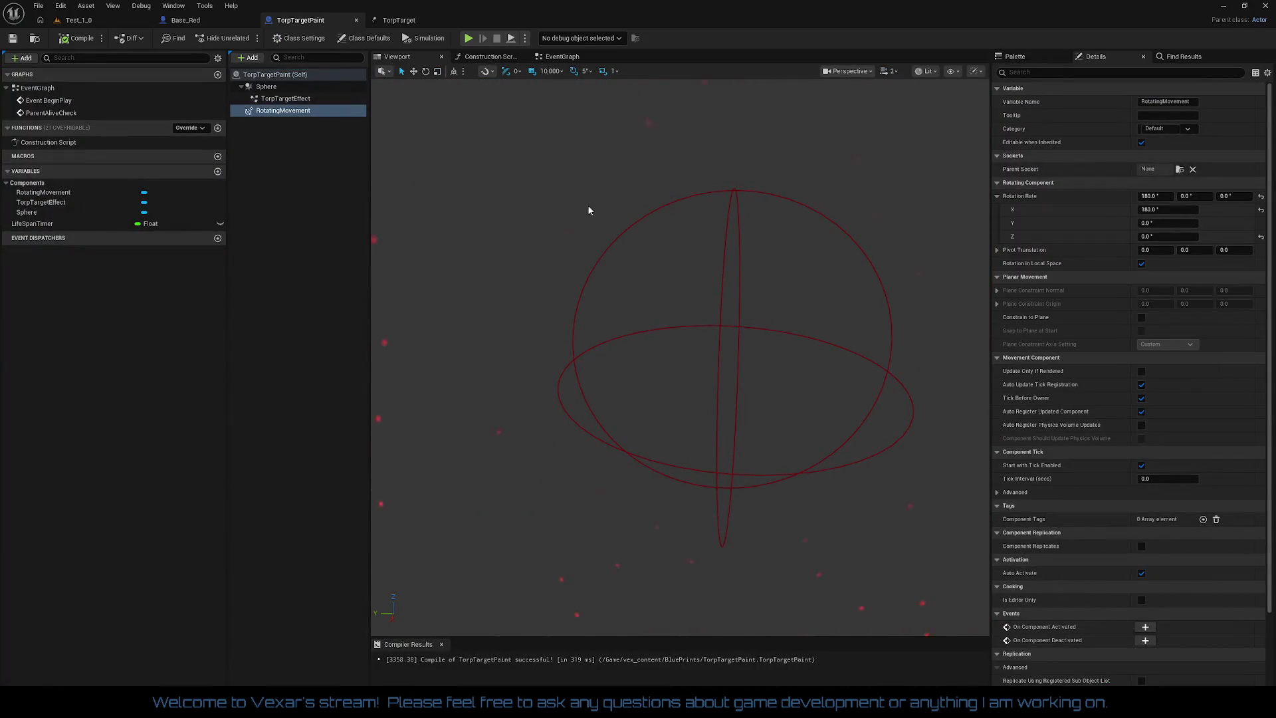
# - In the EventGraph, set the Set Timer time and Set Life Span to 0.5, then recompile
pyautogui.click(565, 58)
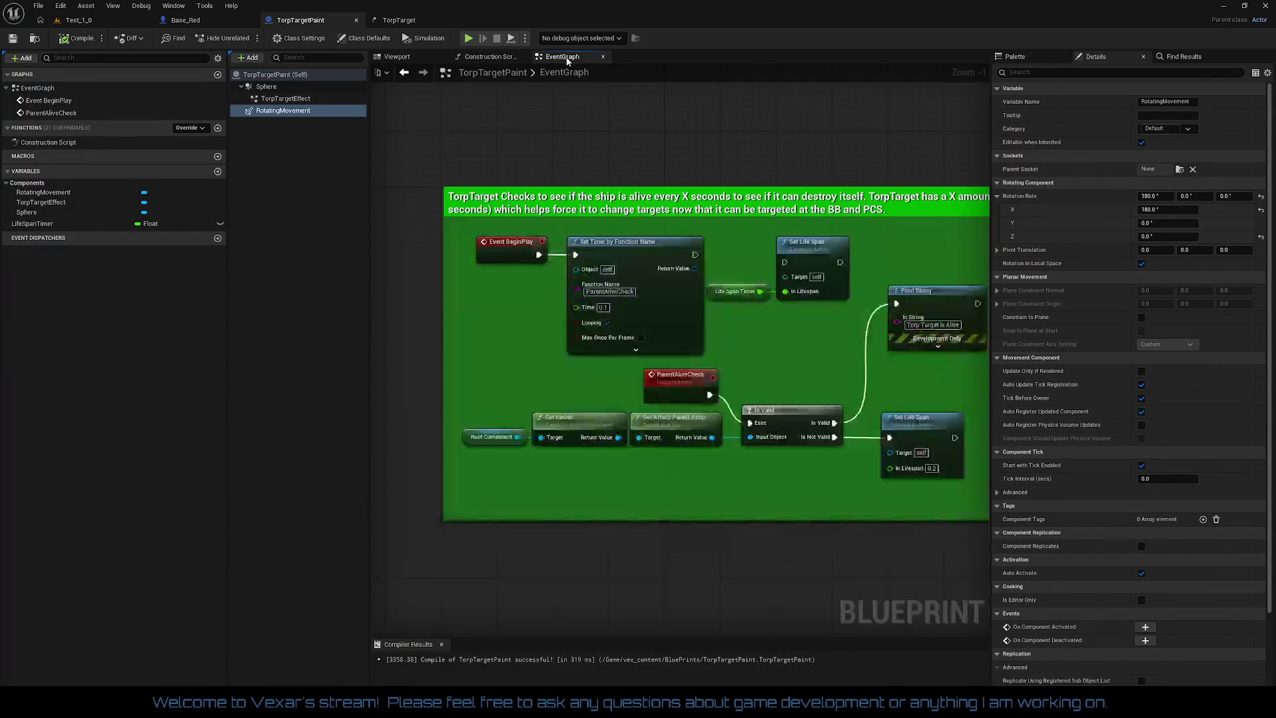
pyautogui.moveTo(790, 349)
pyautogui.mouseDown()
pyautogui.moveTo(662, 308)
pyautogui.moveTo(722, 326)
pyautogui.mouseUp()
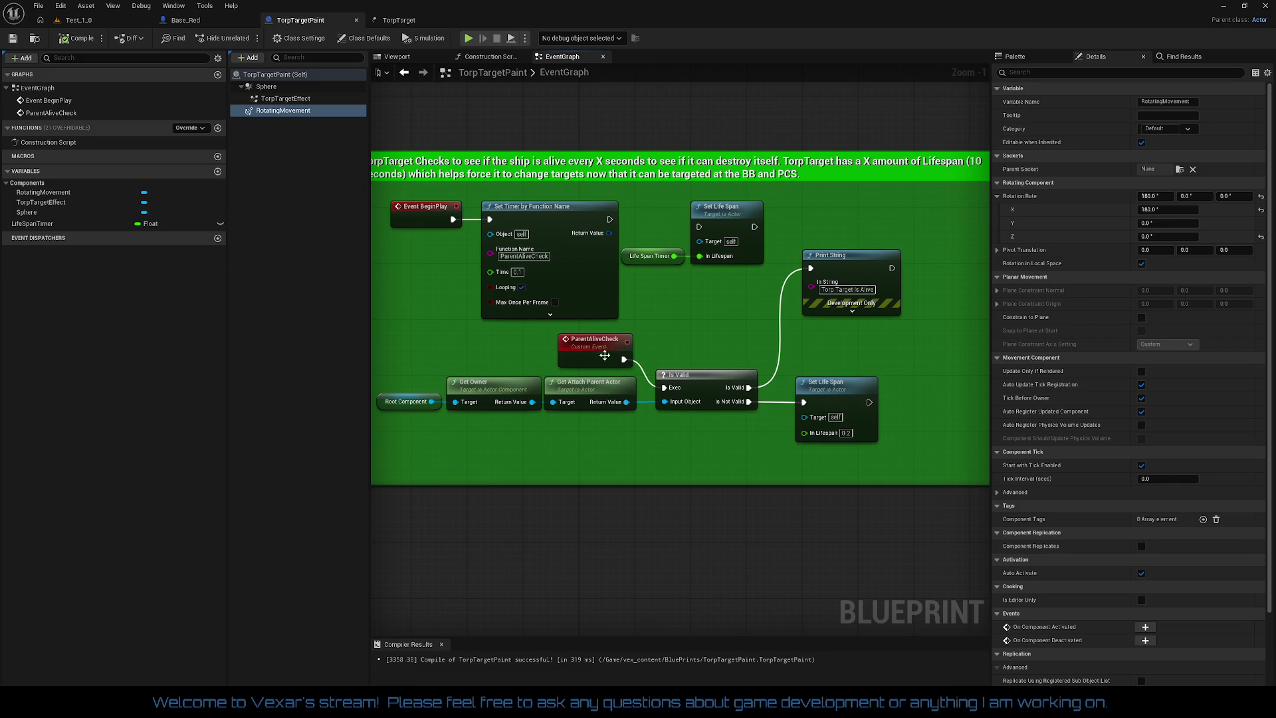
pyautogui.click(583, 283)
pyautogui.moveTo(611, 288); pyautogui.dragTo(703, 292)
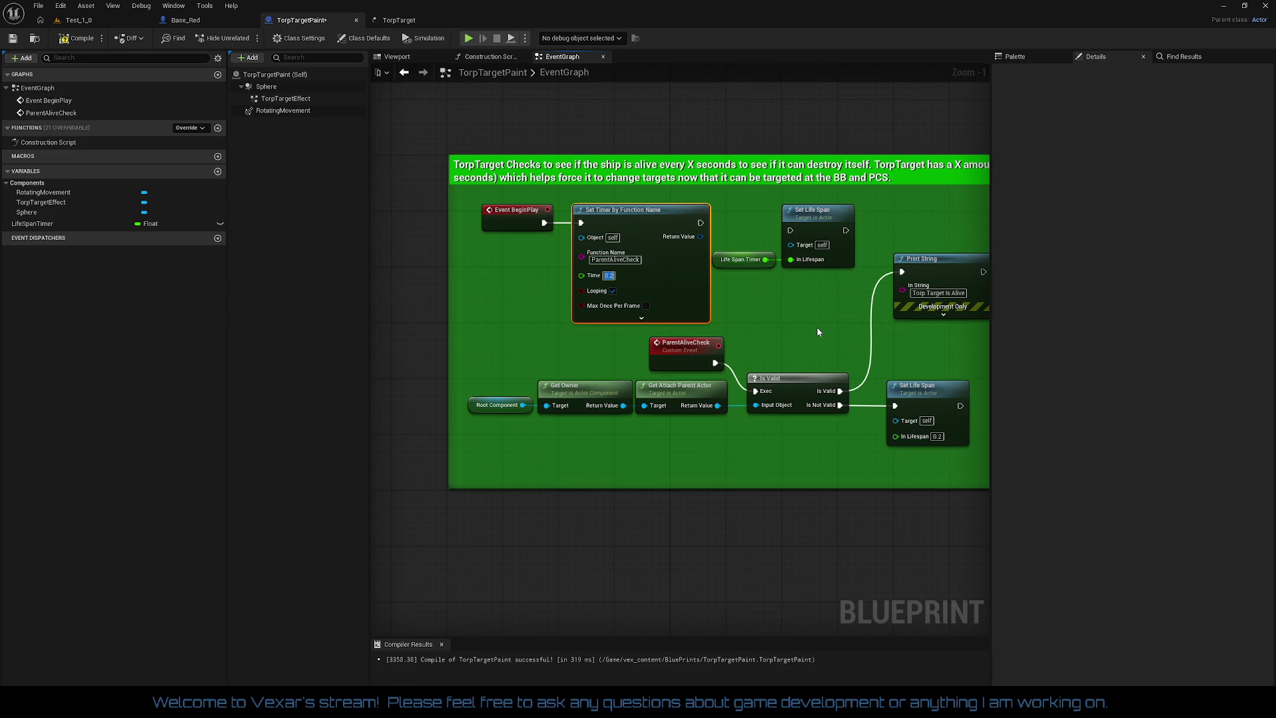
pyautogui.moveTo(843, 308); pyautogui.dragTo(783, 329)
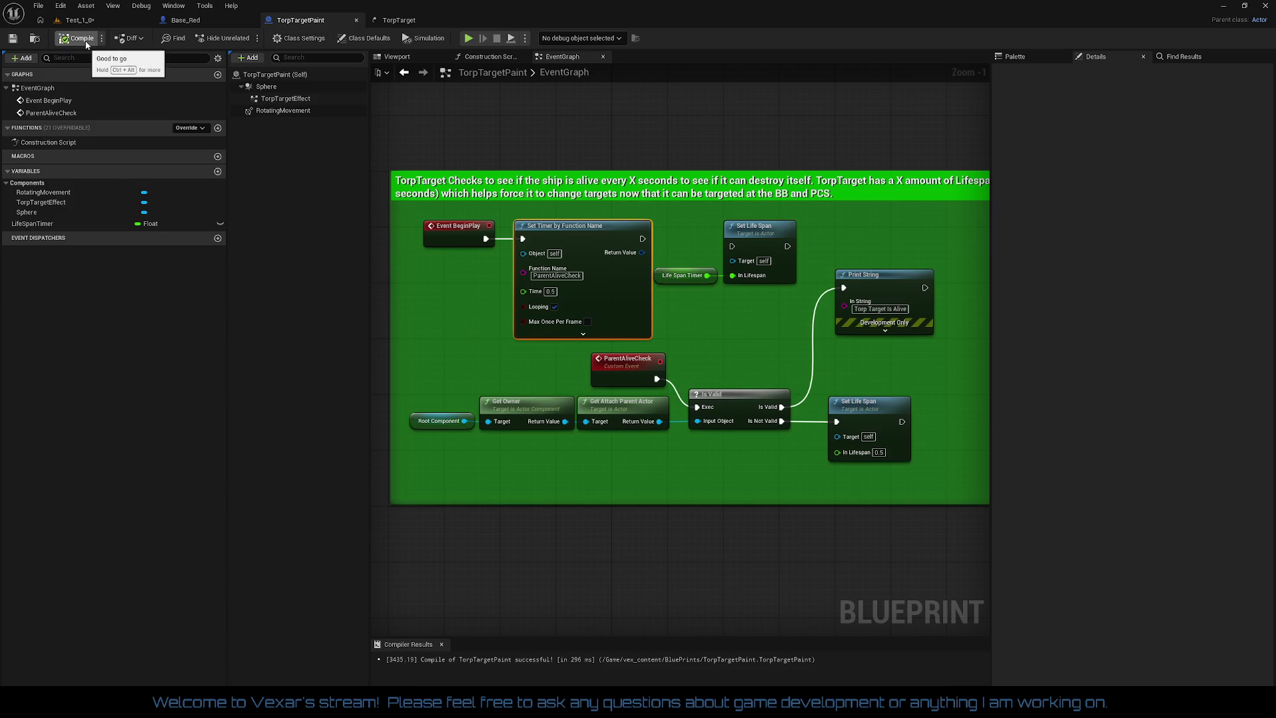
pyautogui.click(80, 20)
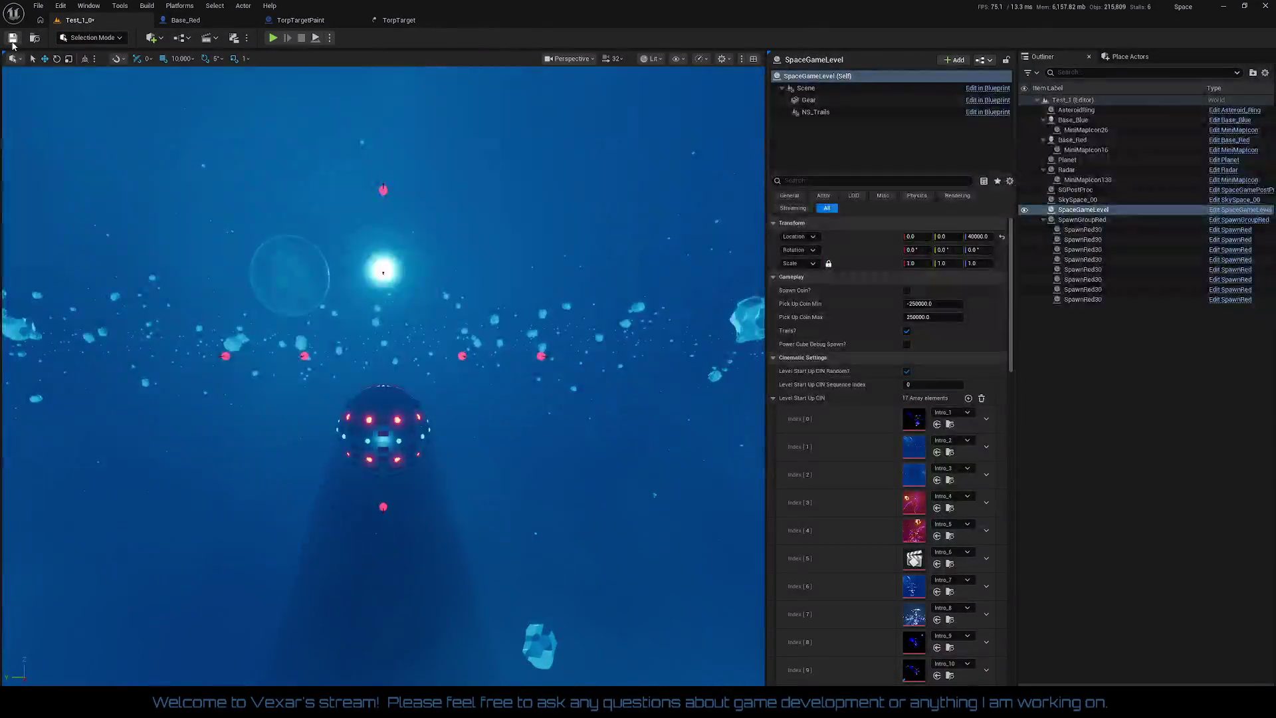
pyautogui.click(274, 39)
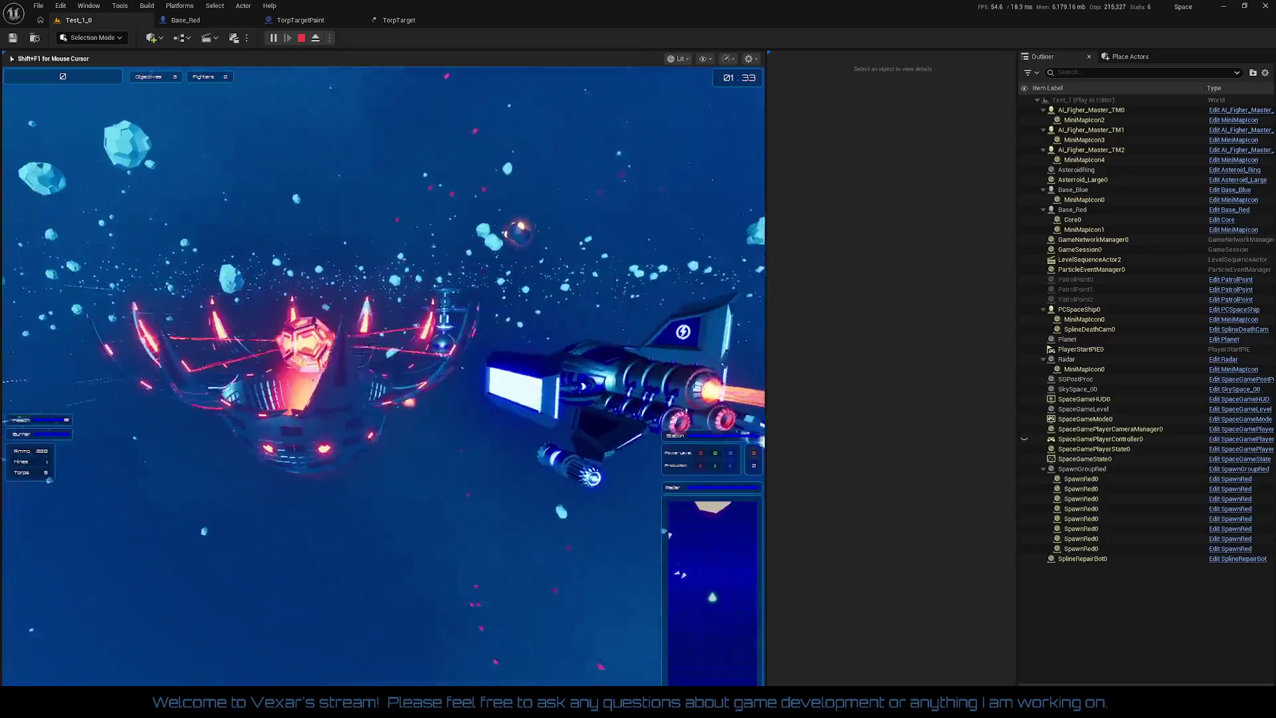
pyautogui.press('Escape')
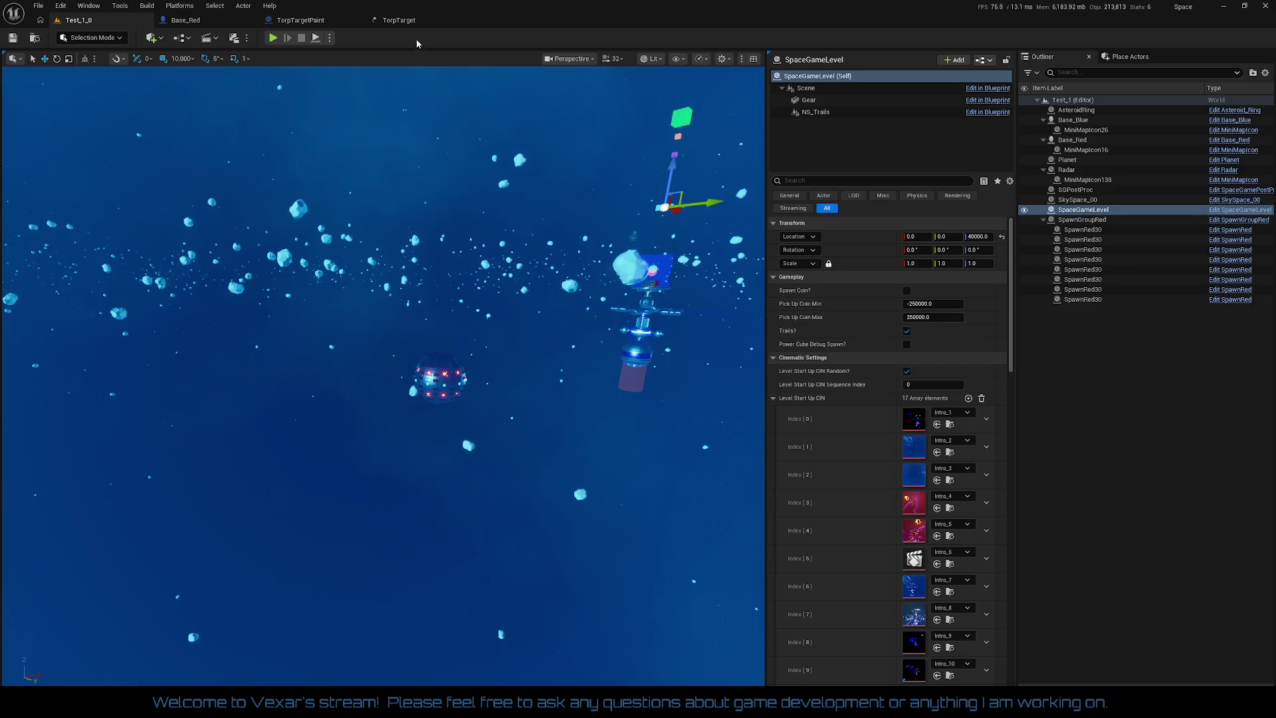
pyautogui.click(404, 21)
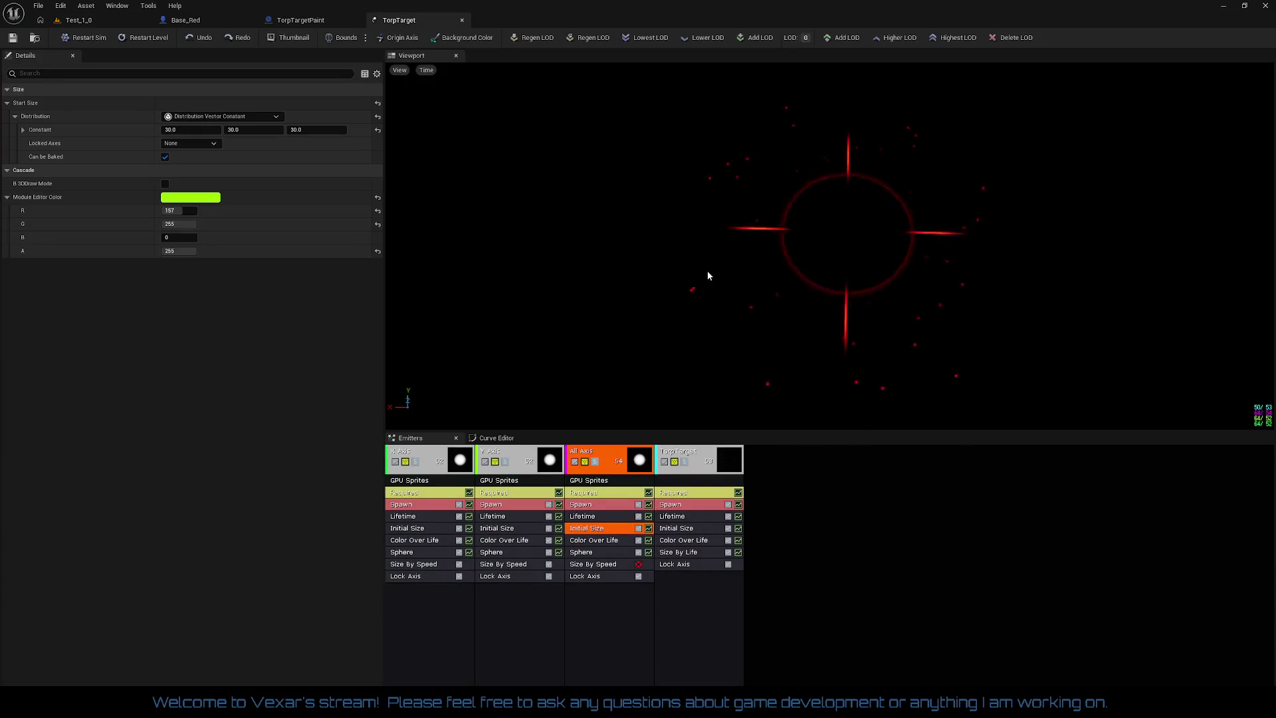
# - Uncheck Lock Axis on the X Axis, Y Axis and All Axis emitters, keeping TorpTarget's enabled
pyautogui.click(729, 565)
pyautogui.click(638, 577)
pyautogui.click(549, 576)
pyautogui.click(459, 577)
pyautogui.click(439, 576)
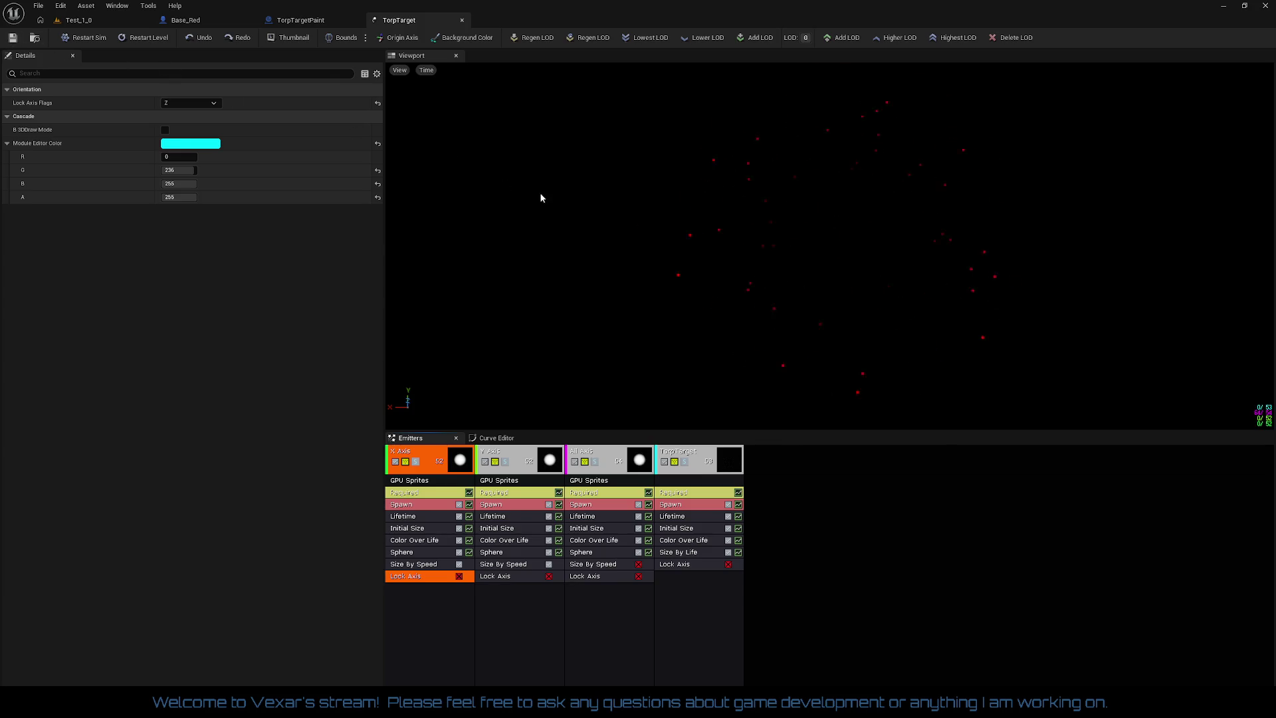
pyautogui.moveTo(714, 337); pyautogui.dragTo(715, 372)
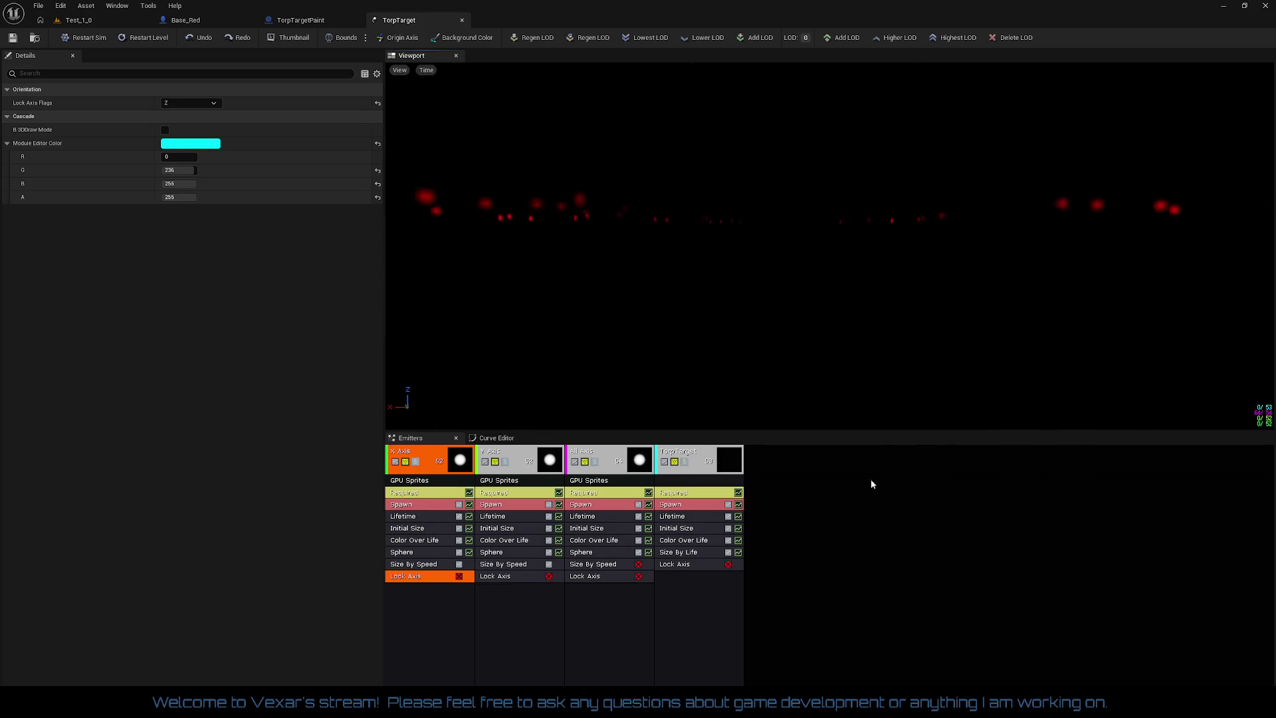
pyautogui.click(728, 564)
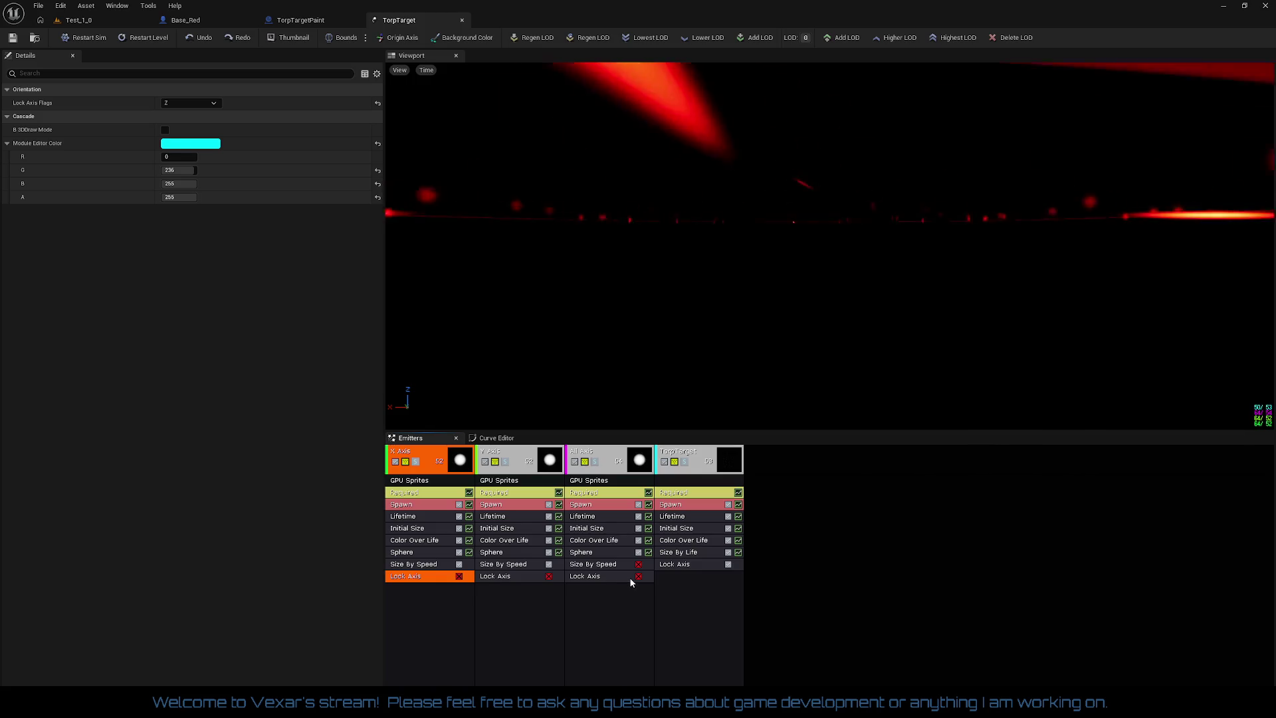
# - Turn Lock Axis back on for the X Axis and All Axis emitters
pyautogui.rightClick(606, 481)
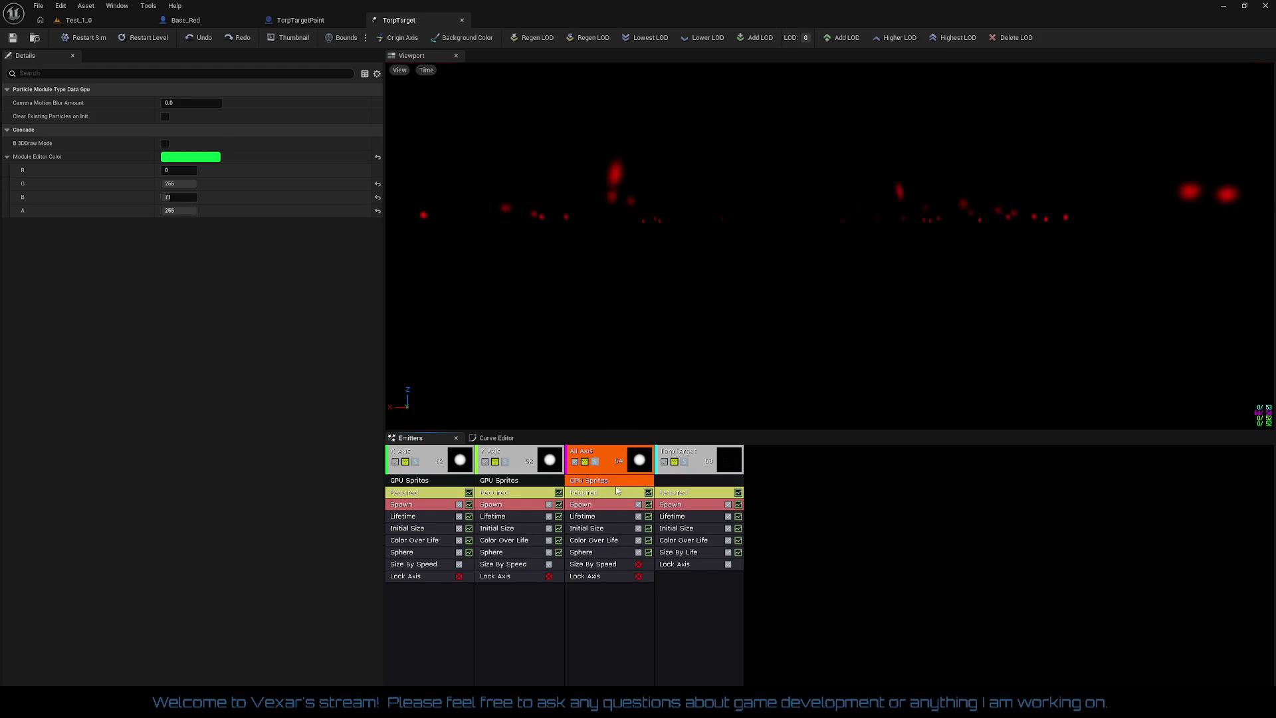
pyautogui.click(601, 457)
pyautogui.click(518, 457)
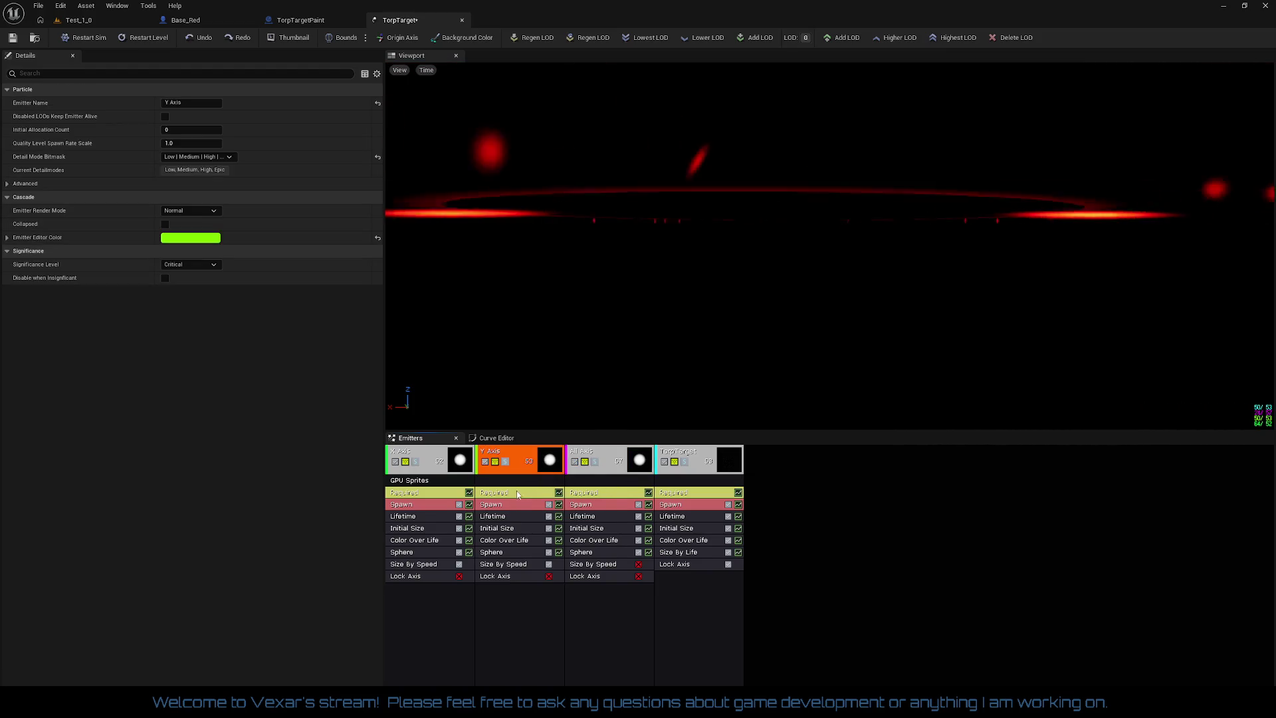
pyautogui.rightClick(427, 496)
pyautogui.click(459, 581)
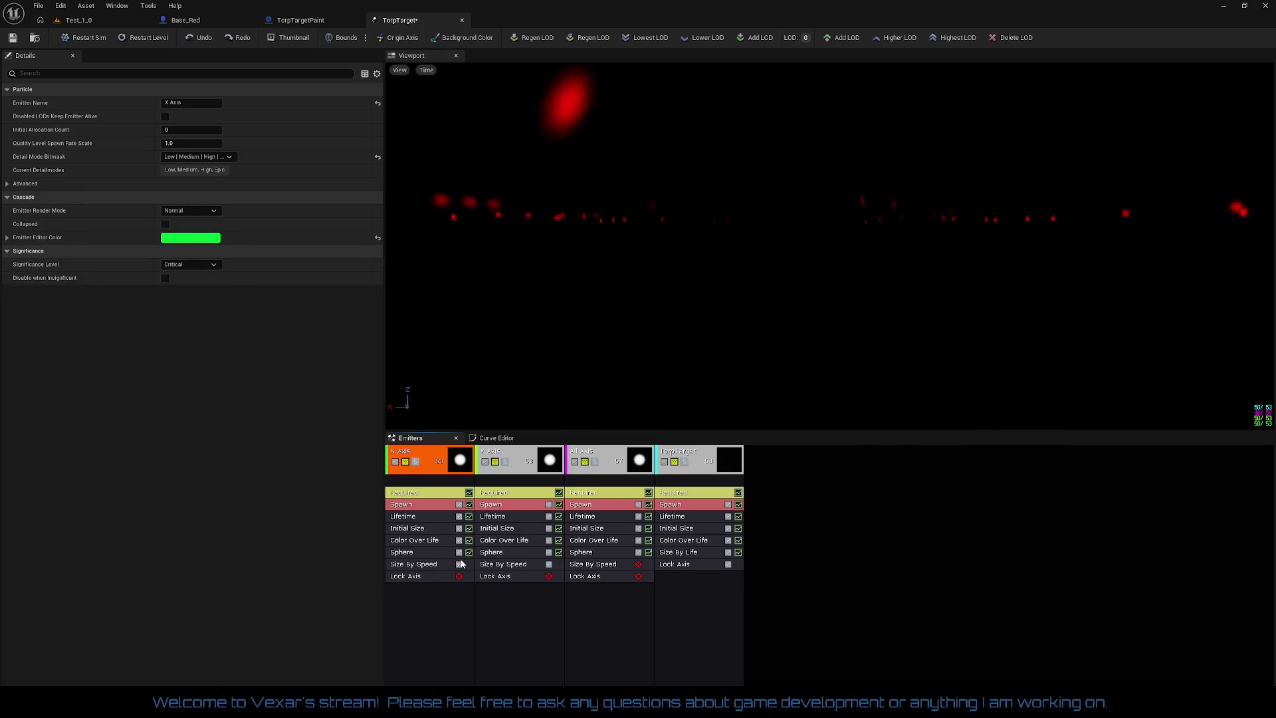
pyautogui.click(458, 577)
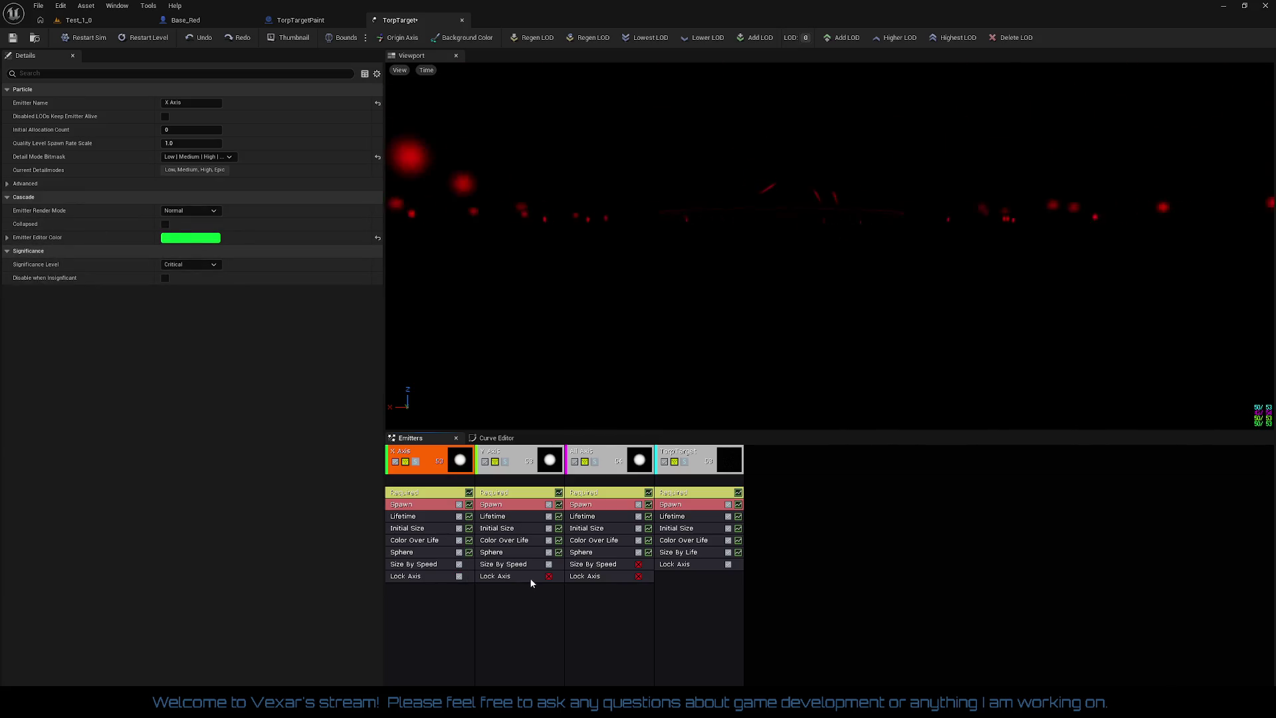
pyautogui.click(638, 576)
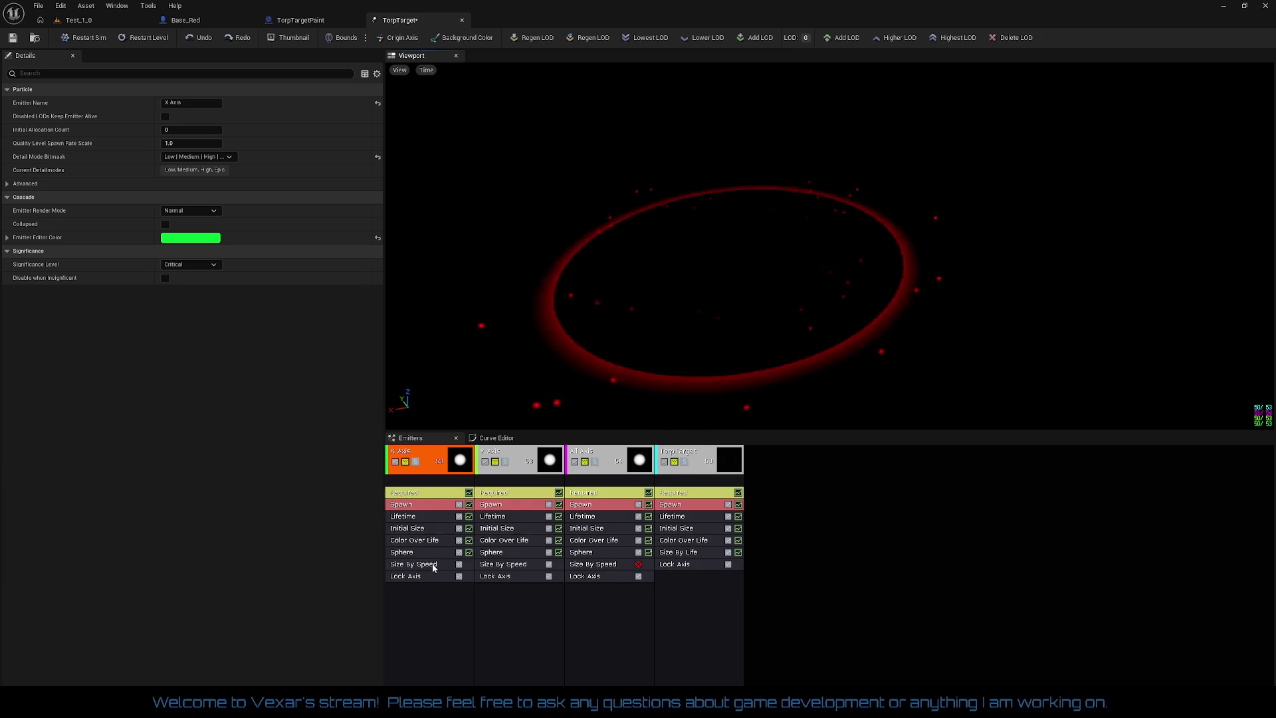
pyautogui.click(433, 565)
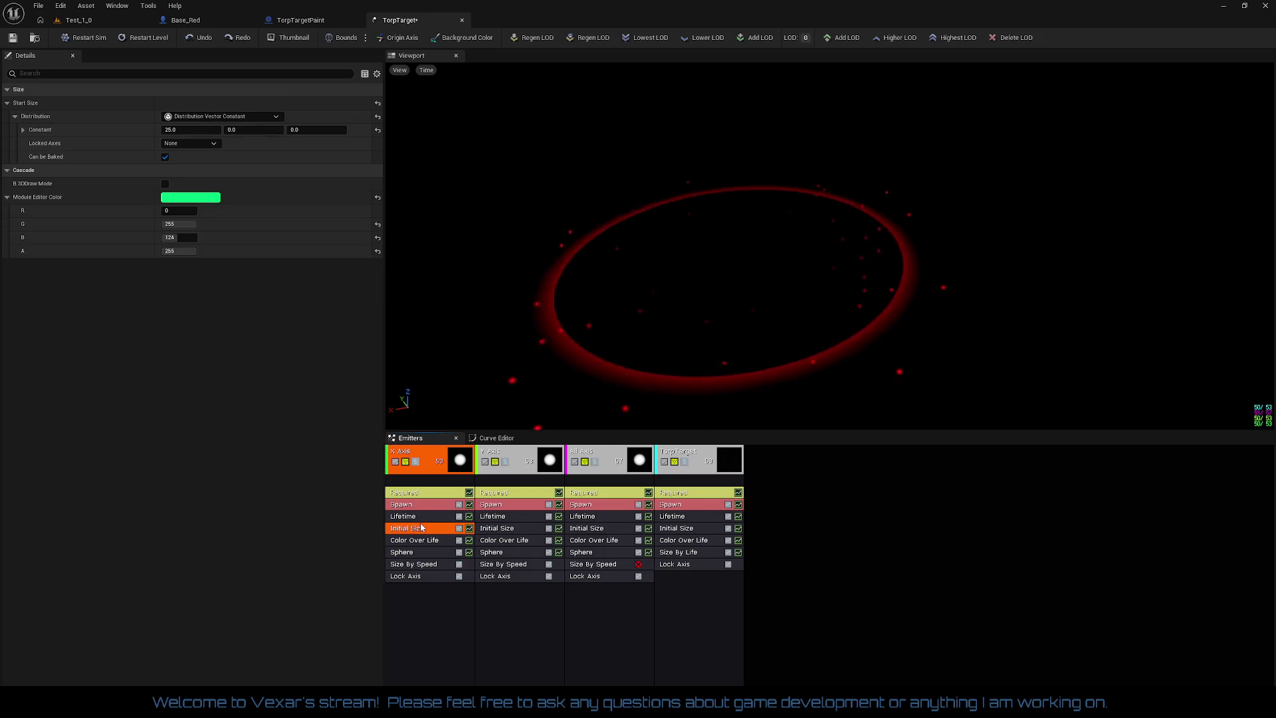
# - Set the X Axis emitter's Initial Size start size Y to 50
pyautogui.click(433, 565)
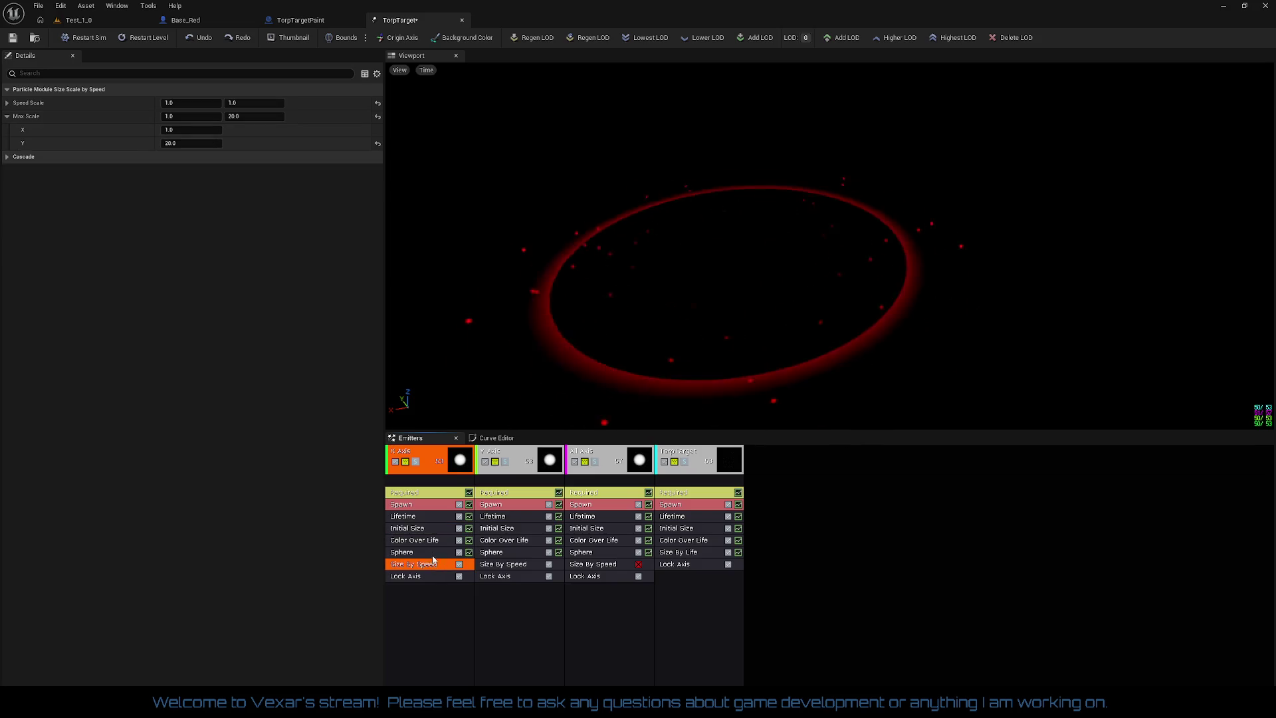
pyautogui.click(412, 528)
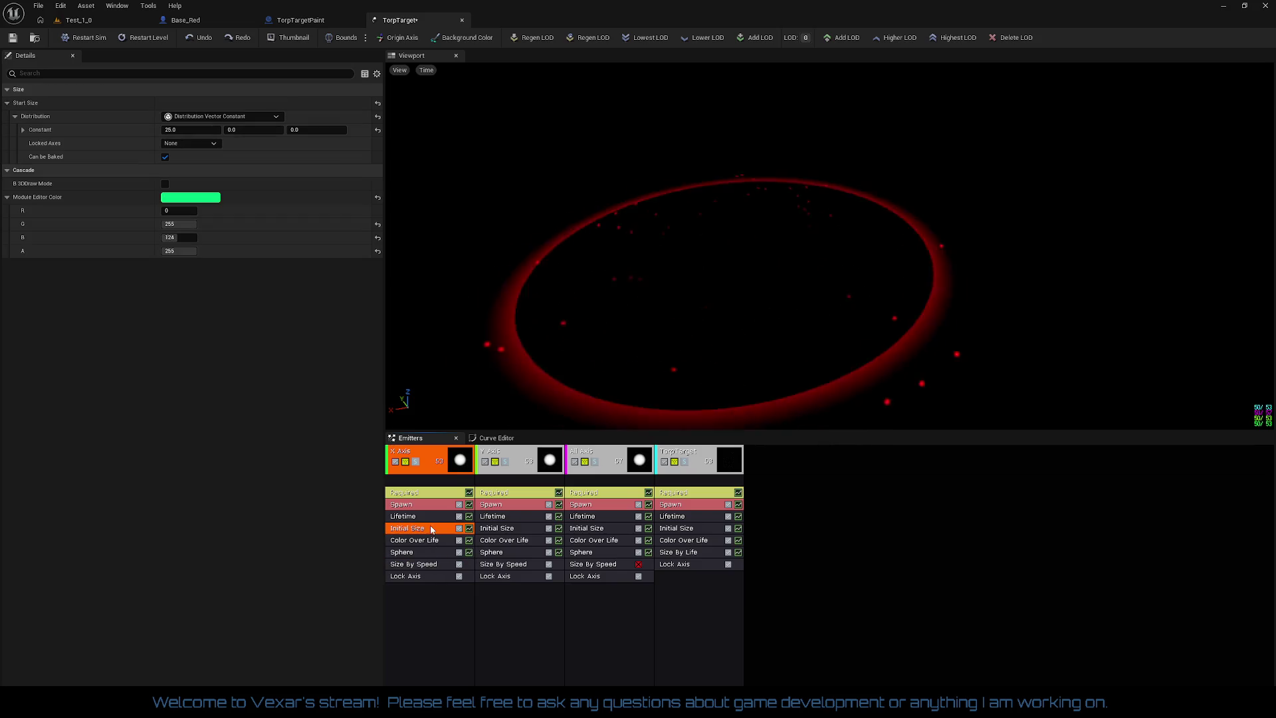
pyautogui.click(248, 130)
pyautogui.write('50')
pyautogui.press('Return')
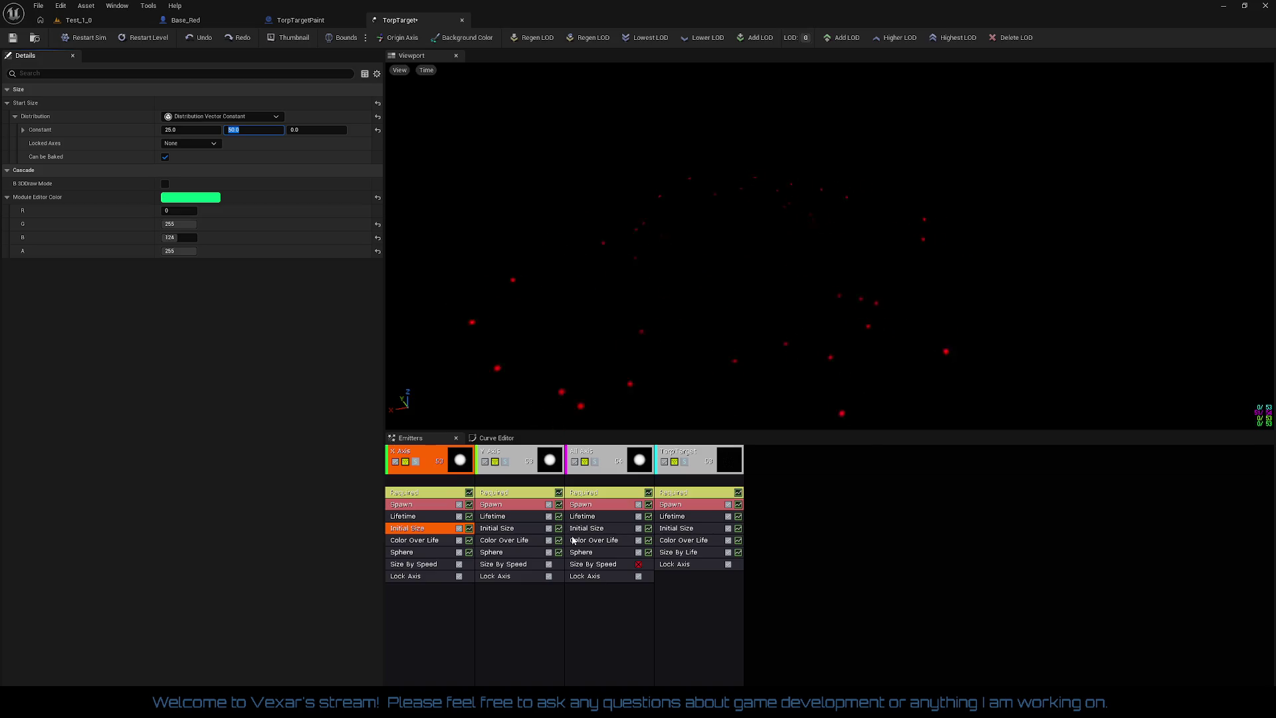
# - Set the Y Axis emitter's Initial Size to Y 50 and X 15
pyautogui.click(498, 528)
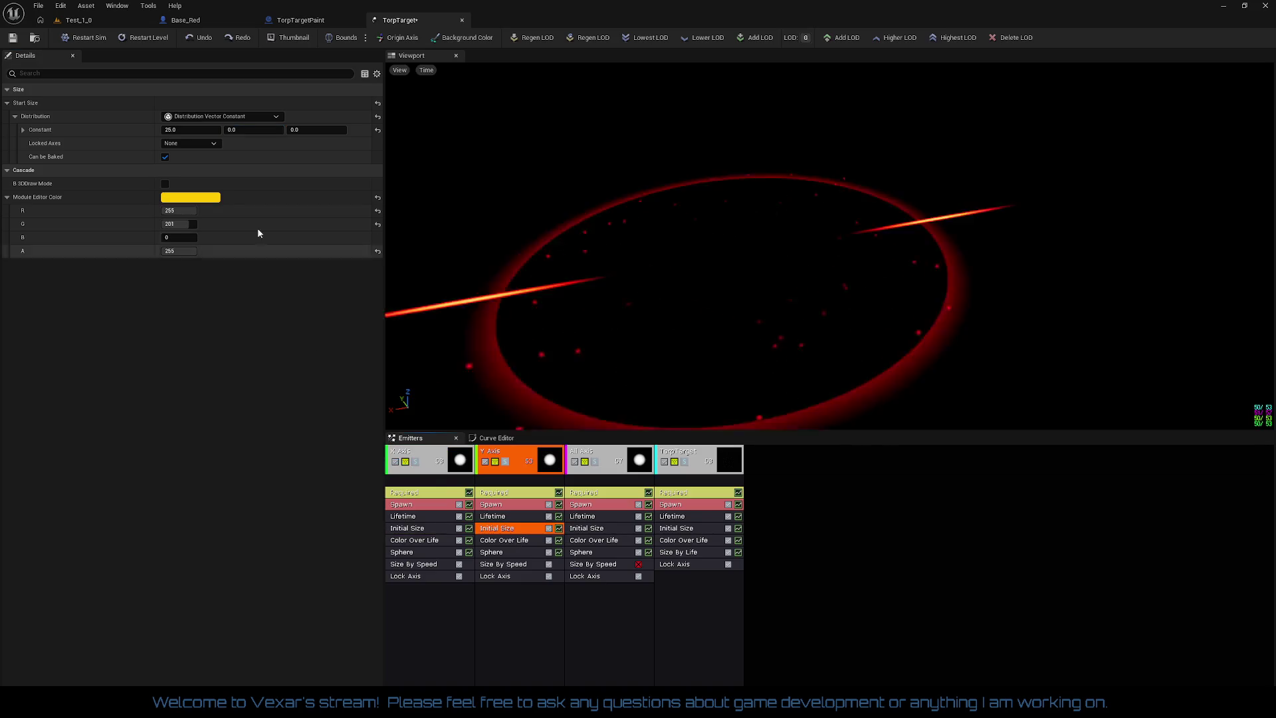
pyautogui.click(240, 132)
pyautogui.write('50')
pyautogui.press('Return')
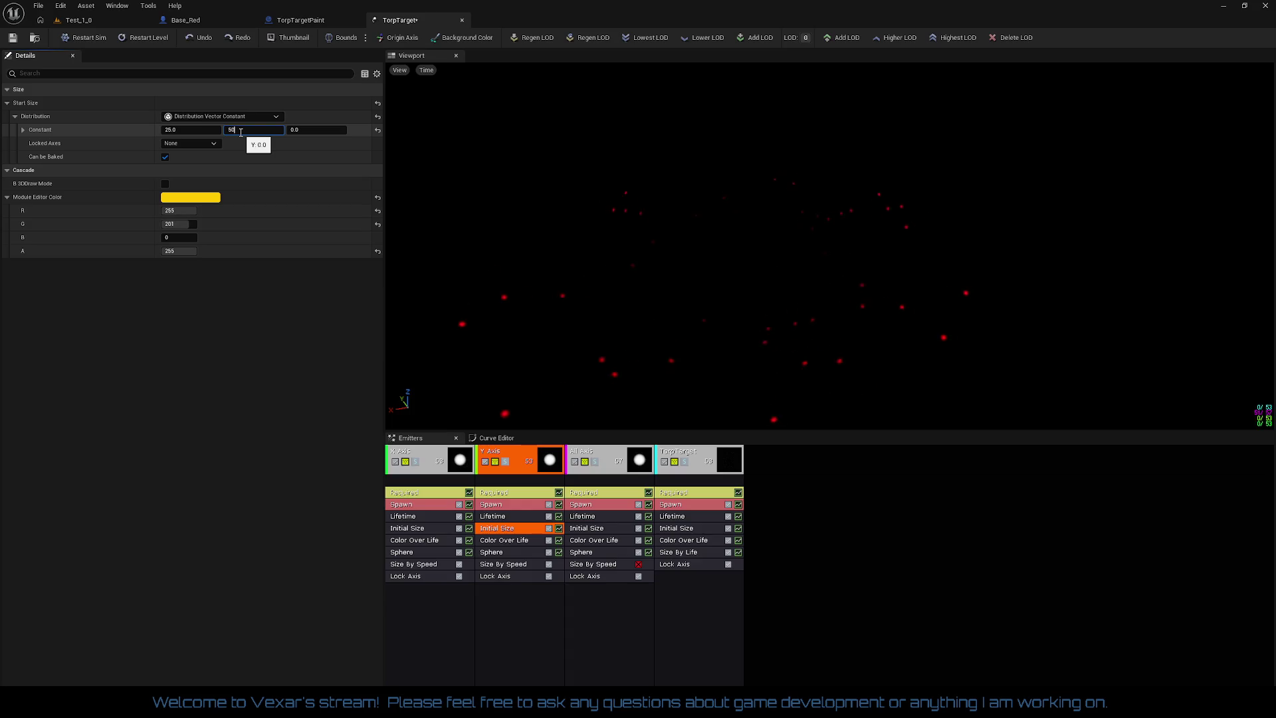
pyautogui.hotkey('shift', 'Tab')
pyautogui.write('15')
pyautogui.press('Return')
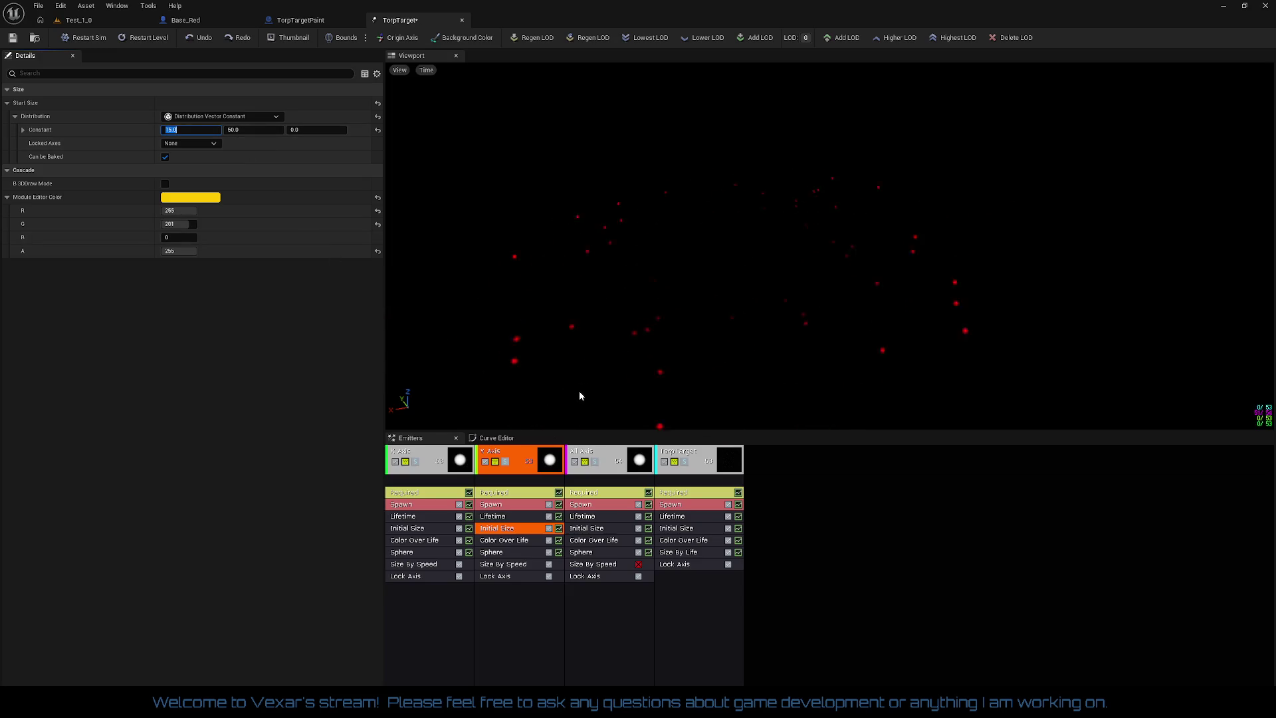
pyautogui.click(418, 529)
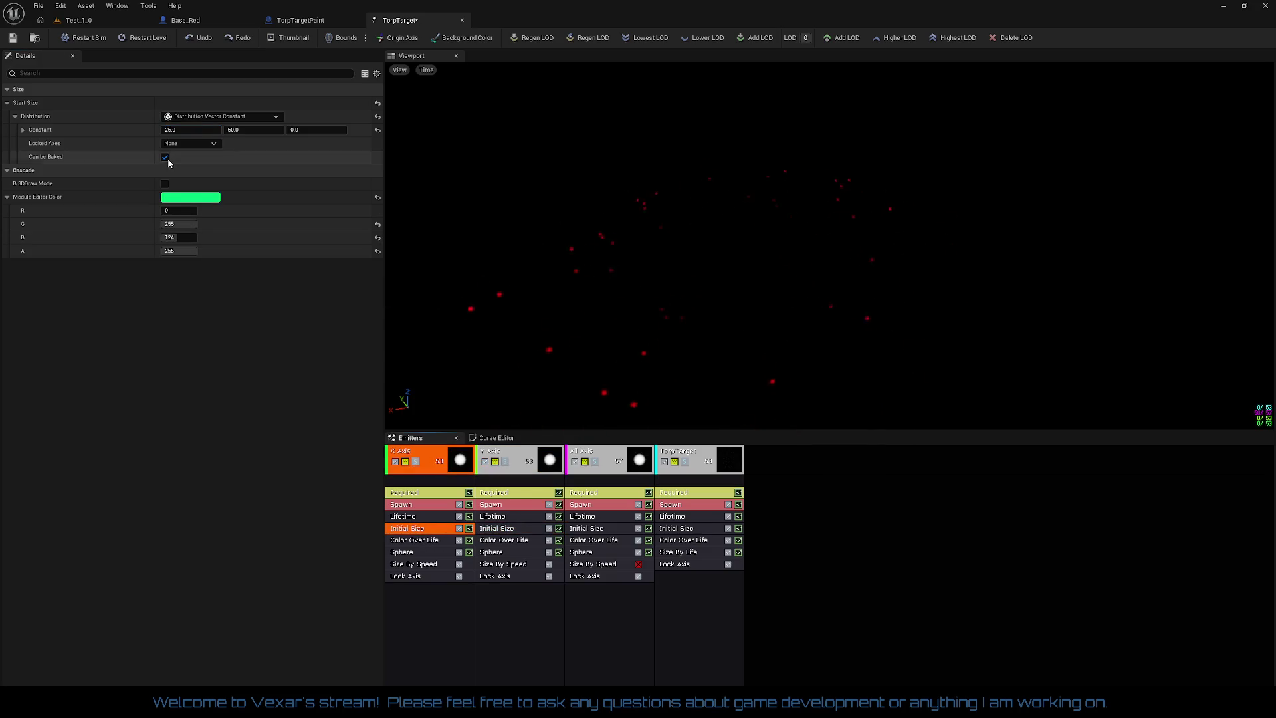
pyautogui.write('15')
# - Confirm the X Axis Initial Size X of 15 and inspect the reticle head-on in the preview
pyautogui.press('Return')
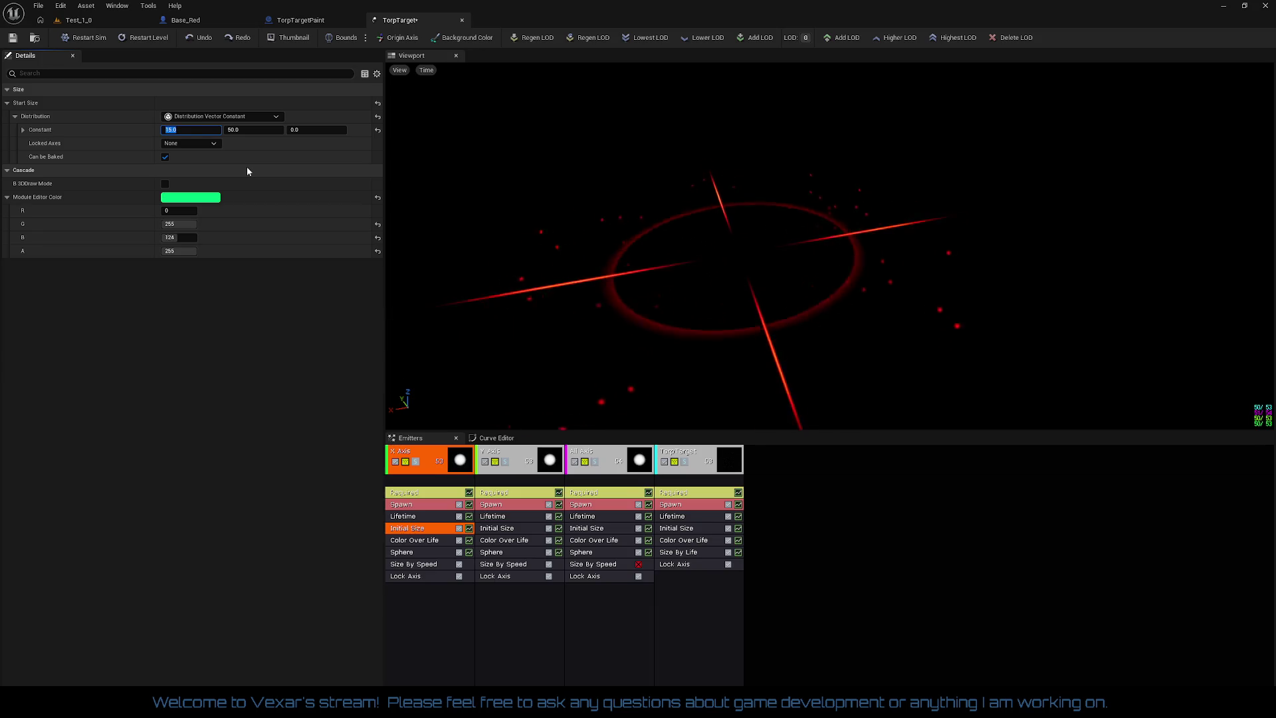
pyautogui.moveTo(731, 266); pyautogui.dragTo(784, 256)
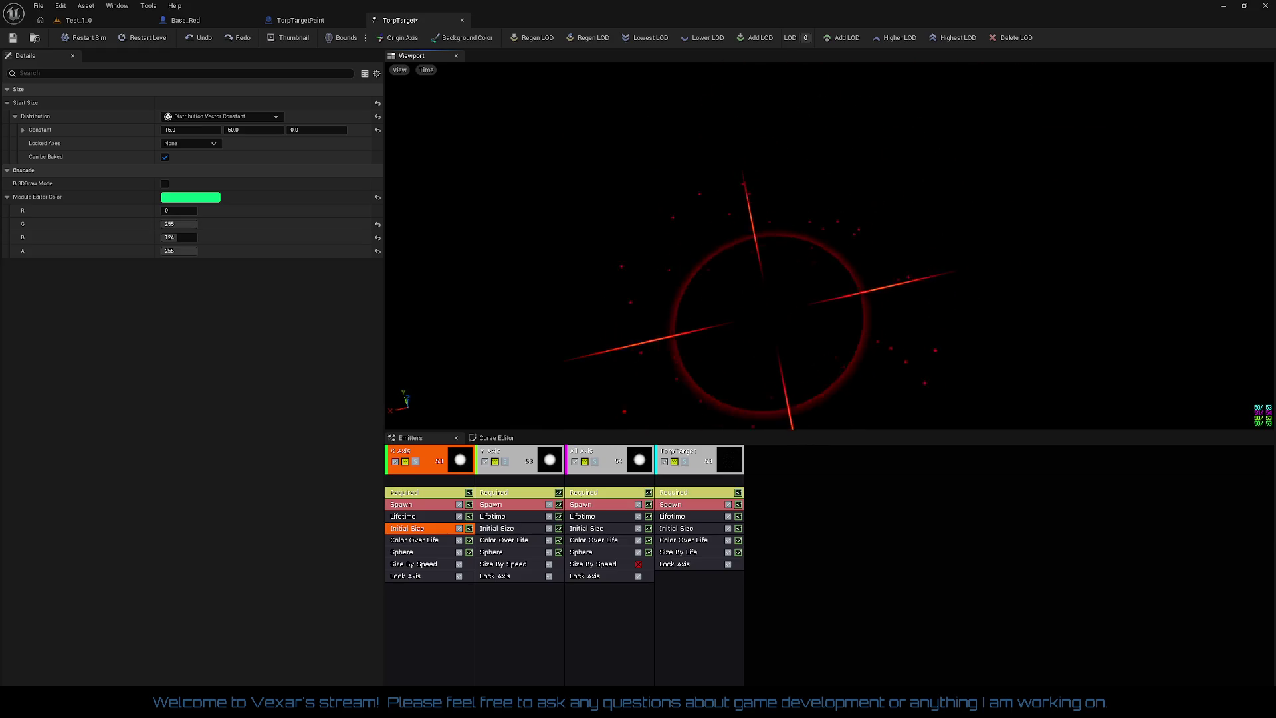
pyautogui.moveTo(914, 260); pyautogui.dragTo(917, 259)
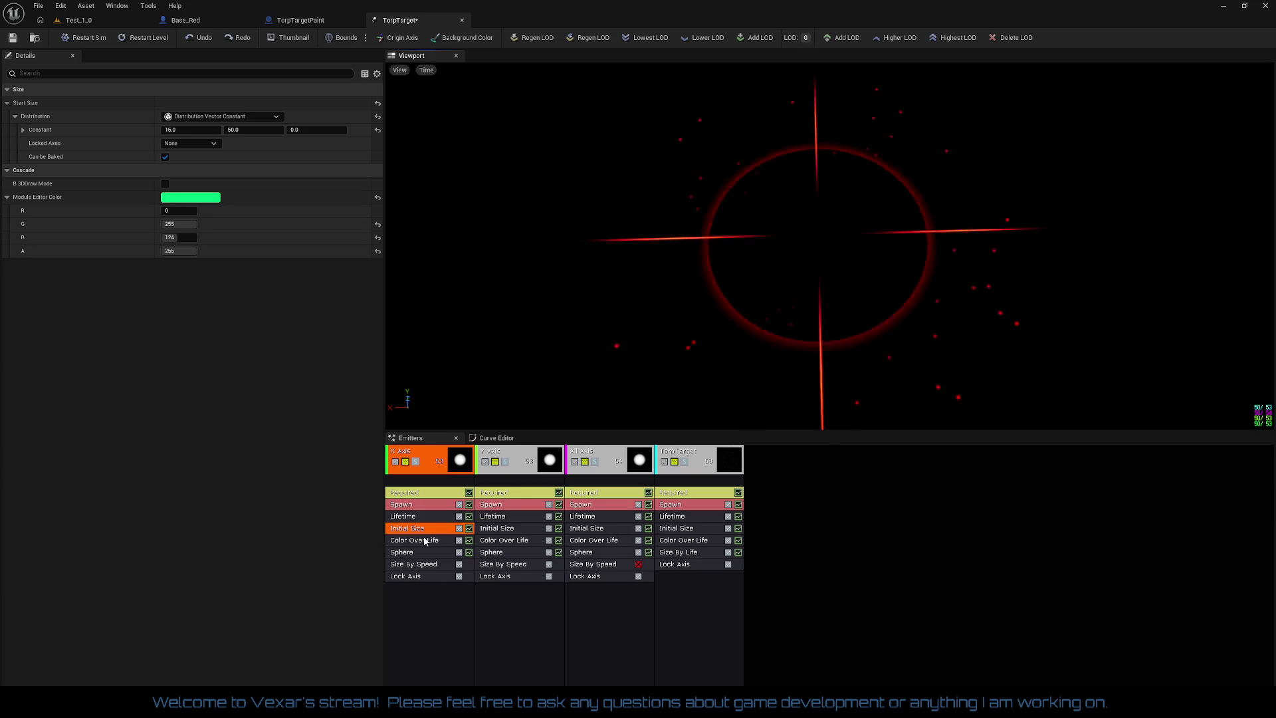
# - Set Initial Size start size Y to 25 on both the X Axis and Y Axis emitters
pyautogui.click(244, 131)
pyautogui.write('25')
pyautogui.press('Return')
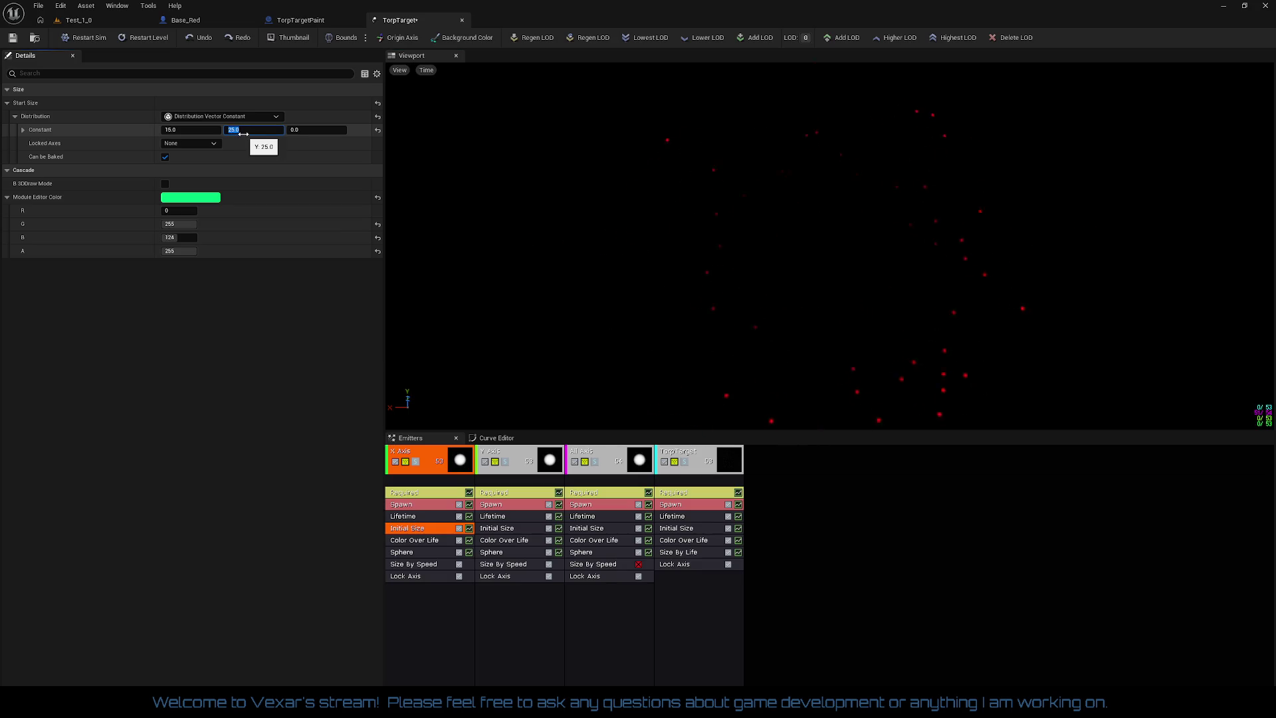
pyautogui.click(497, 528)
pyautogui.write('25')
pyautogui.press('Return')
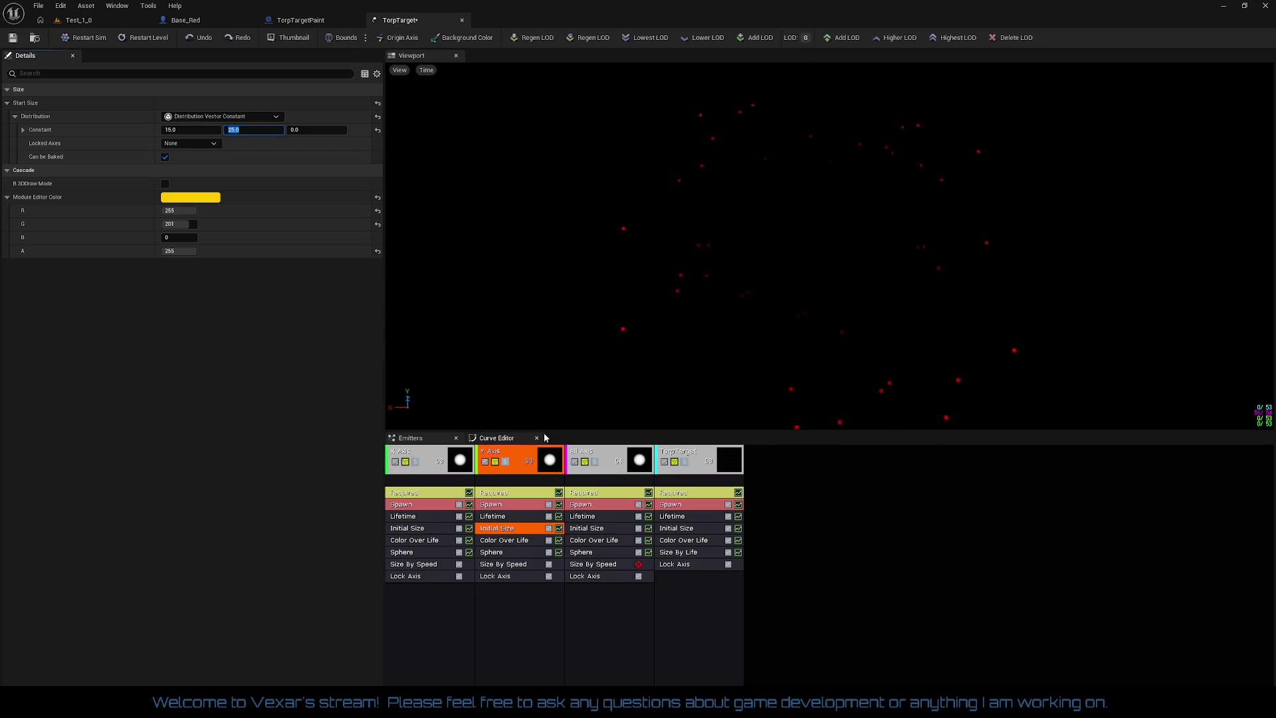
pyautogui.click(521, 454)
pyautogui.rightClick(520, 453)
# - Duplicate the Y Axis emitter and select the copy's Sphere location module
pyautogui.moveTo(543, 477)
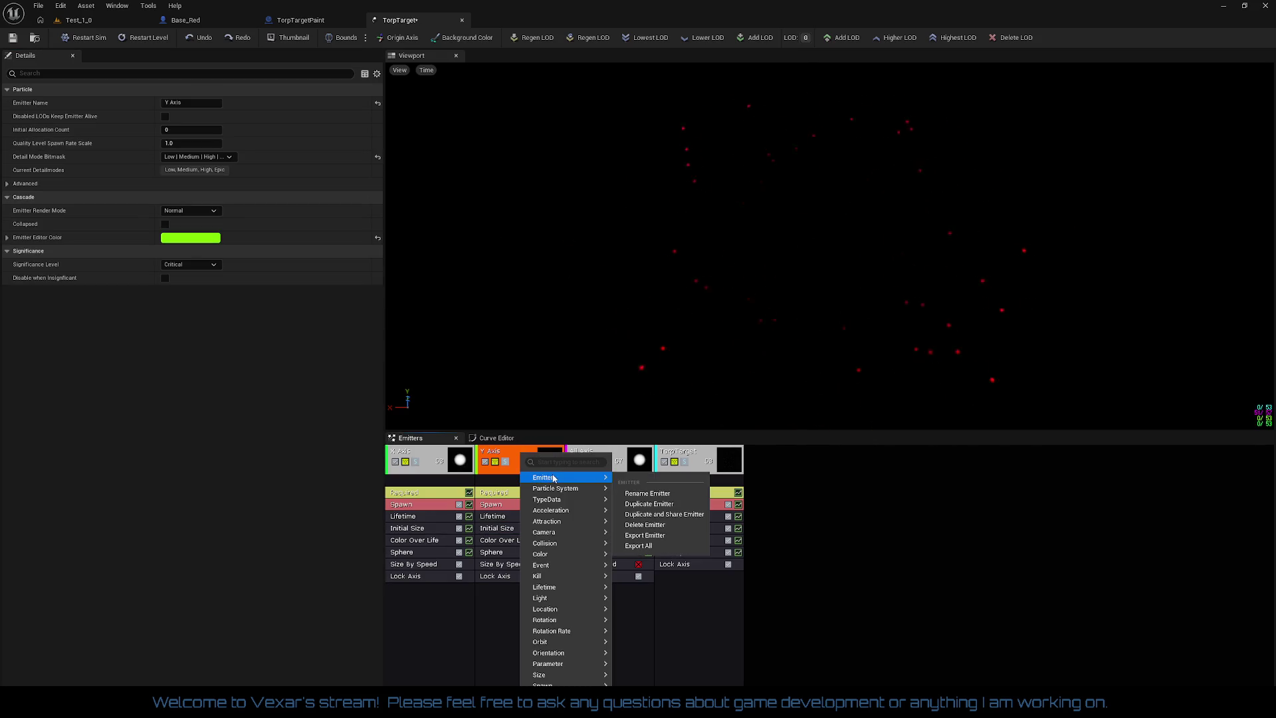
pyautogui.click(642, 505)
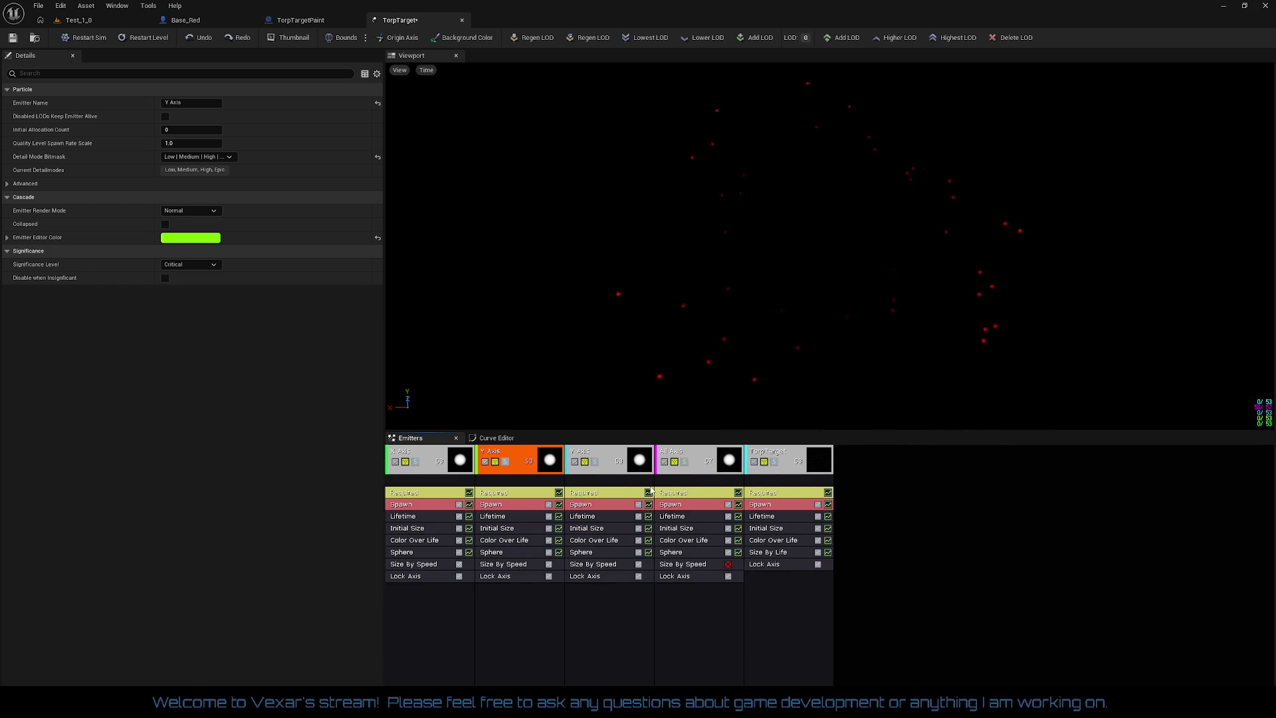
pyautogui.click(623, 459)
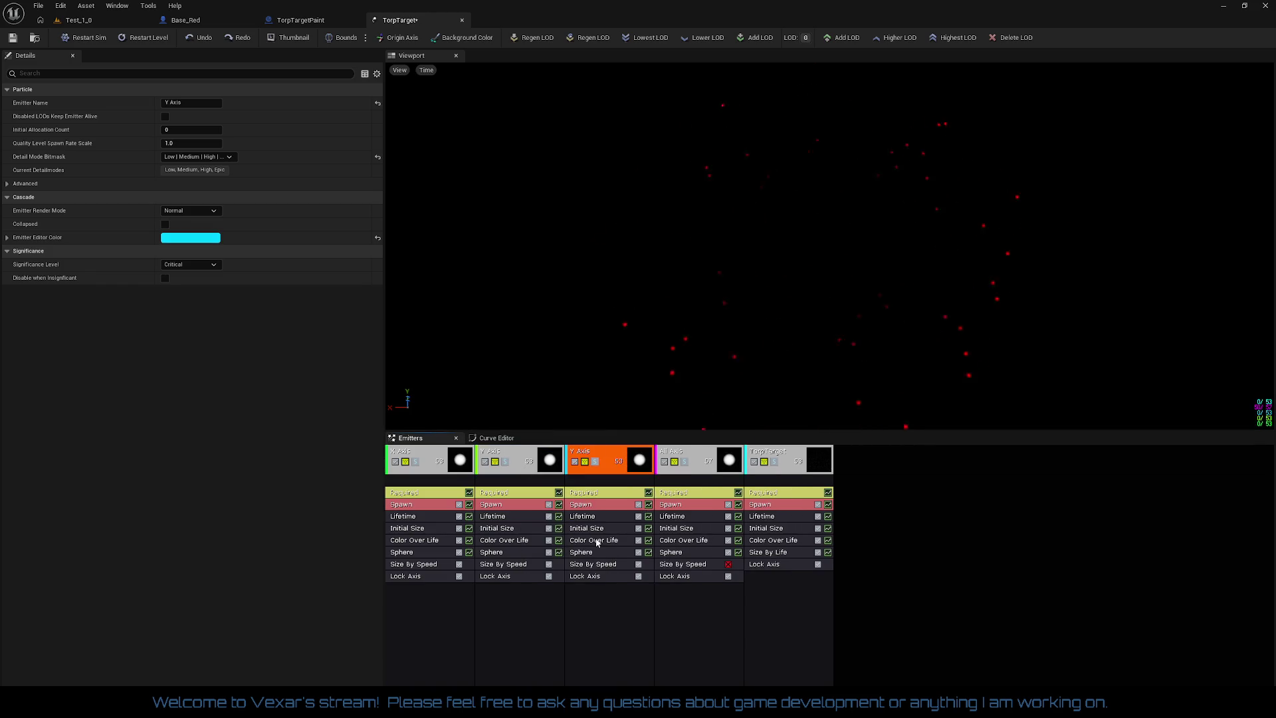
pyautogui.click(585, 553)
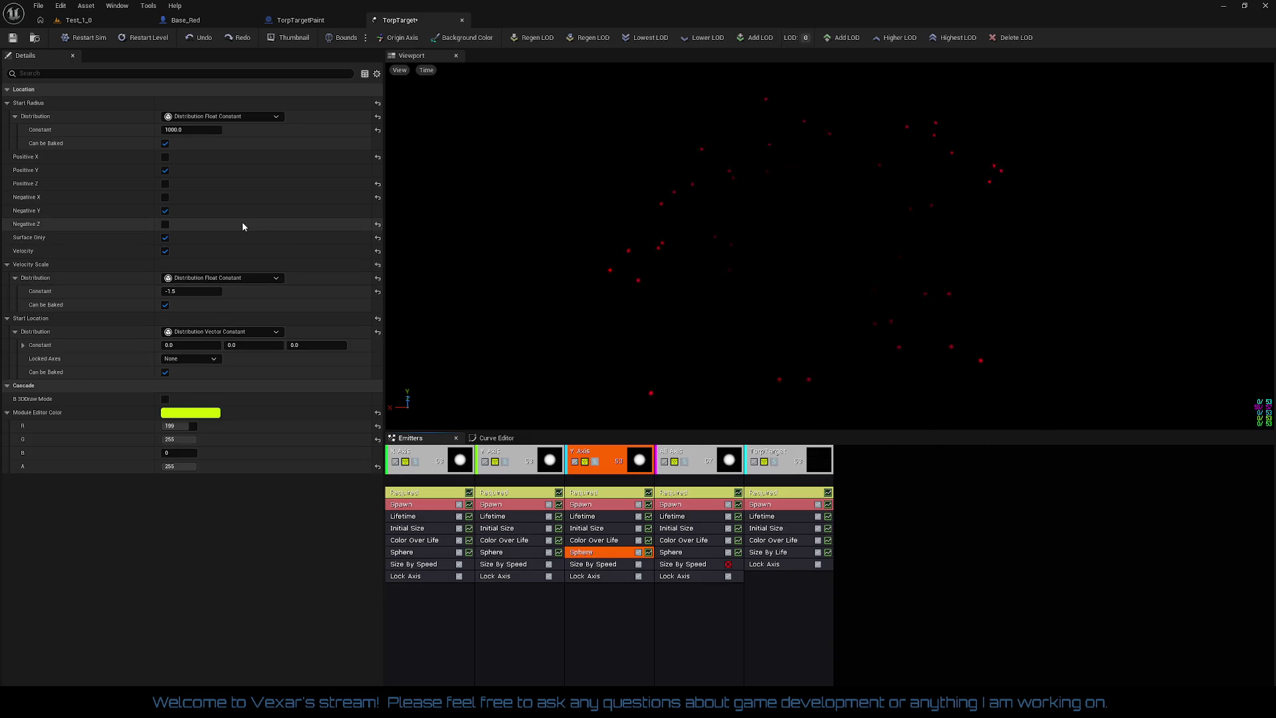
# - Toggle the copy's sphere direction checkboxes so it spawns along Positive Y and Negative Y
pyautogui.click(164, 158)
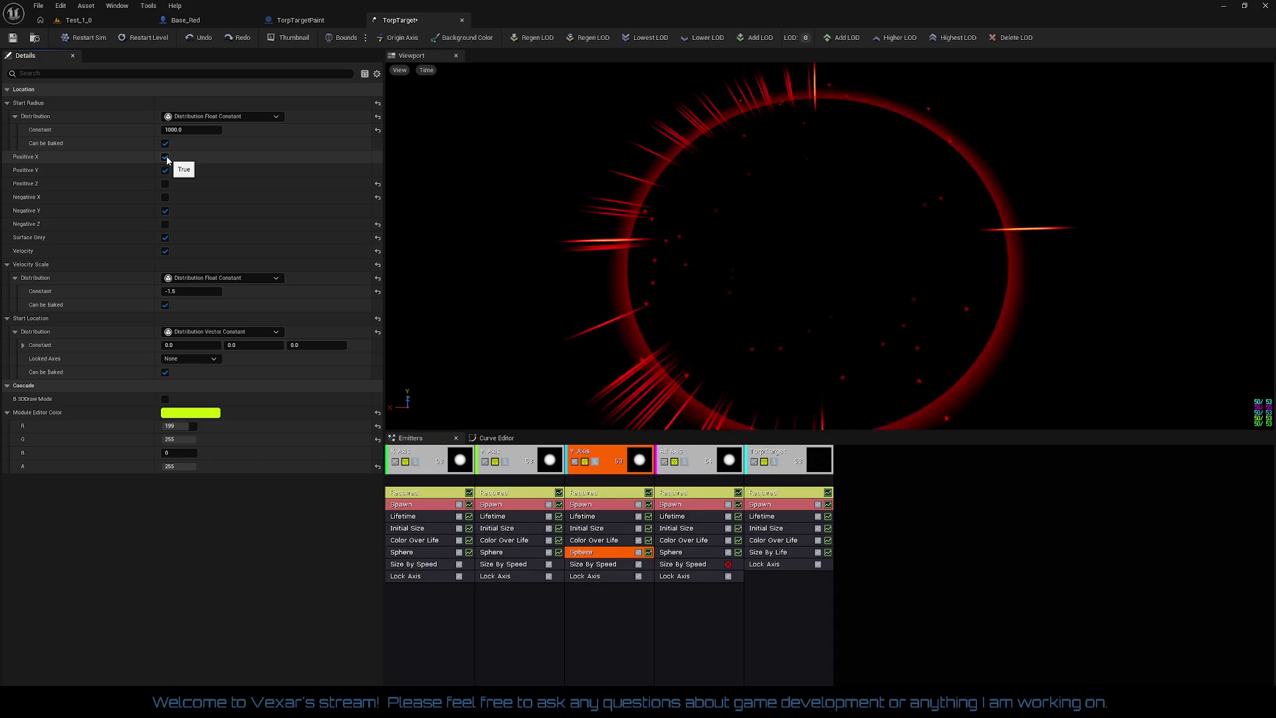
pyautogui.click(166, 198)
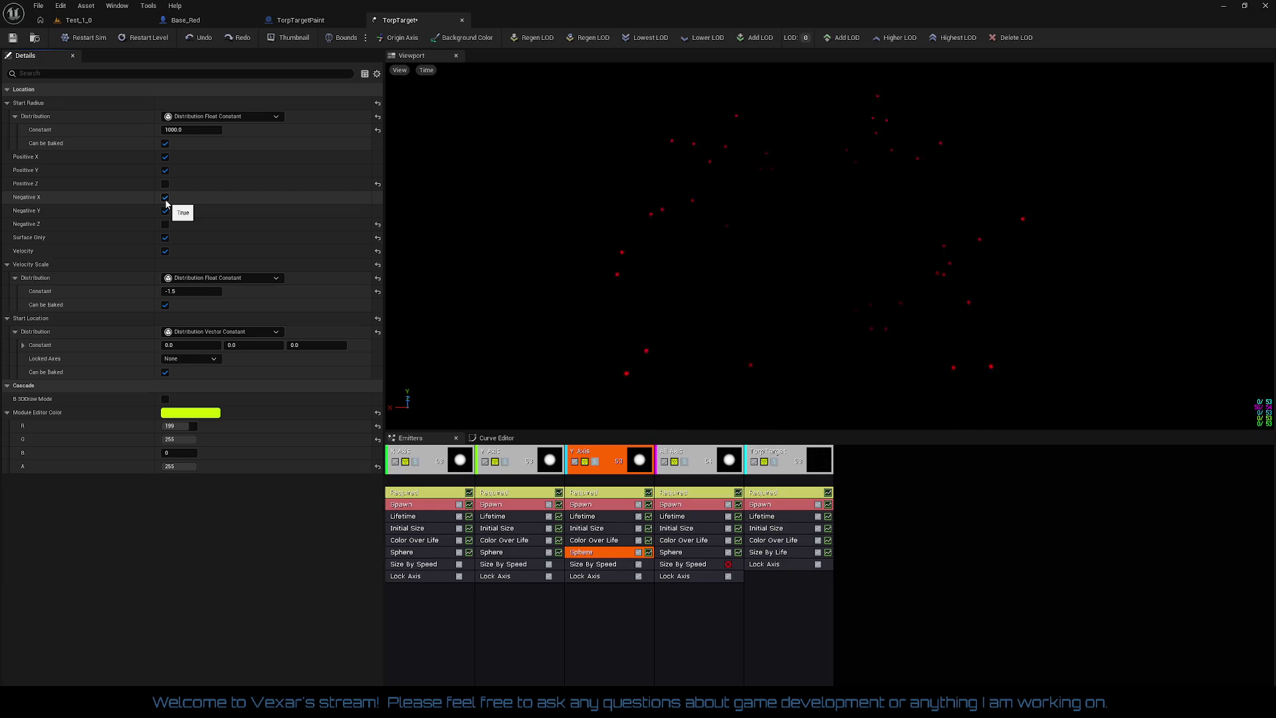
pyautogui.click(167, 173)
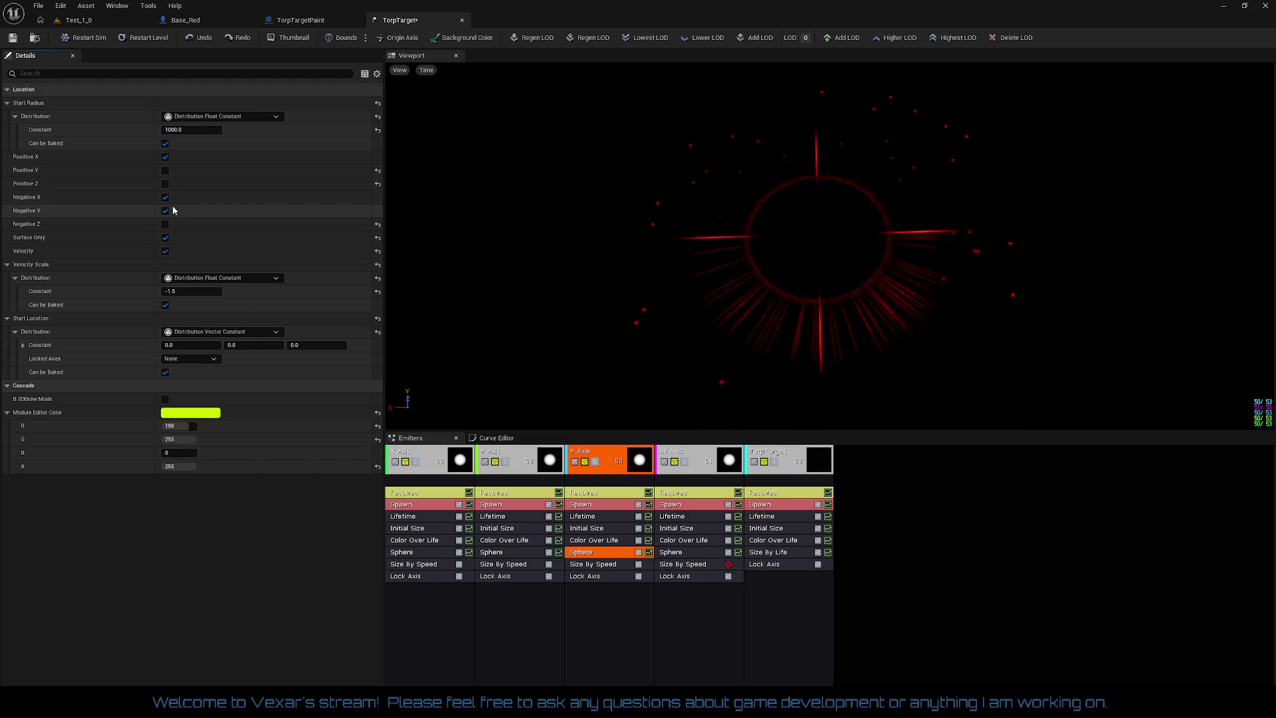
pyautogui.click(165, 198)
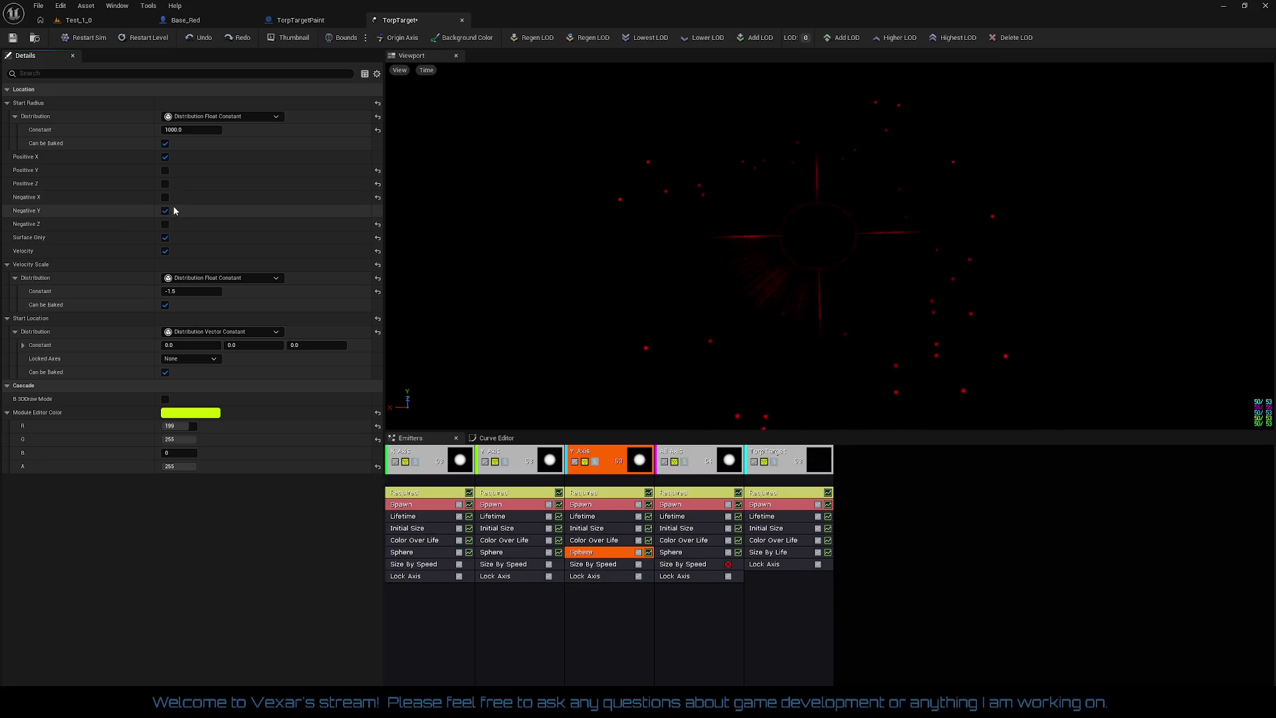
pyautogui.click(165, 210)
pyautogui.click(165, 211)
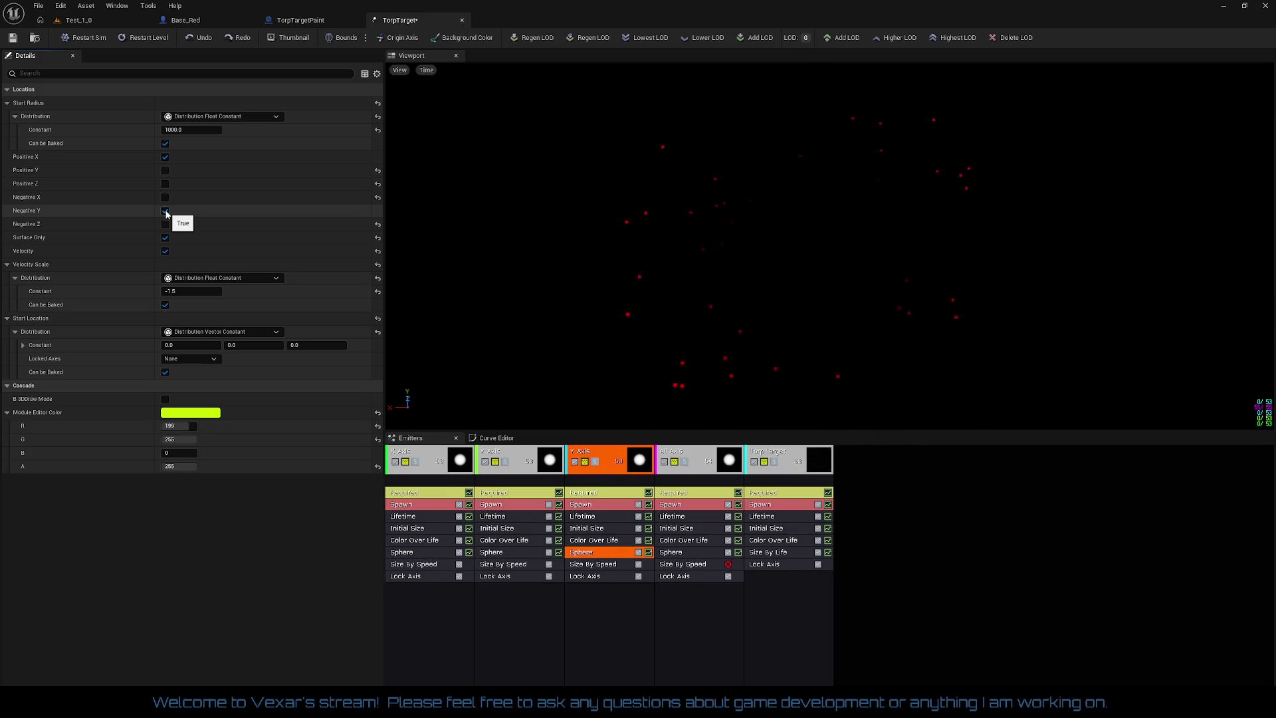
pyautogui.click(166, 158)
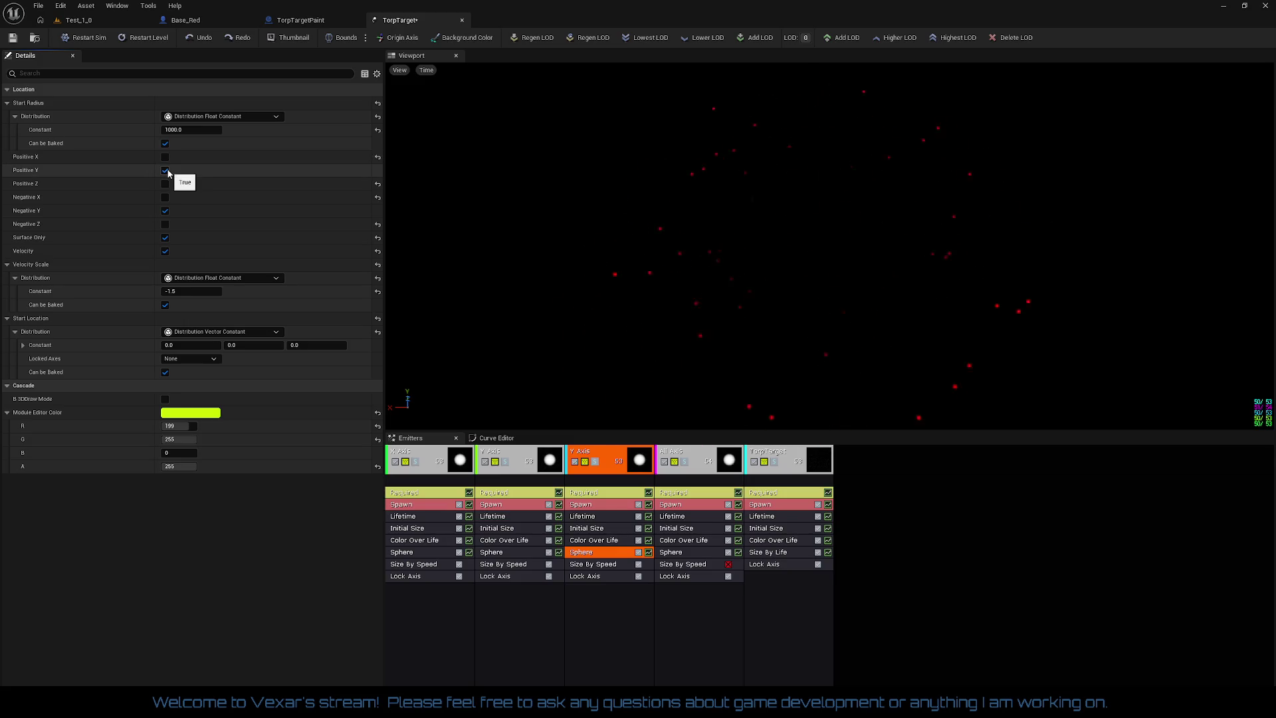
# - Try different combinations of the sphere's X, Y and Z direction checkboxes
pyautogui.click(166, 157)
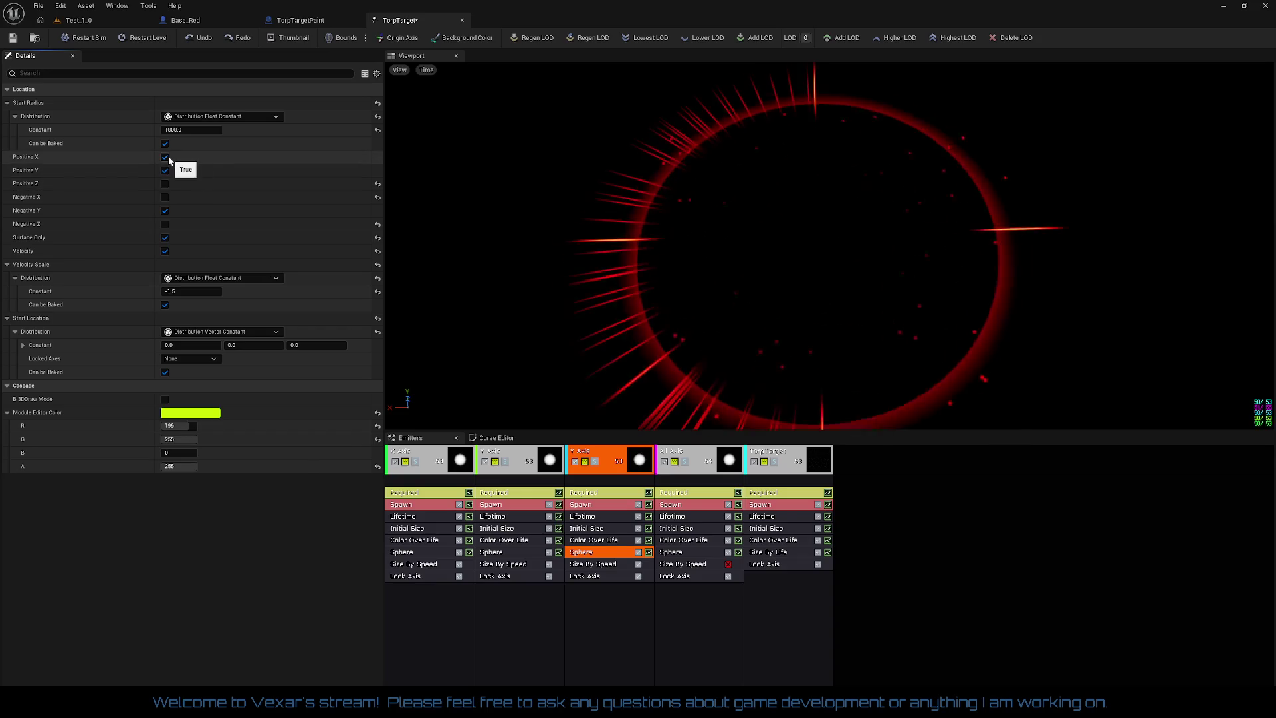
pyautogui.click(166, 183)
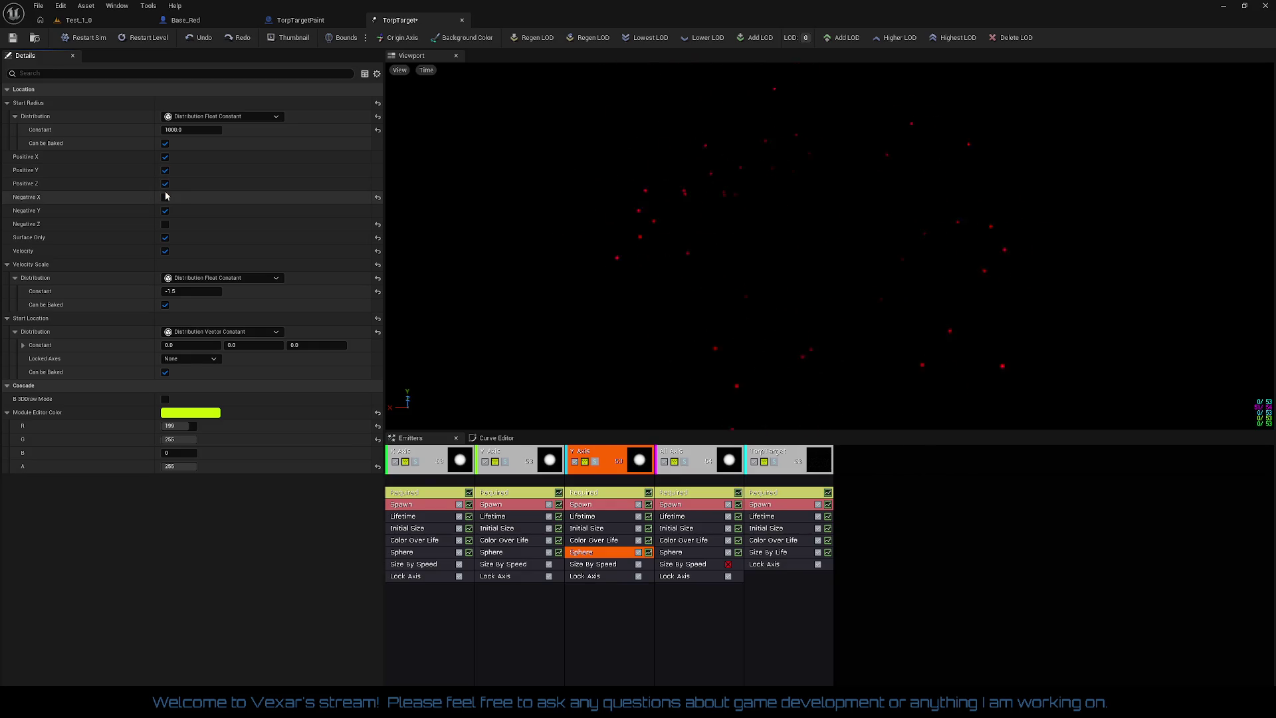
pyautogui.click(165, 184)
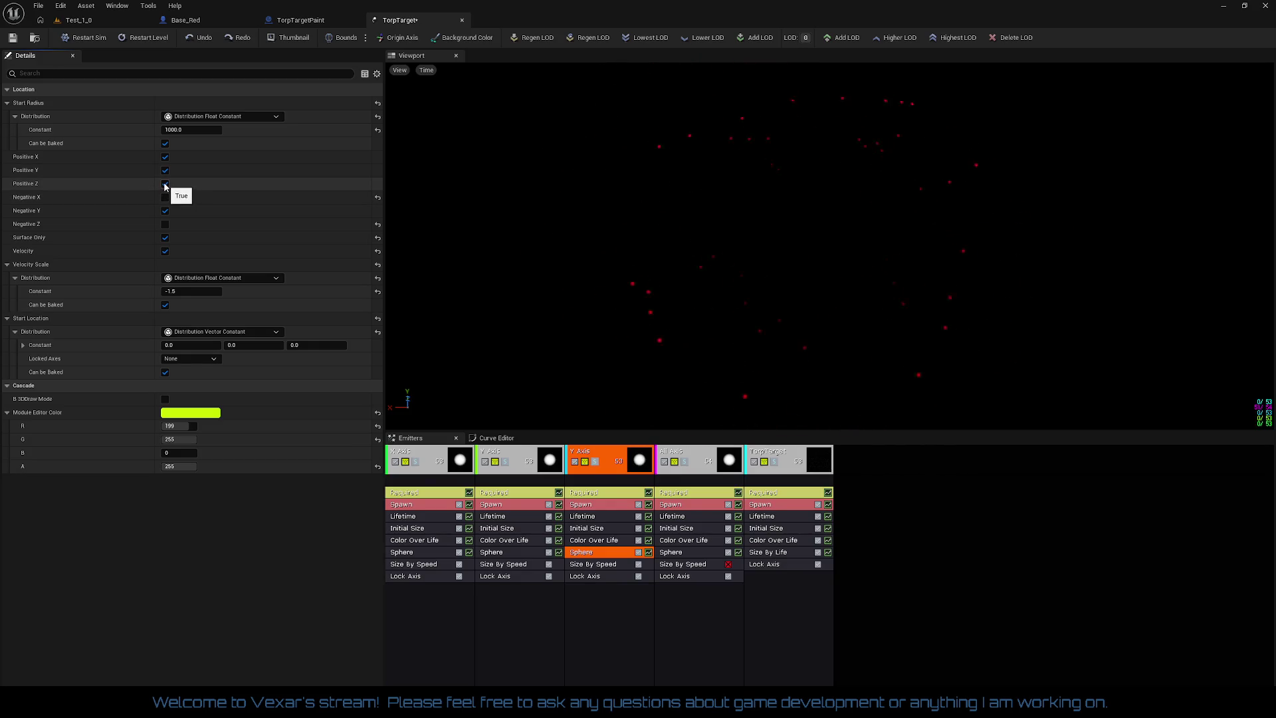
pyautogui.click(165, 198)
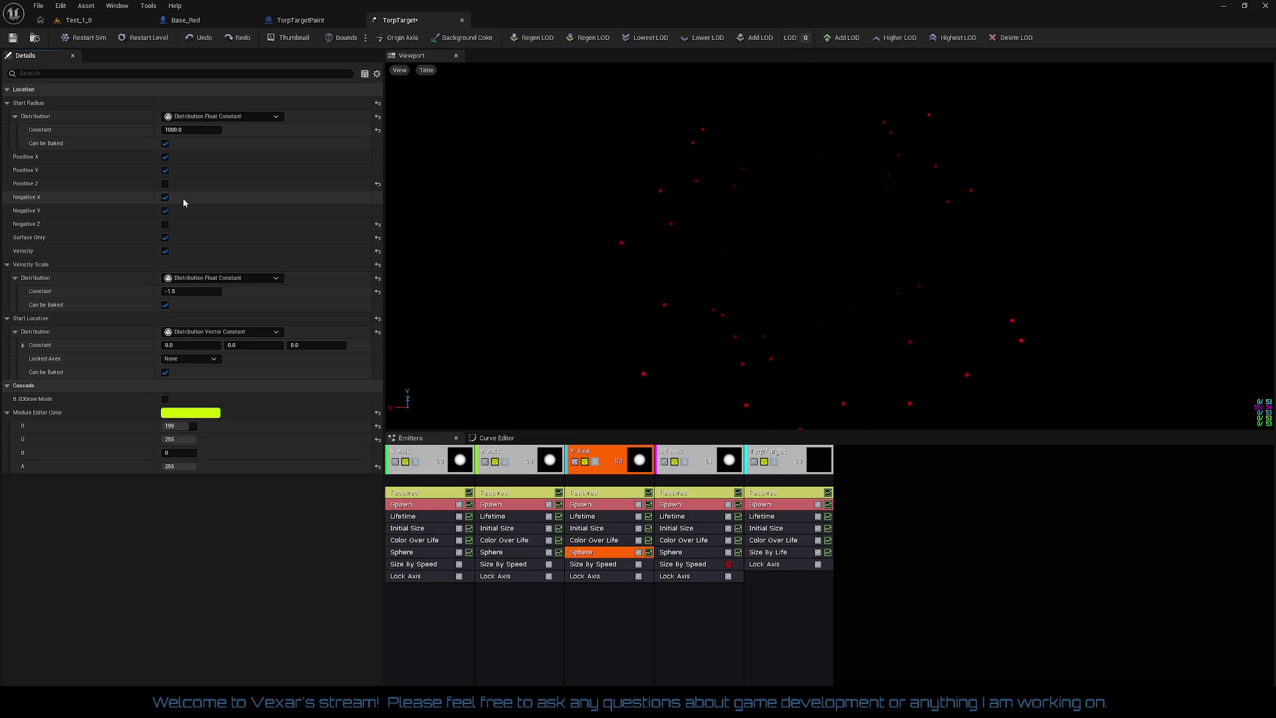
pyautogui.click(166, 210)
pyautogui.click(165, 201)
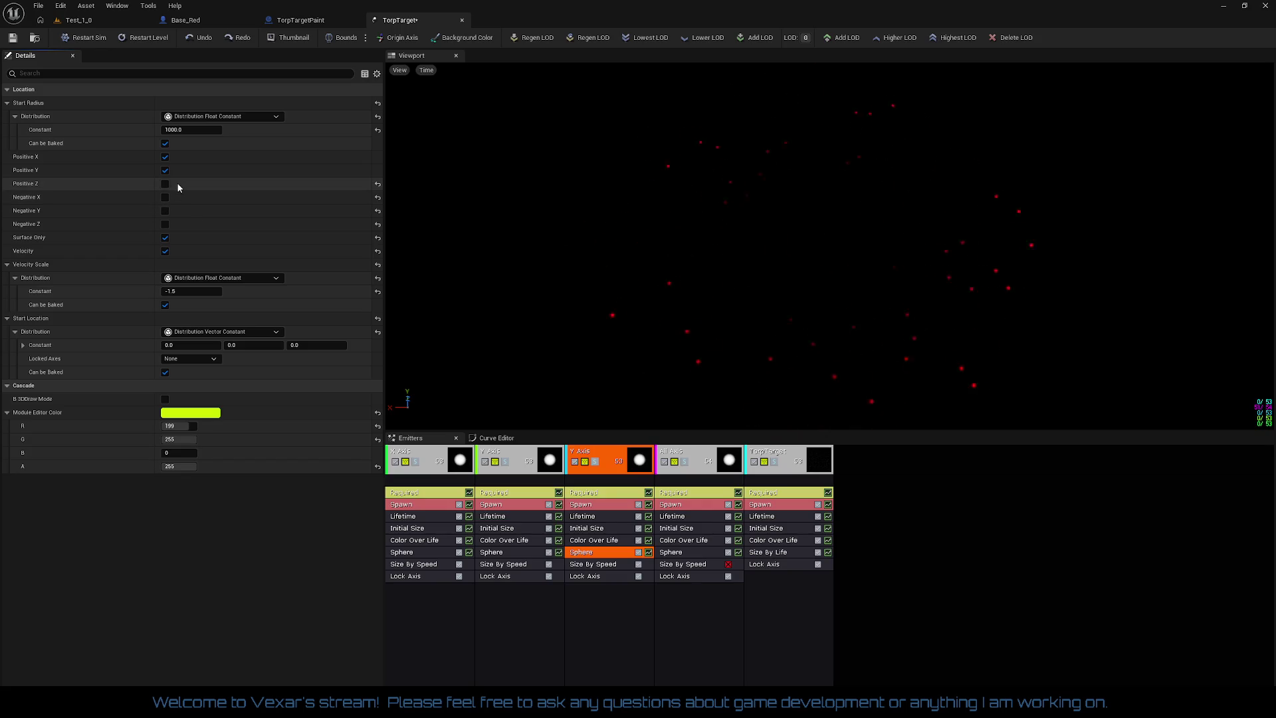
# - Leave the sphere spawning along Positive X, Positive Y, Negative X and Negative Y, with Z off
pyautogui.click(166, 156)
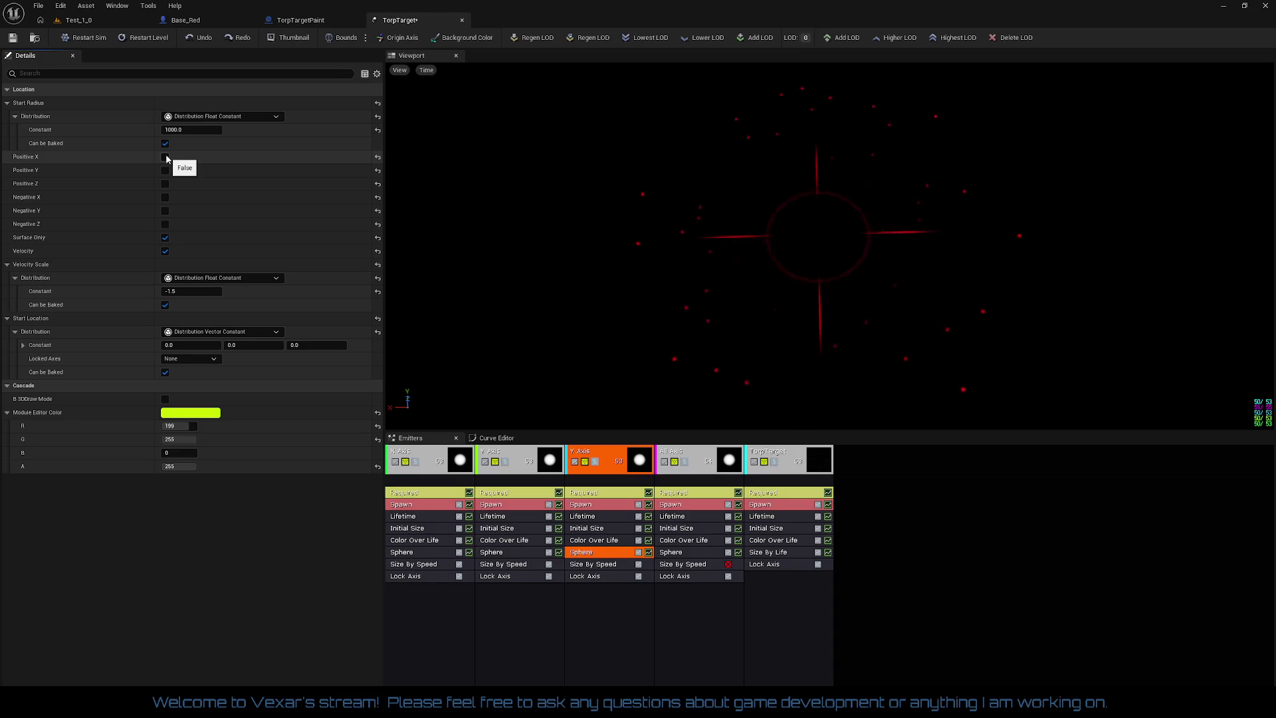
pyautogui.click(165, 157)
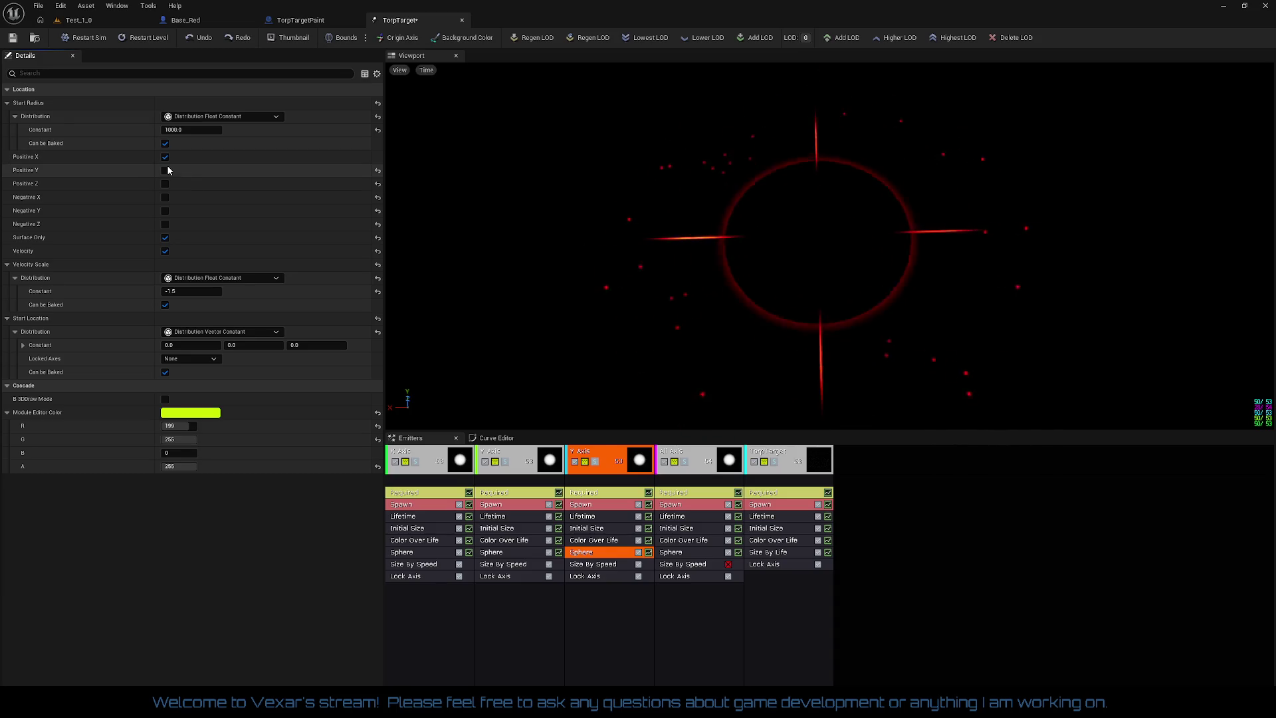
pyautogui.click(166, 170)
pyautogui.click(166, 184)
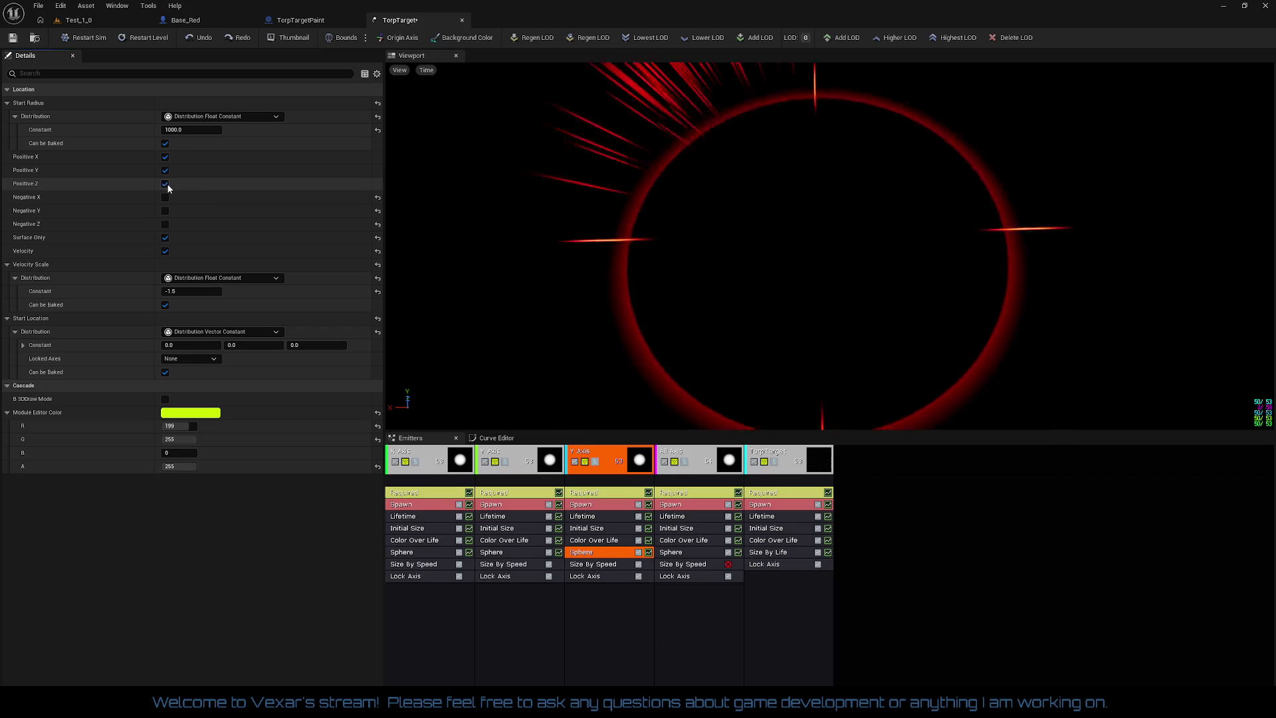
pyautogui.click(165, 197)
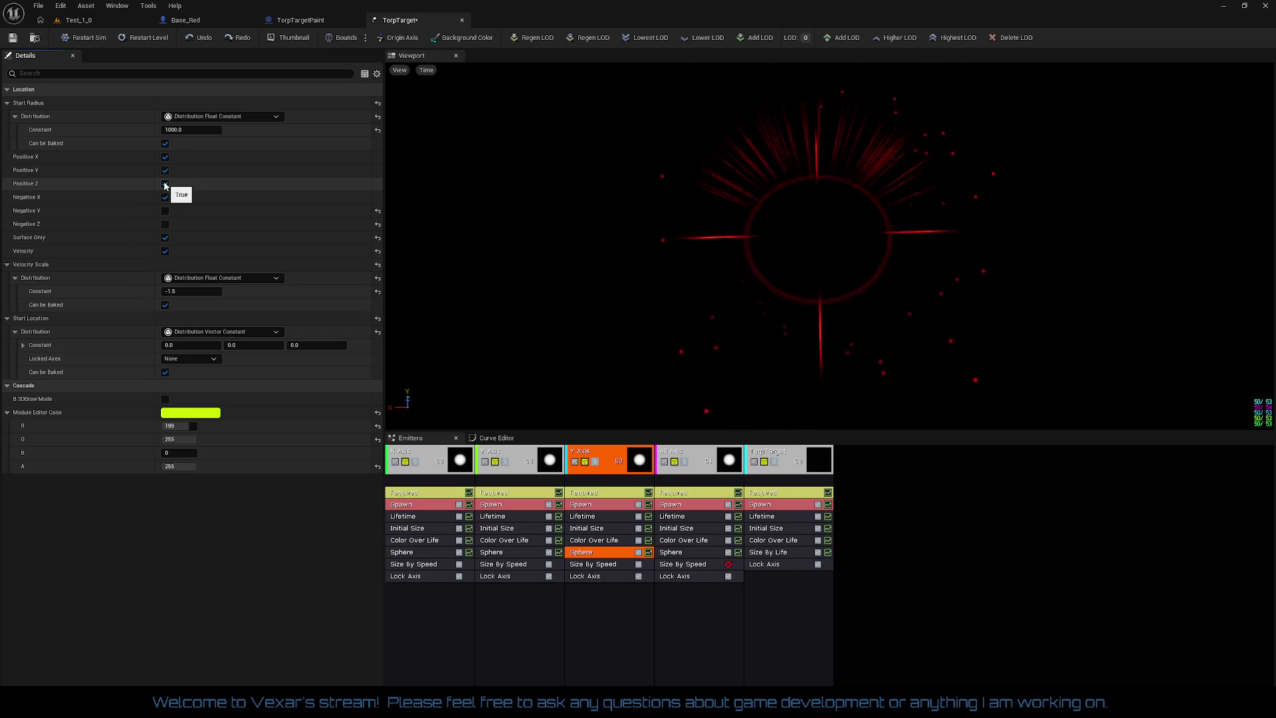
pyautogui.click(166, 184)
pyautogui.click(165, 211)
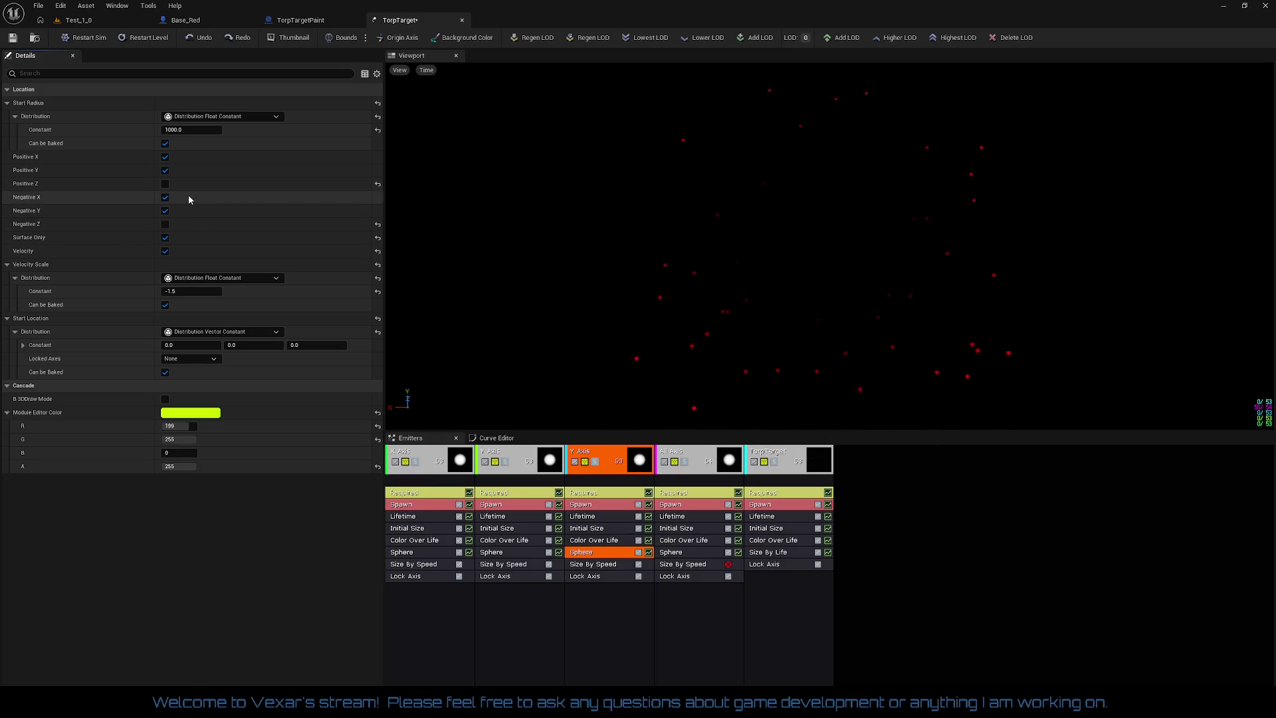
pyautogui.click(197, 130)
# - Enter a sphere start radius of 500, then retype it as 550
pyautogui.write('500')
pyautogui.press('Return')
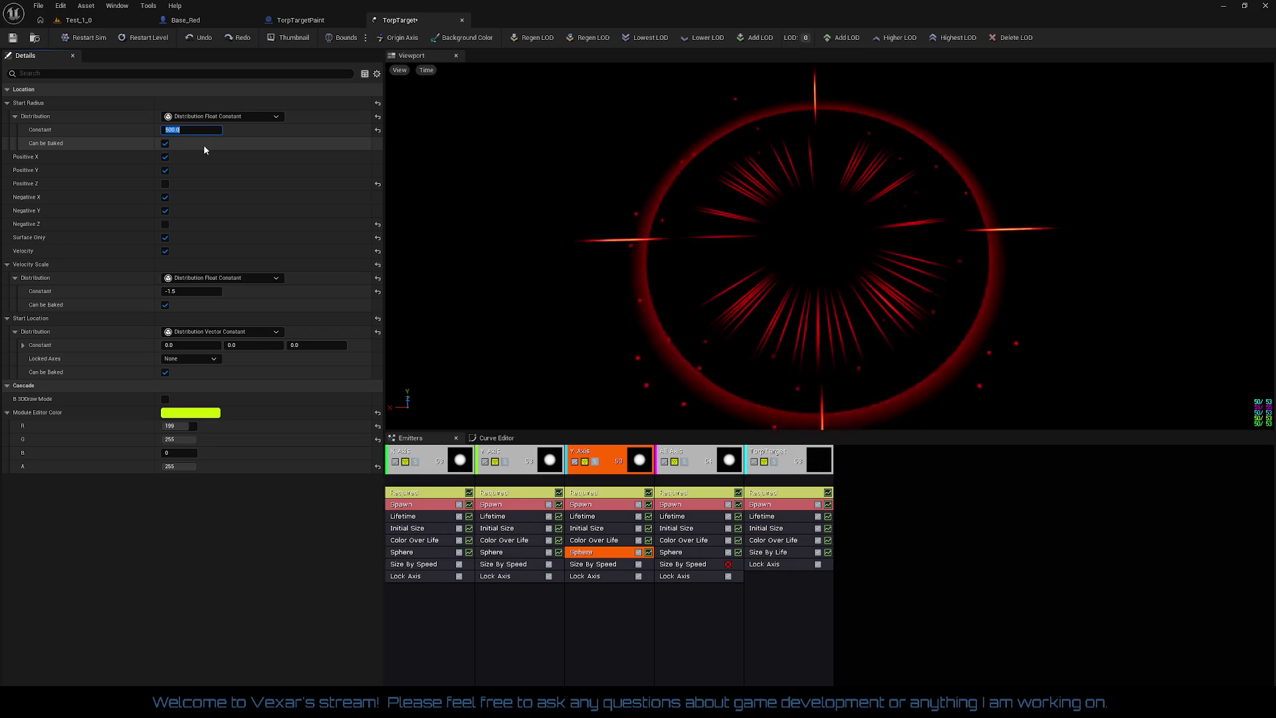
pyautogui.write('550')
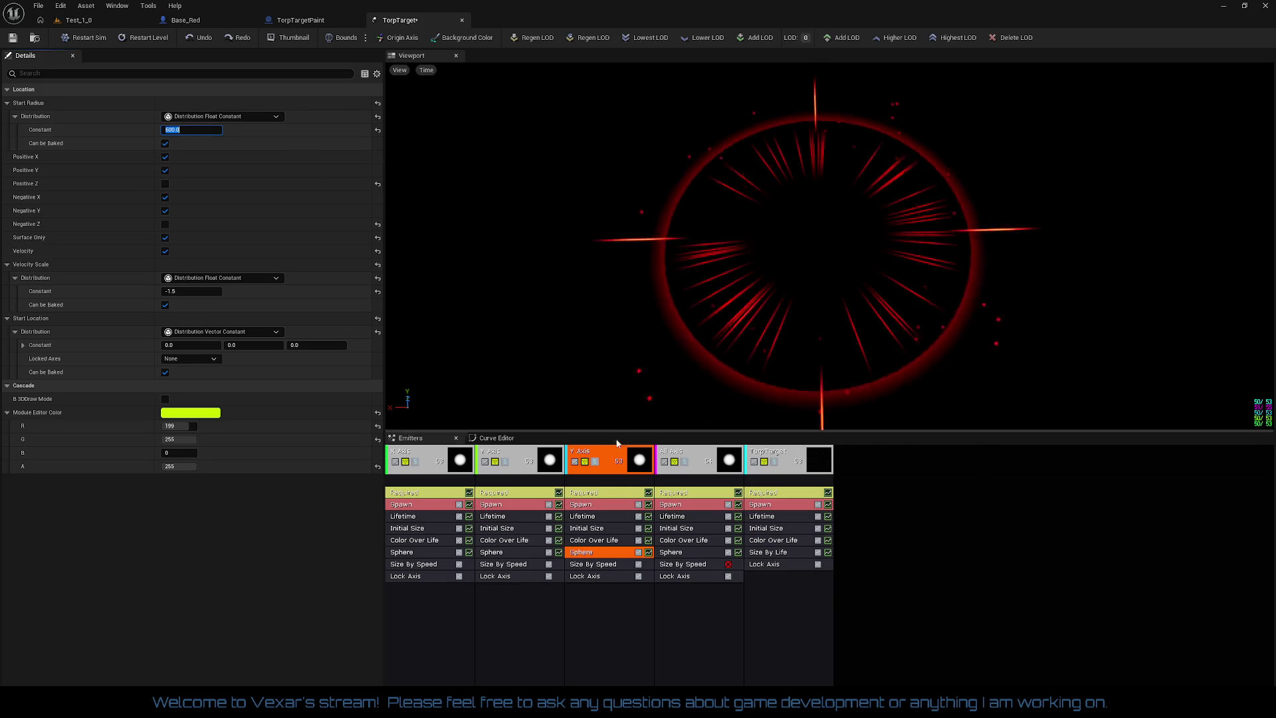
# - Set the Y Axis Spawn burst count to 0, change the spawn rate, and save TorpTarget
pyautogui.click(594, 505)
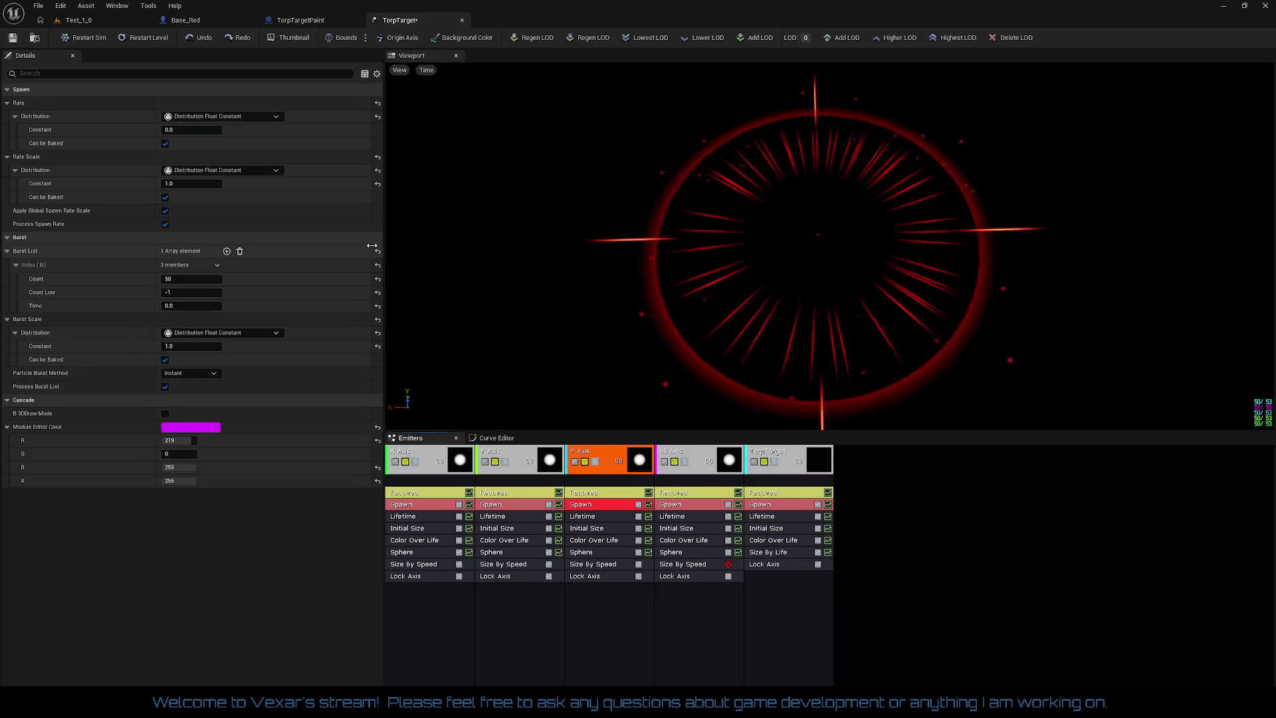
pyautogui.click(183, 279)
pyautogui.write('0')
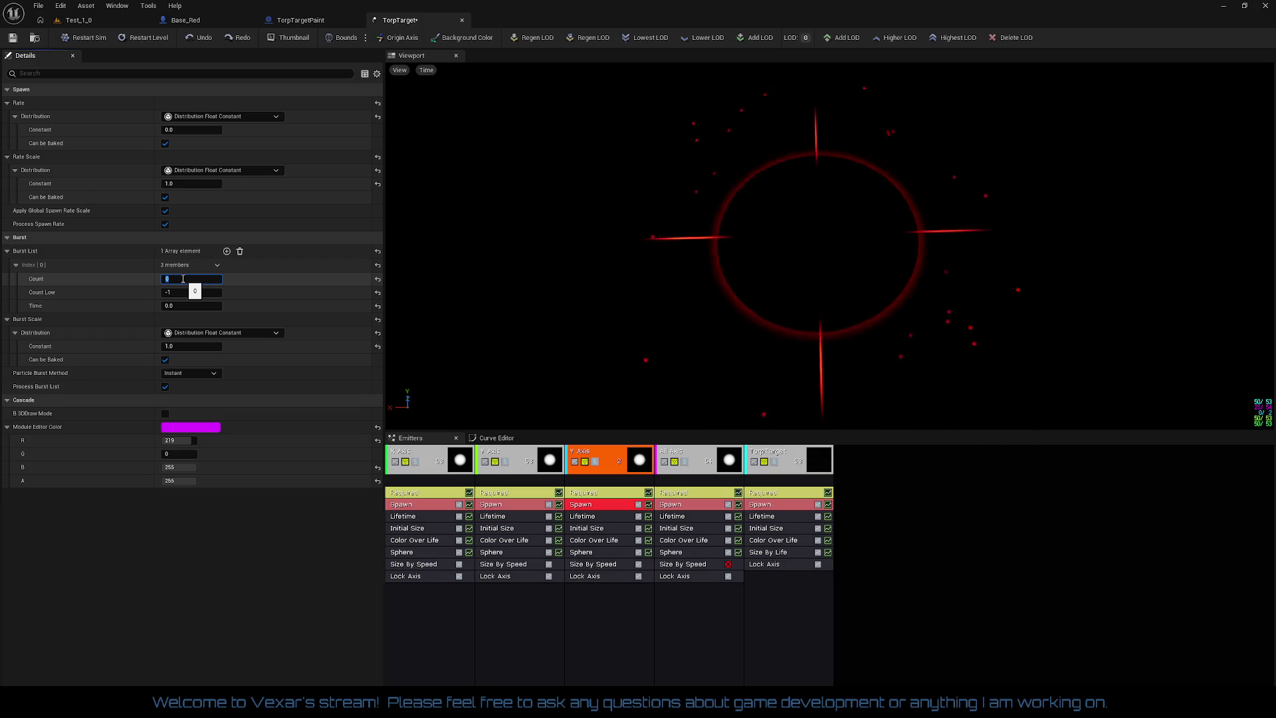
pyautogui.press('Return')
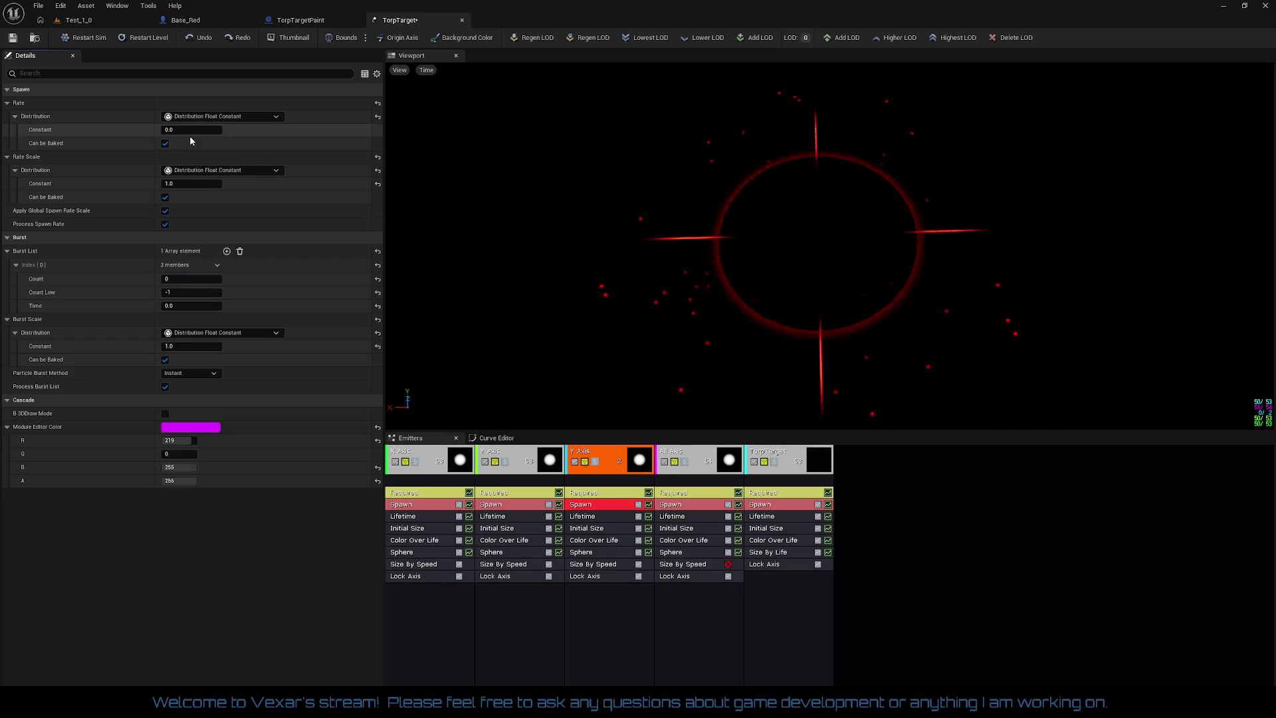
pyautogui.click(185, 131)
pyautogui.write('50')
pyautogui.press('Return')
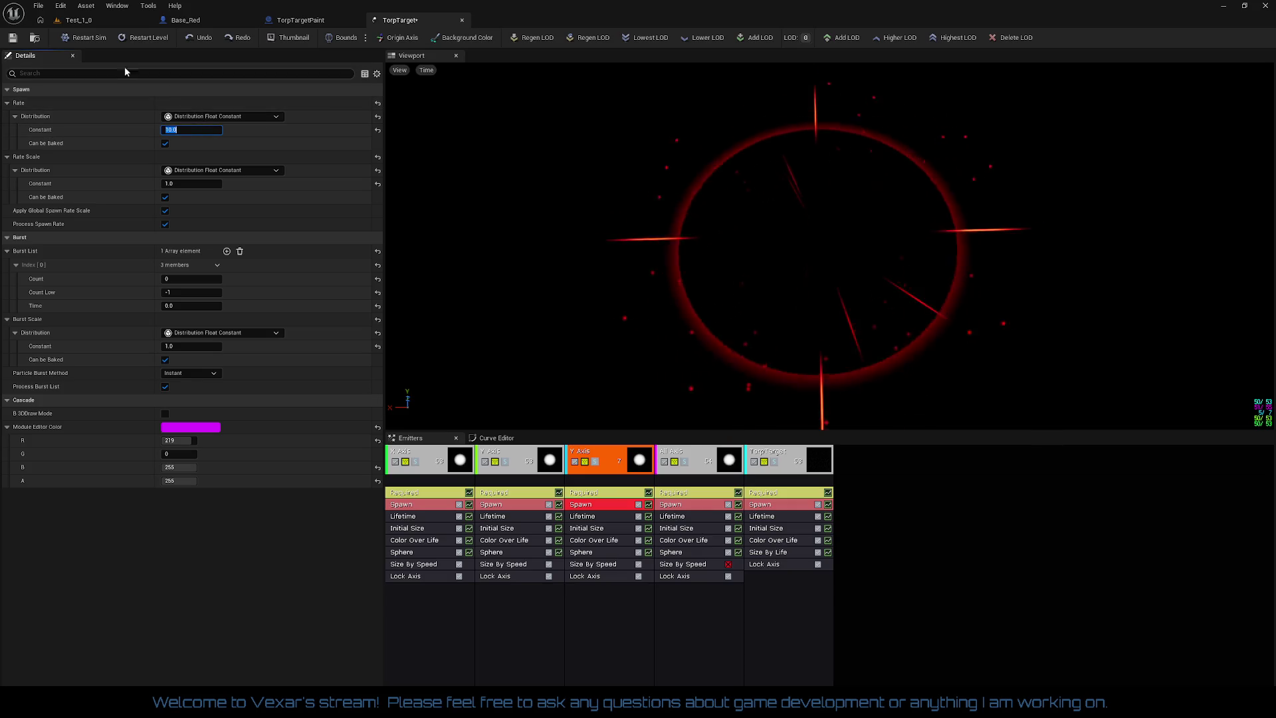
pyautogui.click(15, 40)
# - Play-test the reticle in the Test_1_0 level, then return to the TorpTarget editor
pyautogui.click(80, 21)
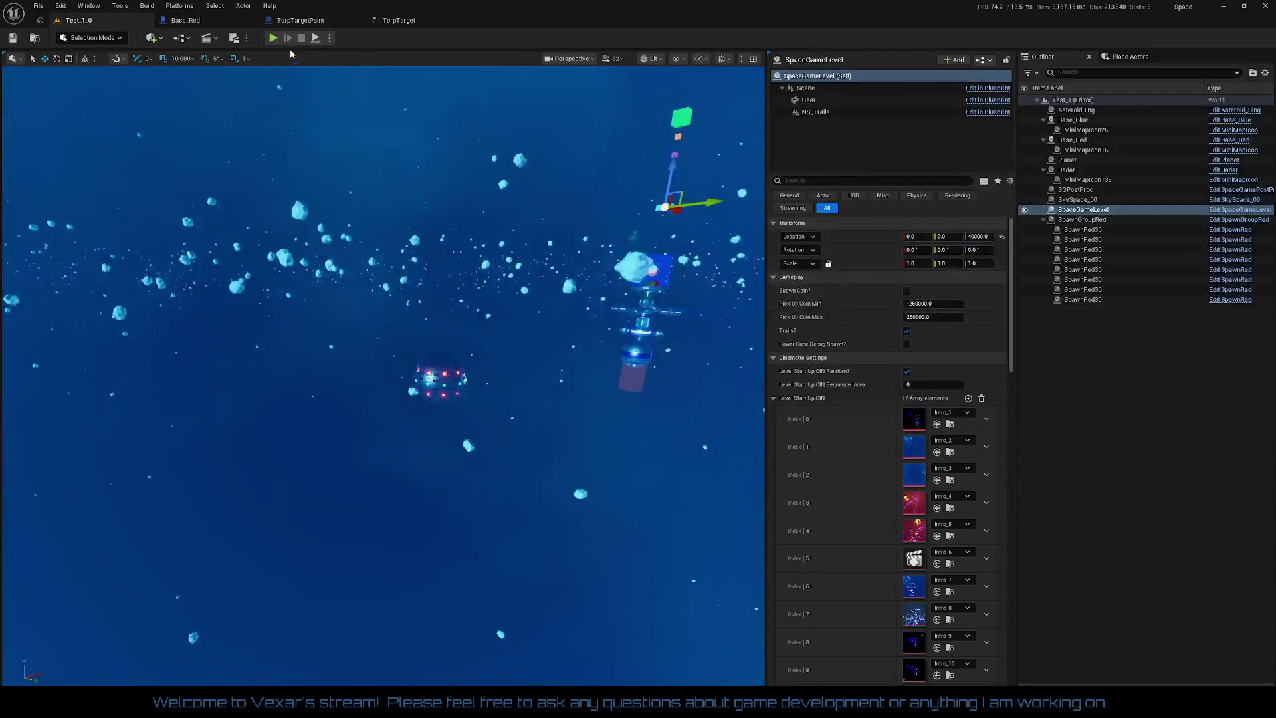
pyautogui.click(272, 39)
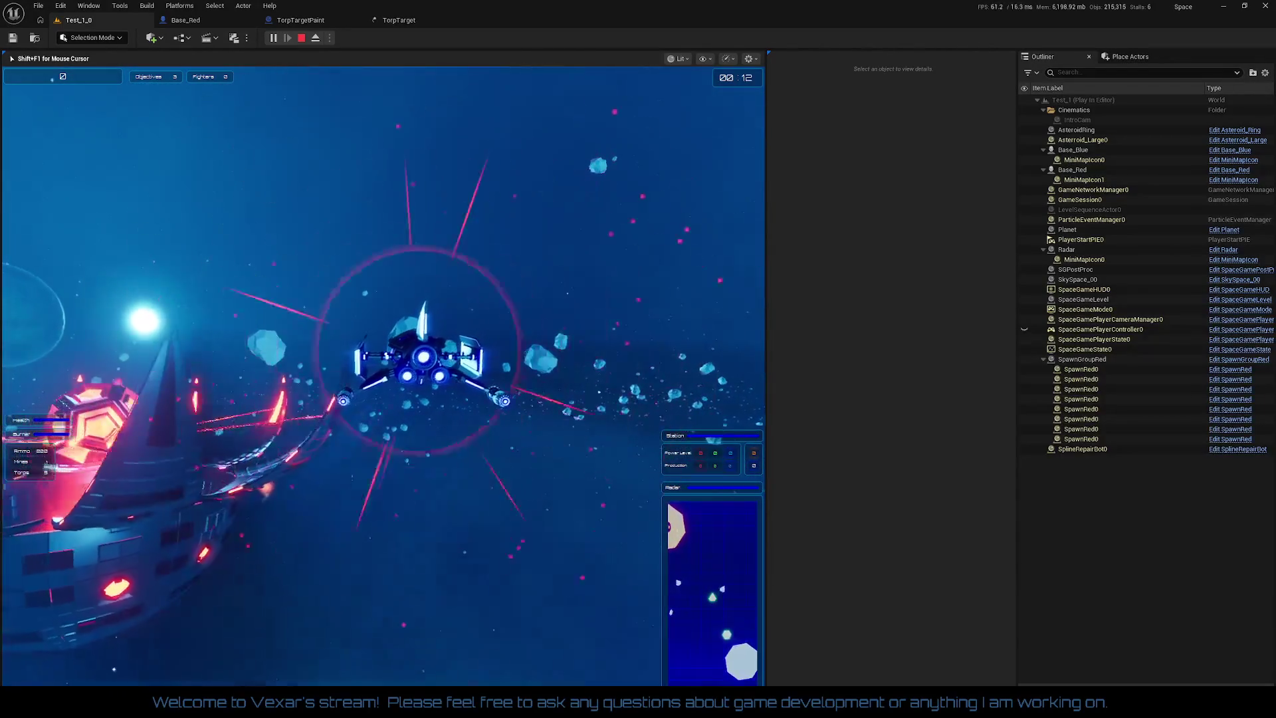
pyautogui.press('Escape')
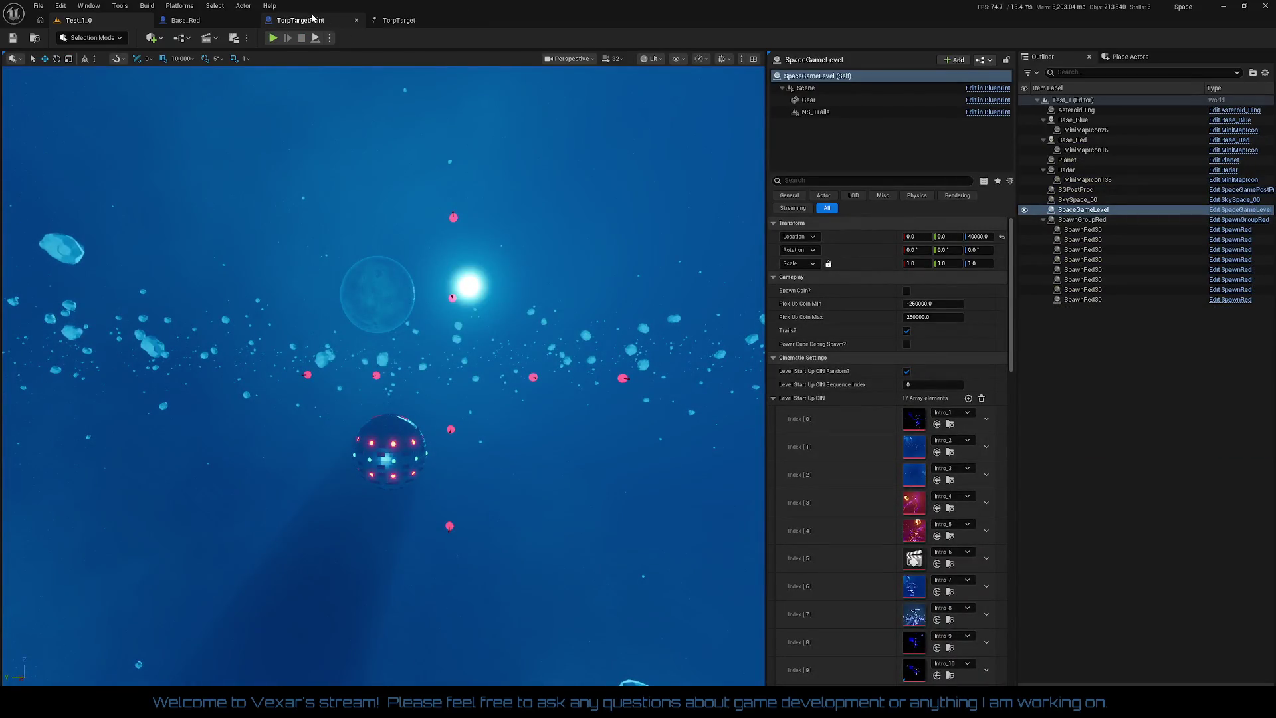
pyautogui.click(429, 18)
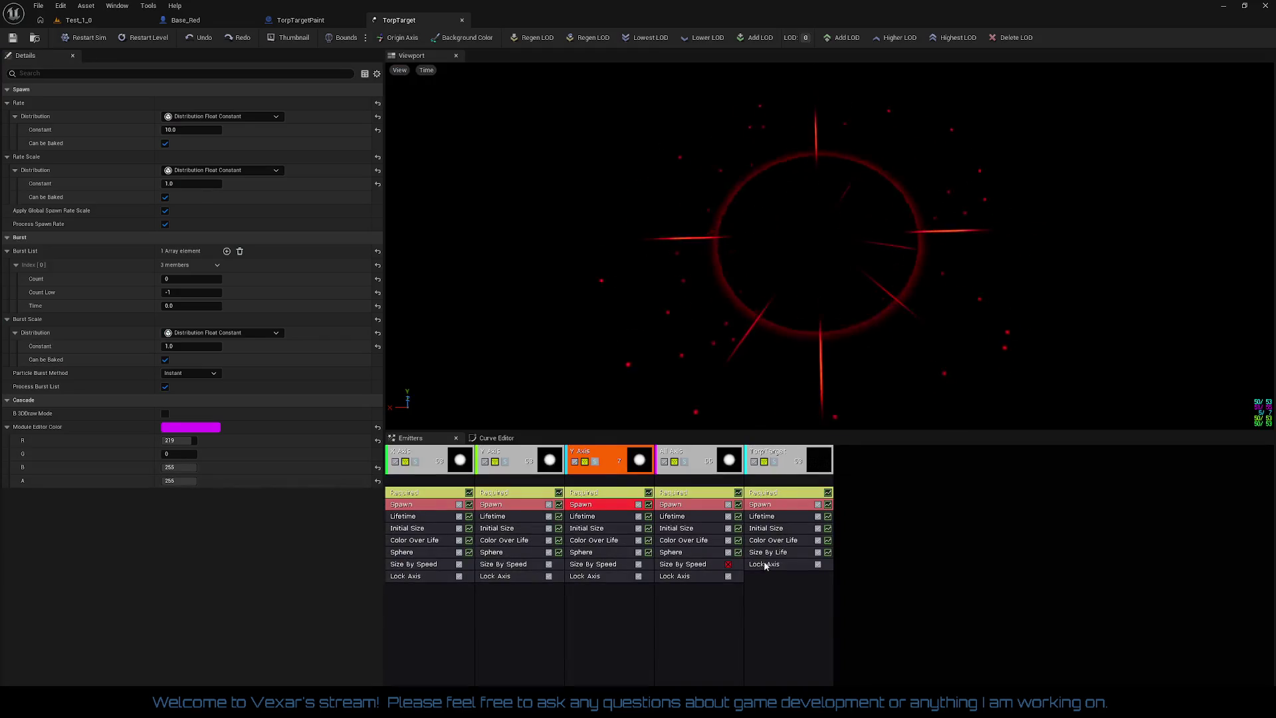
# - Delete the duplicate Y Axis emitter, save TorpTarget, and return to Test_1_0
pyautogui.click(609, 464)
pyautogui.rightClick(595, 462)
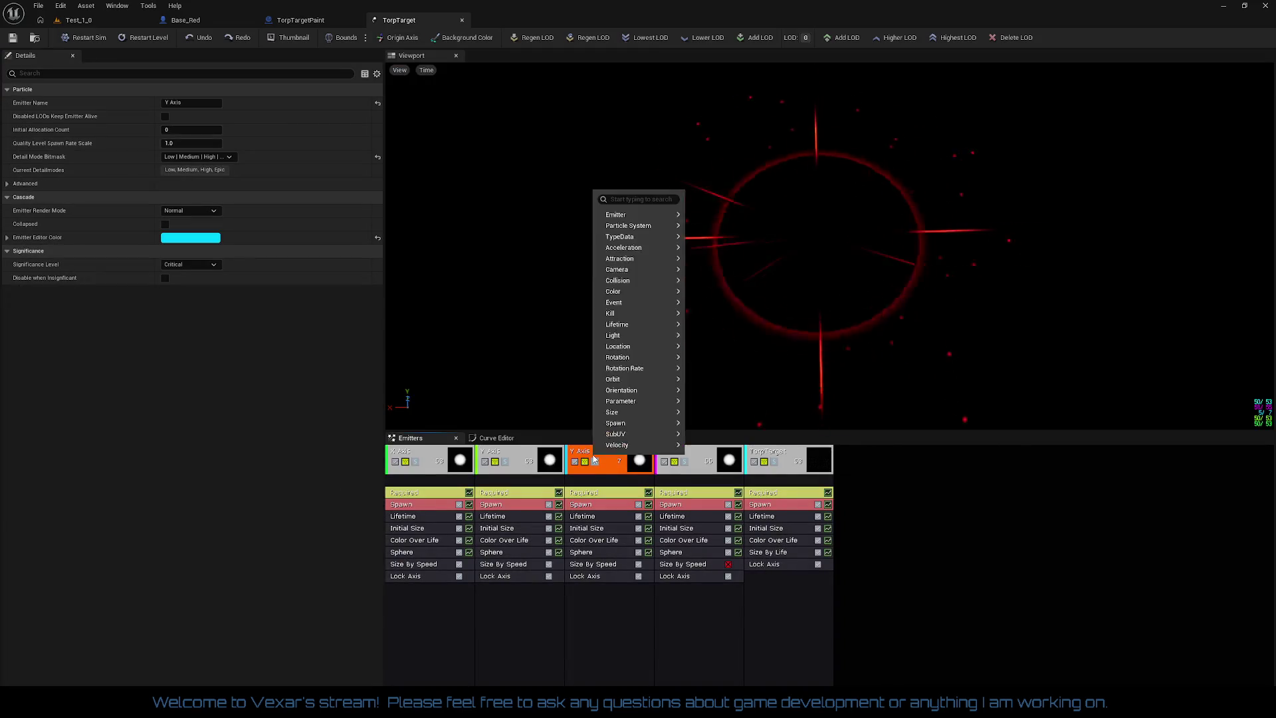
pyautogui.moveTo(646, 219)
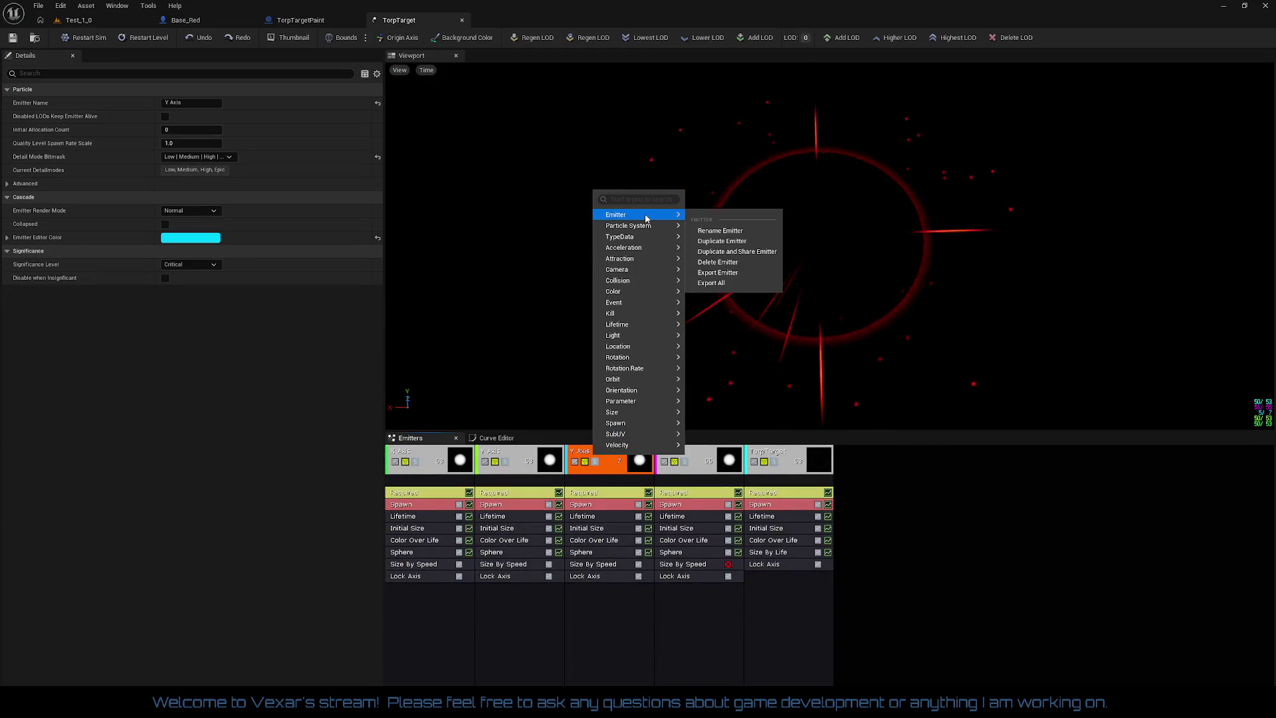
pyautogui.click(720, 262)
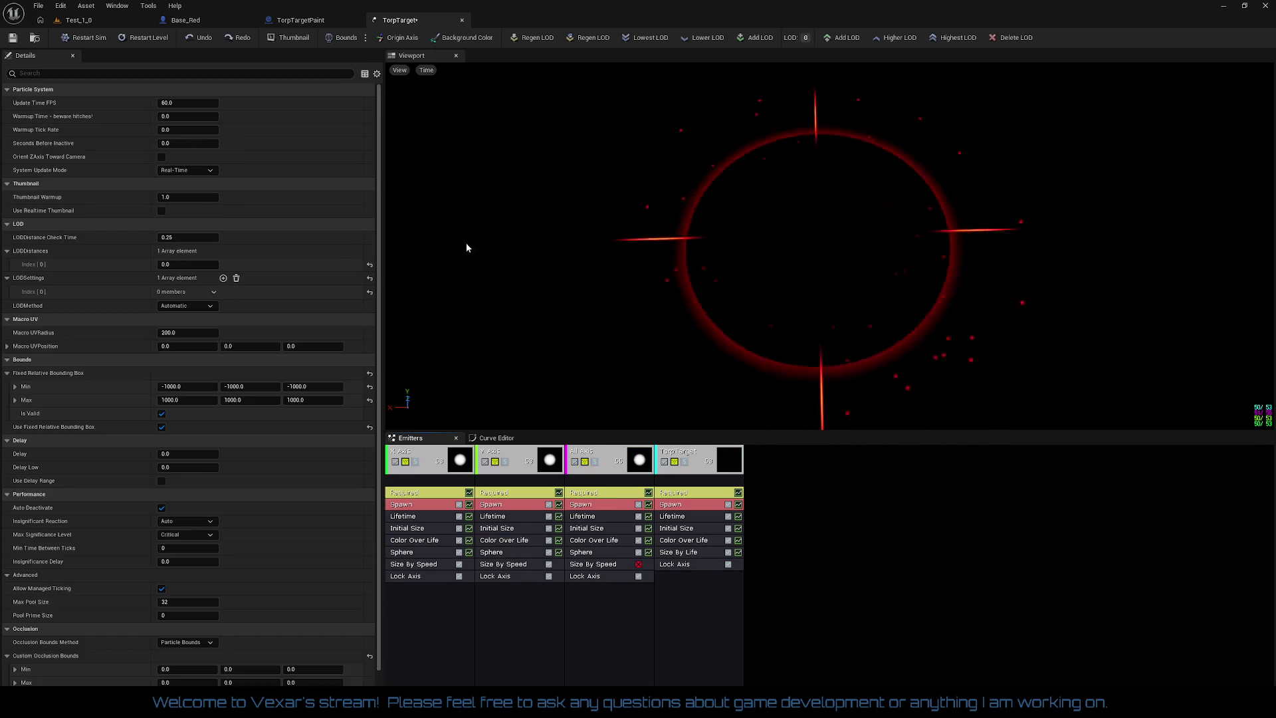
pyautogui.click(12, 37)
pyautogui.click(91, 25)
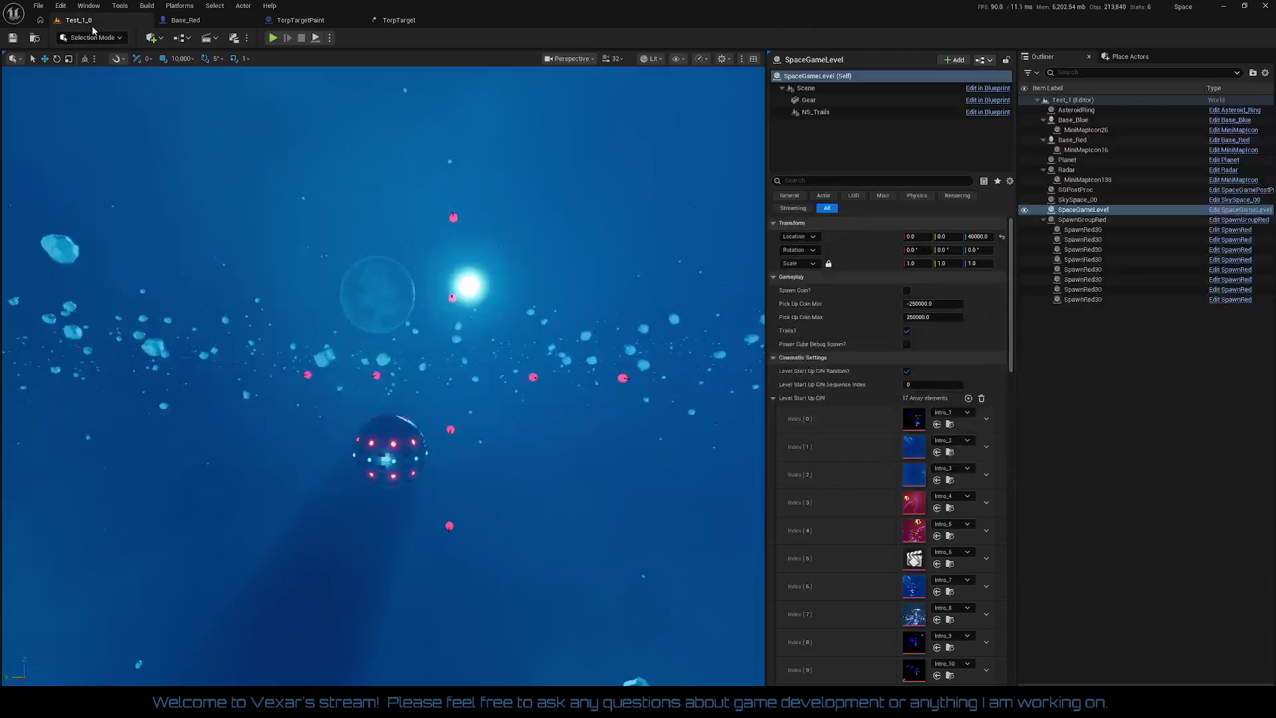
pyautogui.click(274, 38)
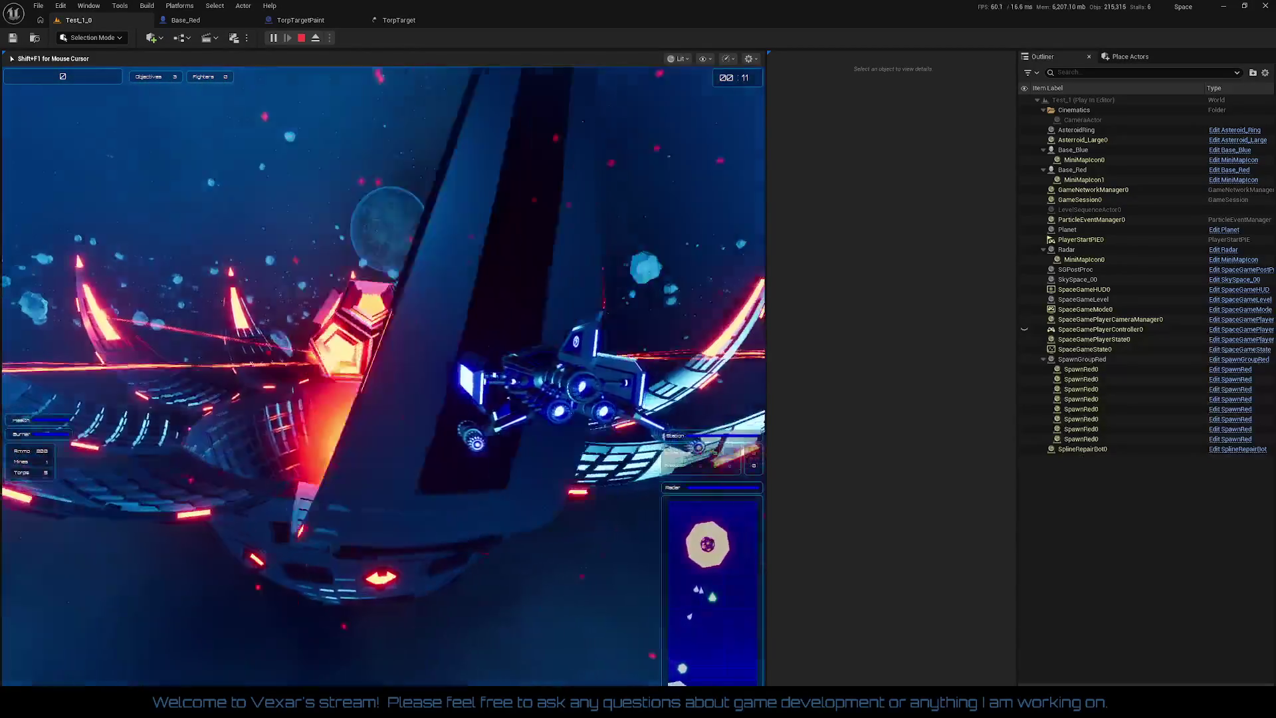
pyautogui.press('Escape')
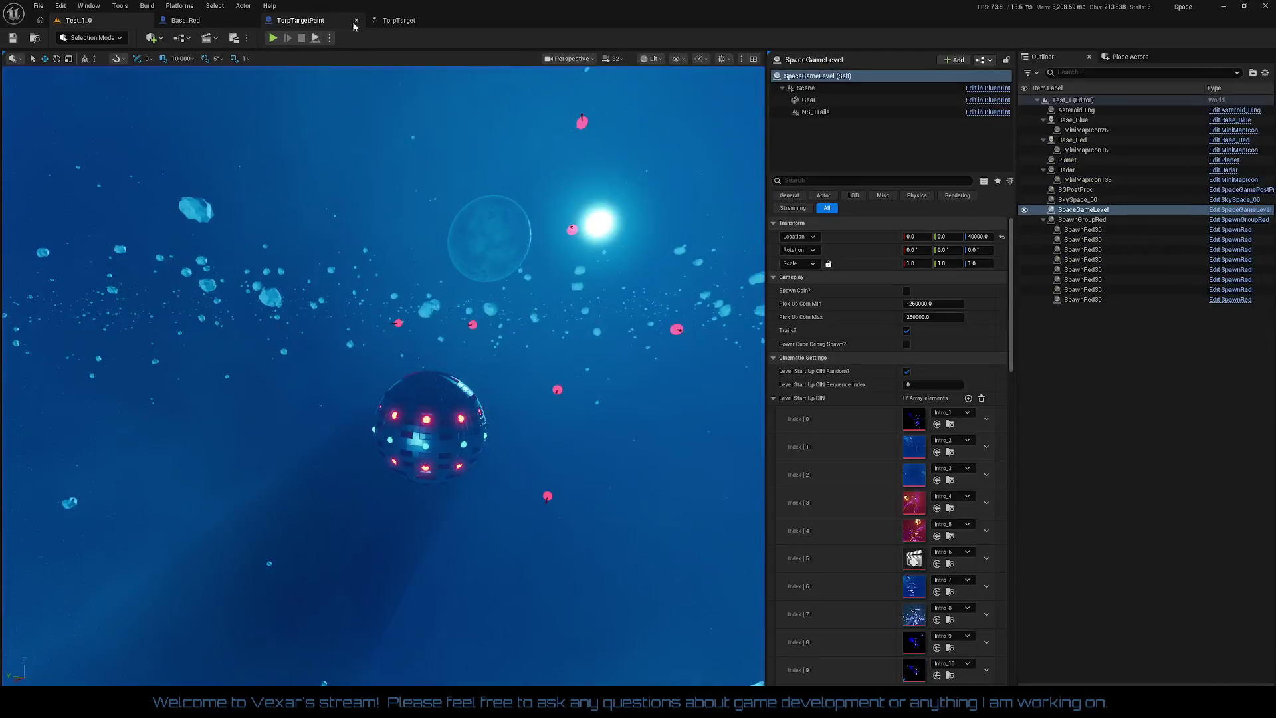
pyautogui.click(401, 20)
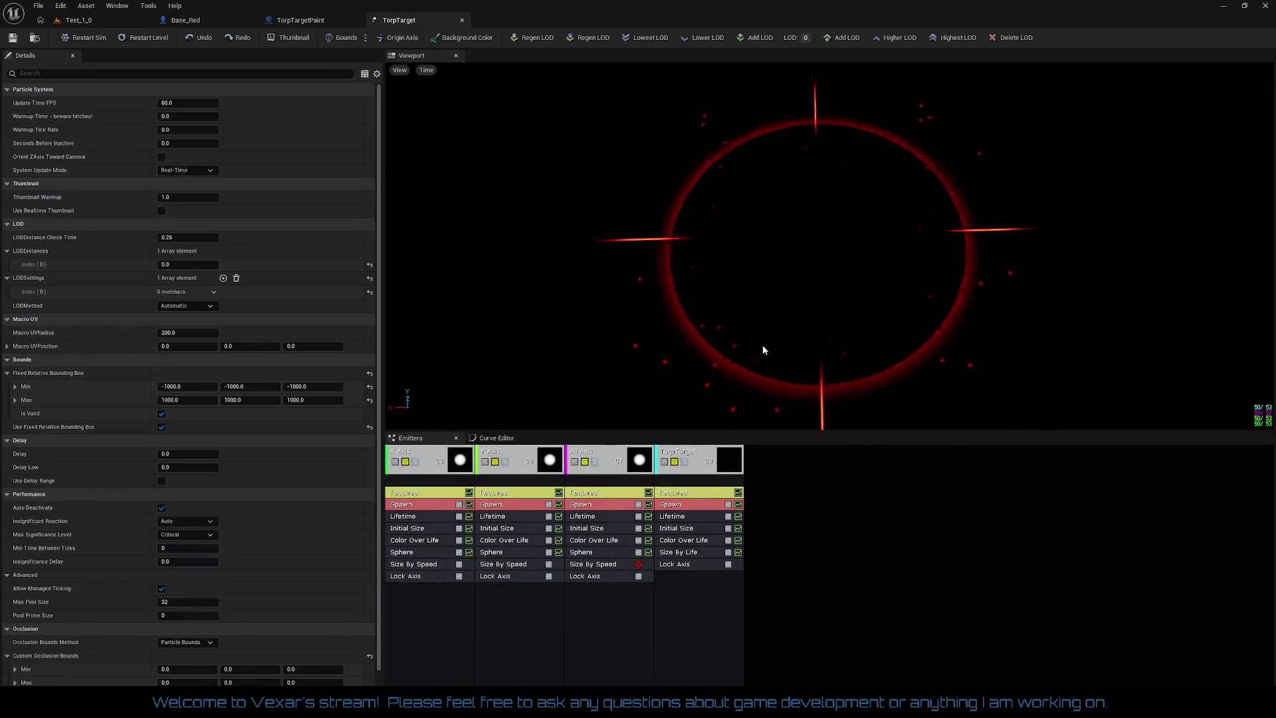
# - Set the All Axis sphere start radius to 500 and start a Play session in Test_1_0
pyautogui.click(597, 552)
pyautogui.click(190, 129)
pyautogui.write('500')
pyautogui.press('Return')
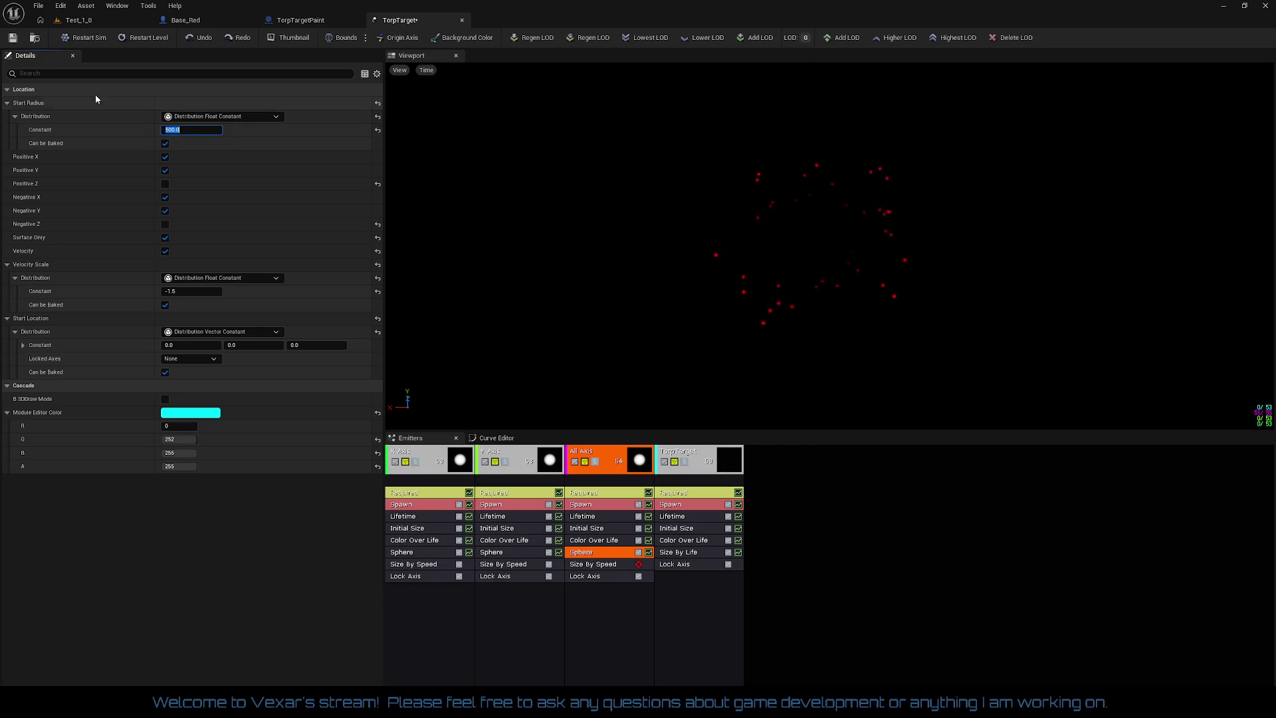
pyautogui.click(79, 20)
pyautogui.click(275, 42)
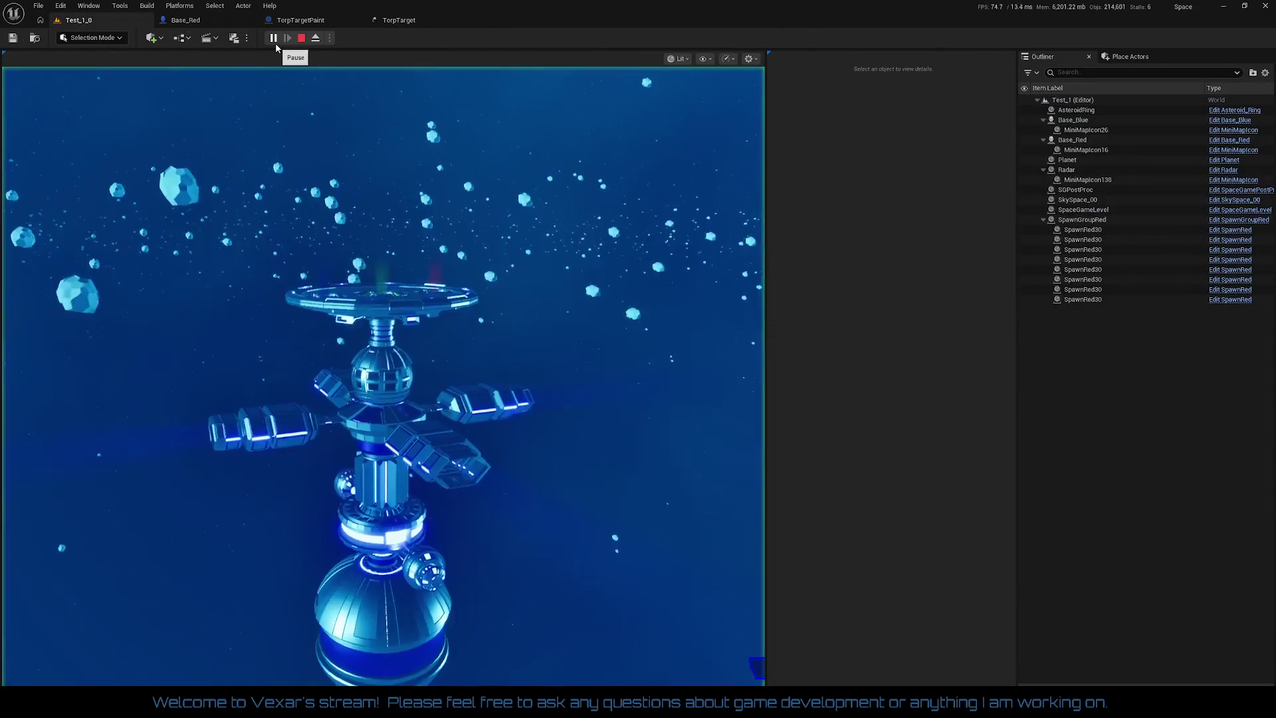
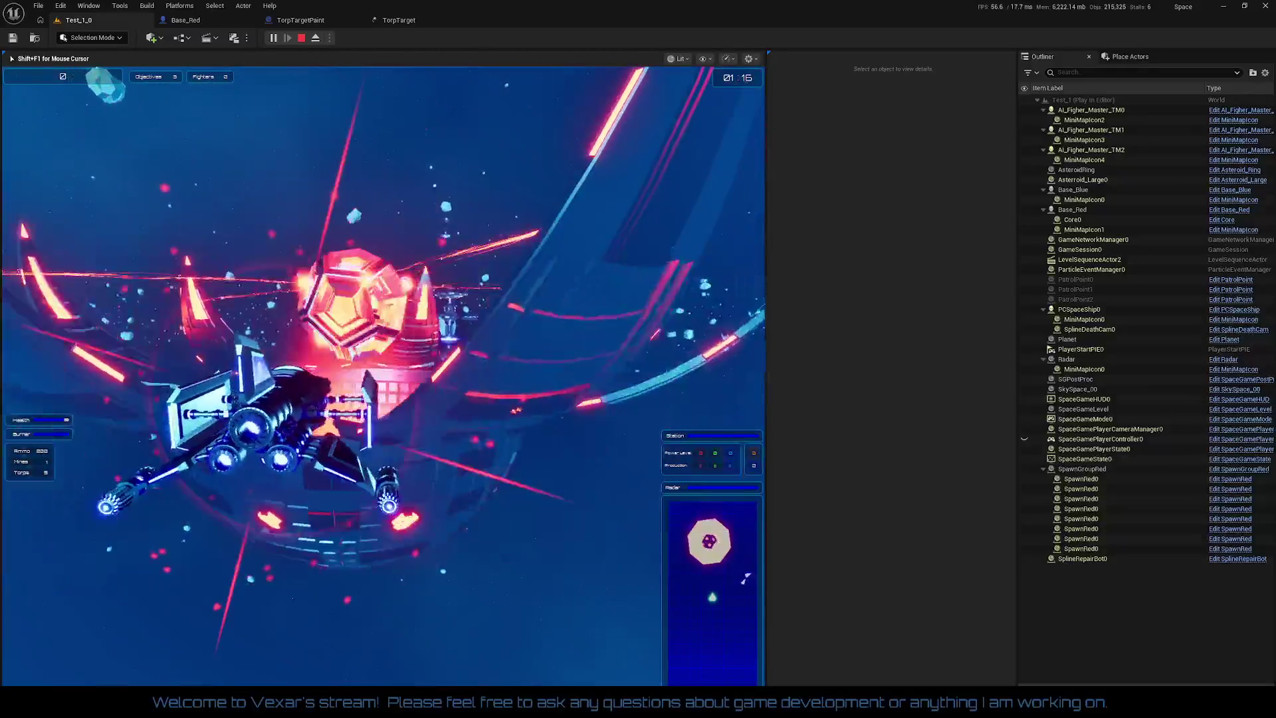
# - End the play session and duplicate the All Axis emitter in TorpTarget
pyautogui.press('Escape')
pyautogui.click(413, 25)
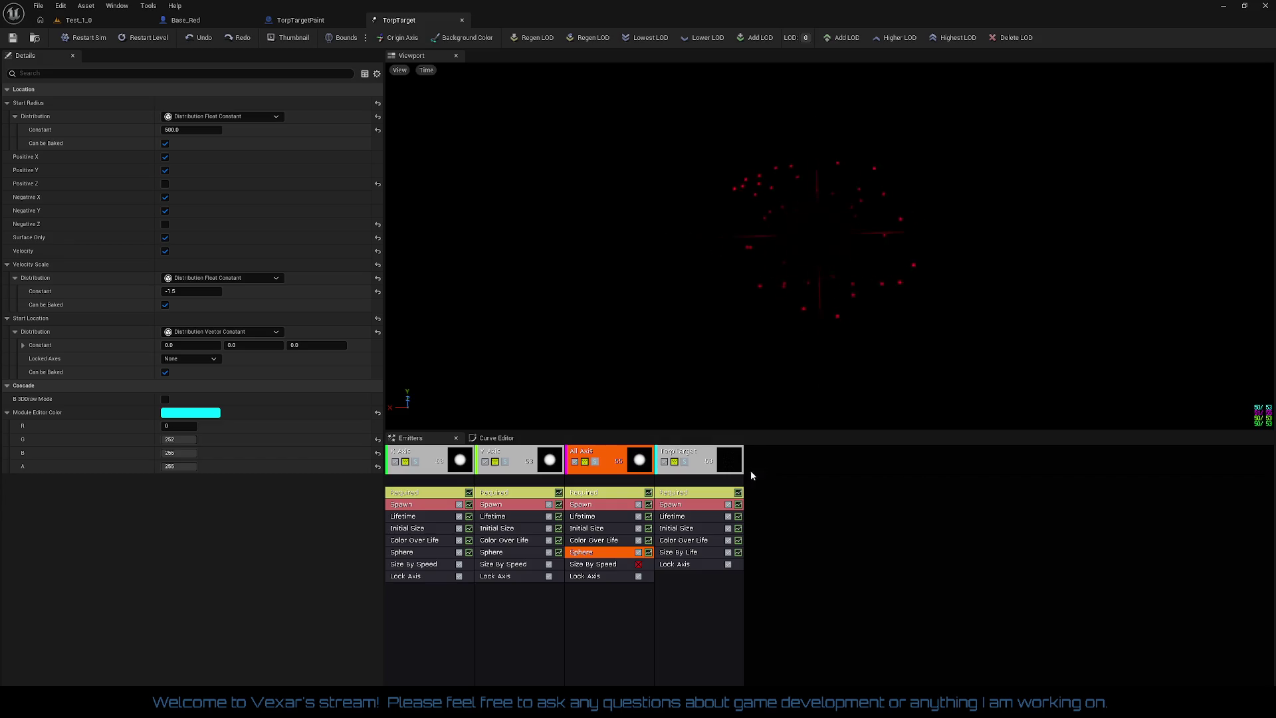
pyautogui.click(601, 459)
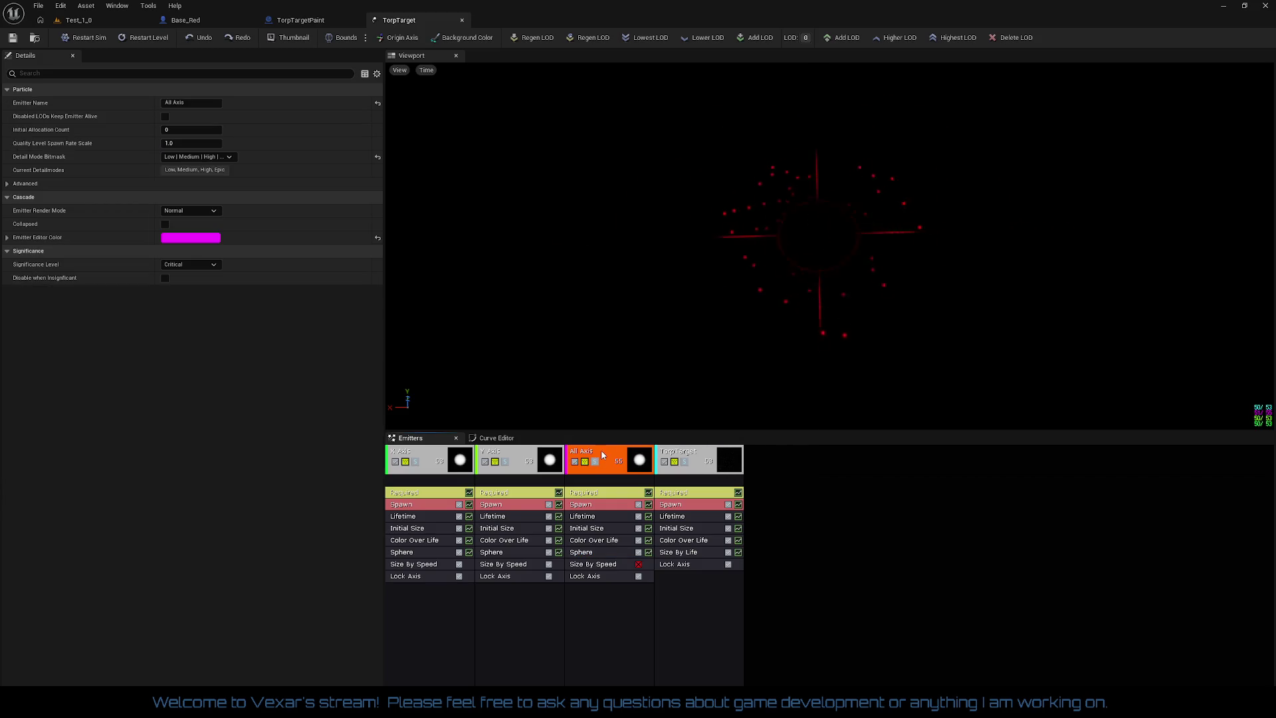
pyautogui.rightClick(601, 459)
pyautogui.moveTo(638, 479)
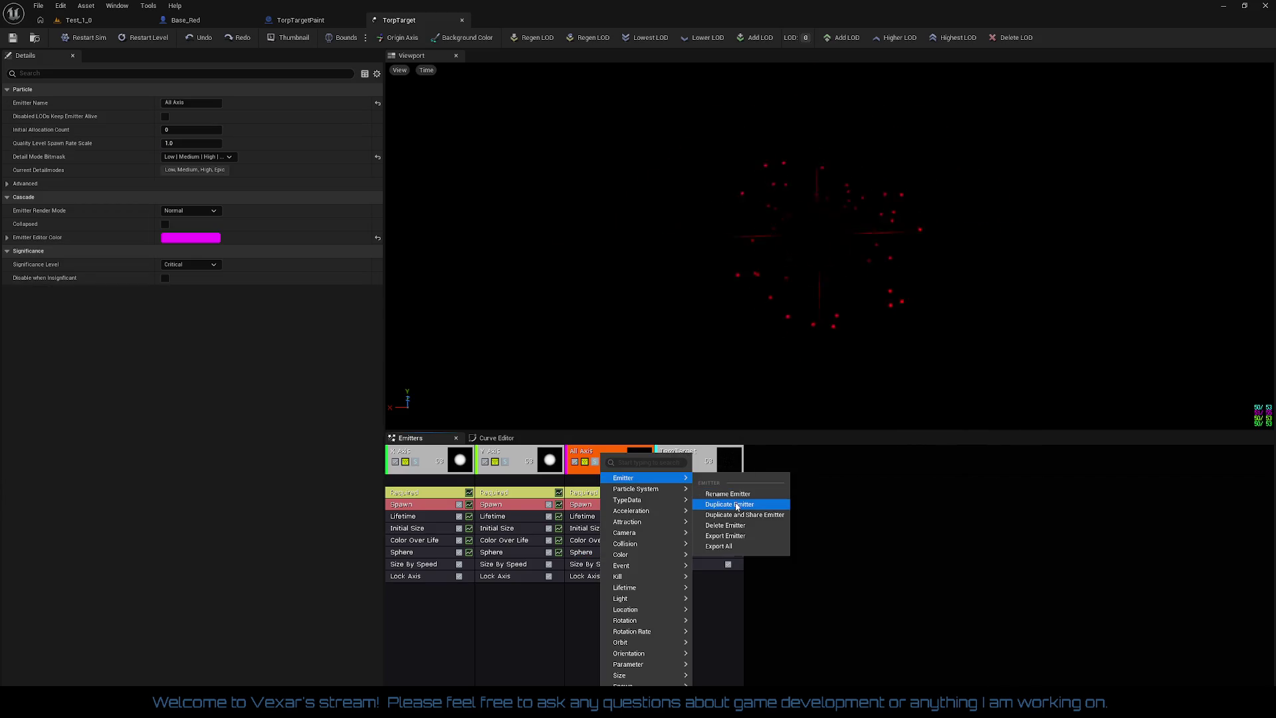
pyautogui.click(737, 505)
# - Move the copied emitter to the first position and rename it Light
pyautogui.click(798, 459)
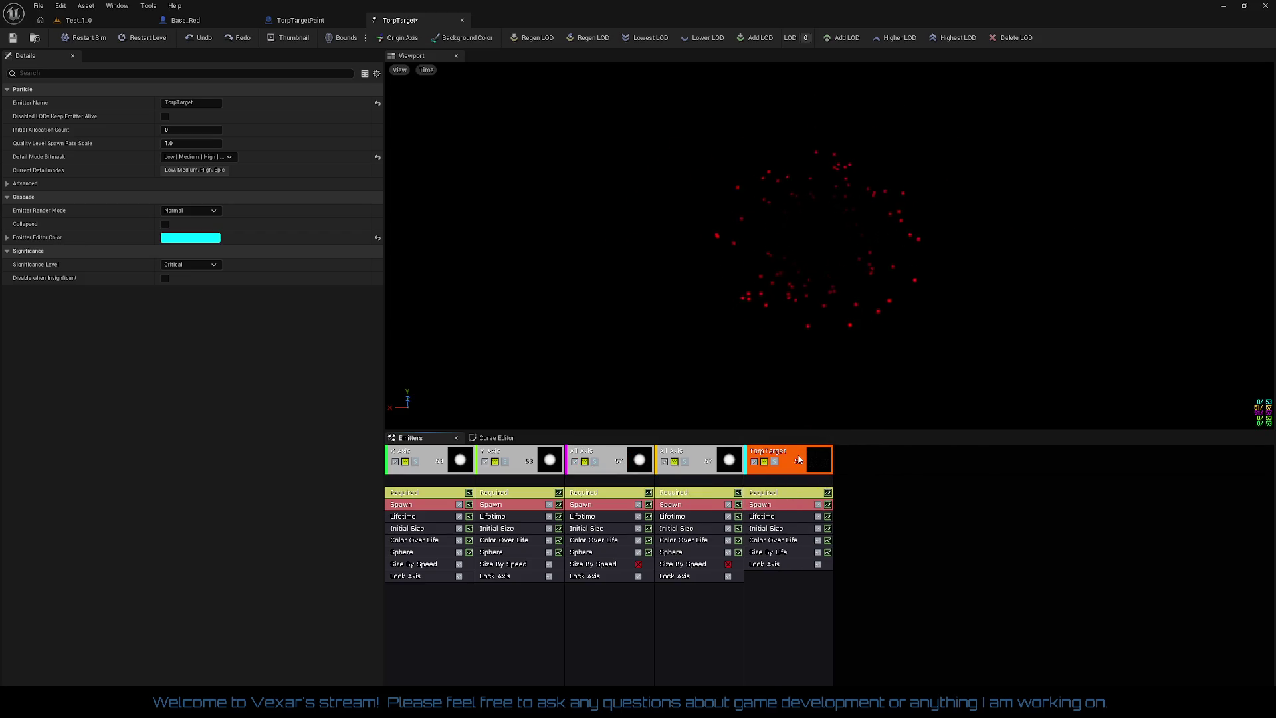
pyautogui.click(703, 456)
pyautogui.press('Left')
pyautogui.press('Left')
pyautogui.press('Left')
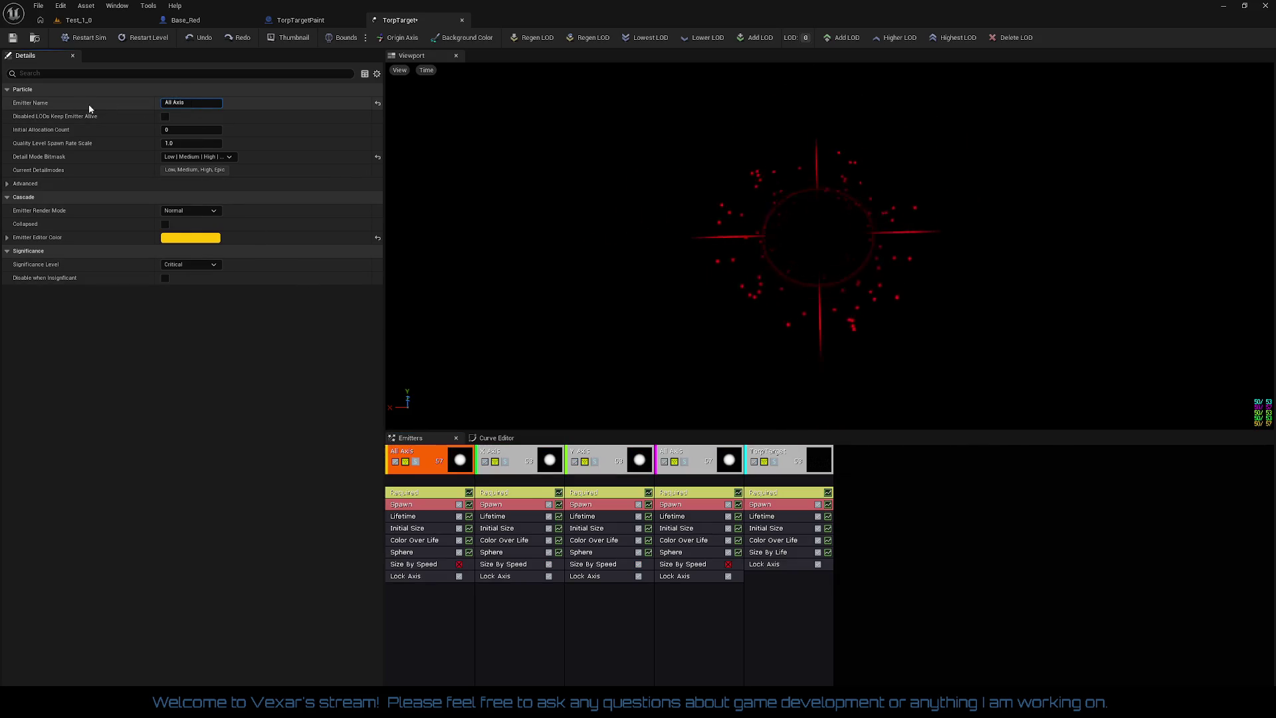
pyautogui.click(197, 104)
pyautogui.write('ht')
pyautogui.press('Return')
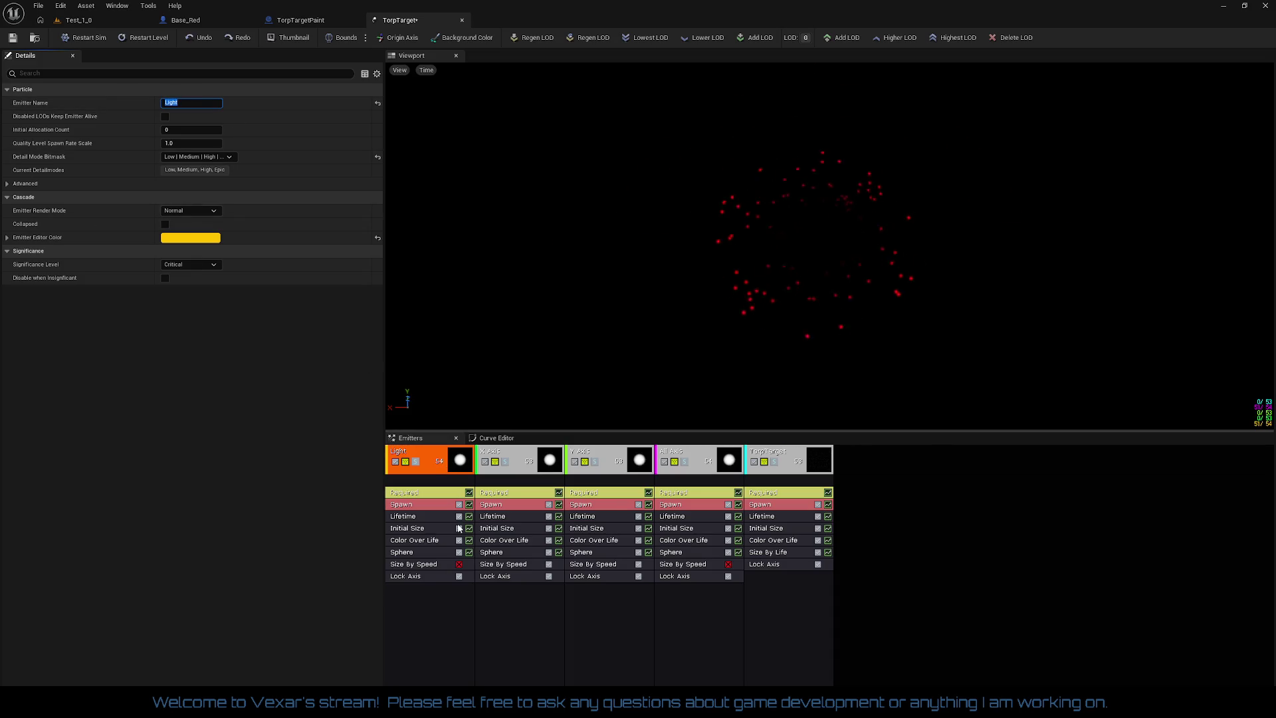
pyautogui.rightClick(426, 565)
# - Remove Size By Speed from the Light emitter and set its spawn rate to 0
pyautogui.click(444, 572)
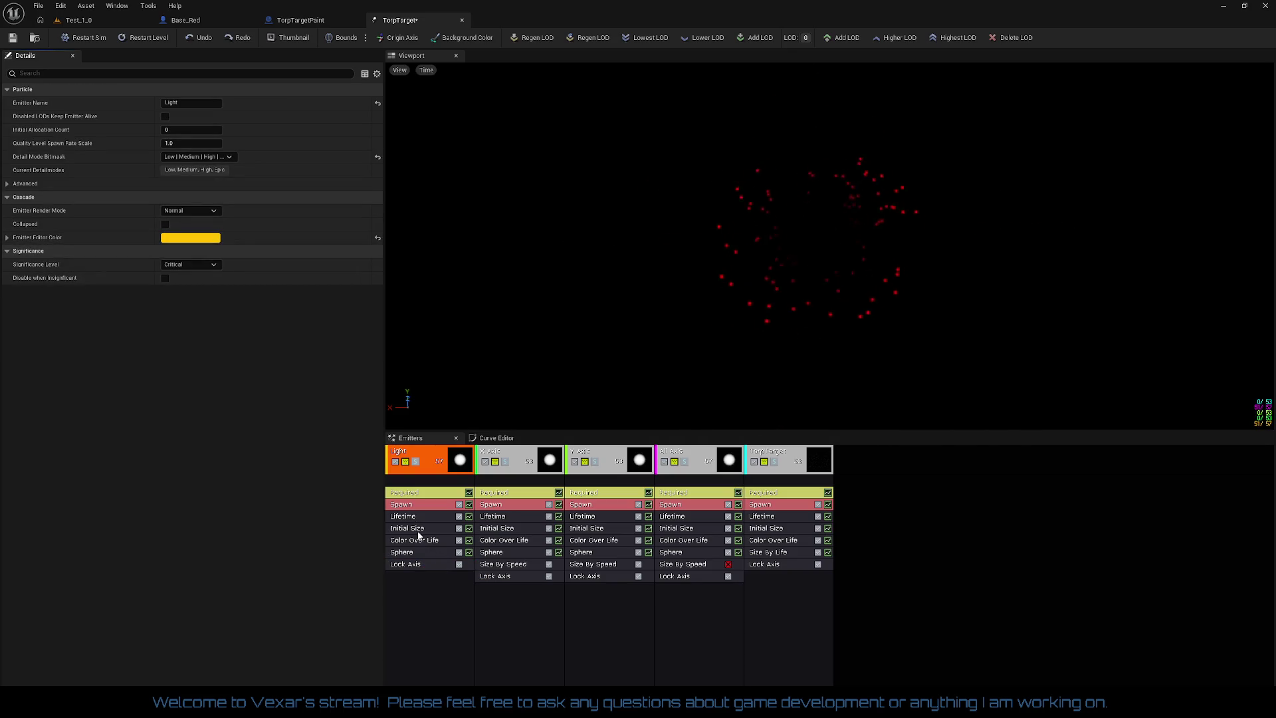
pyautogui.click(406, 504)
pyautogui.click(193, 279)
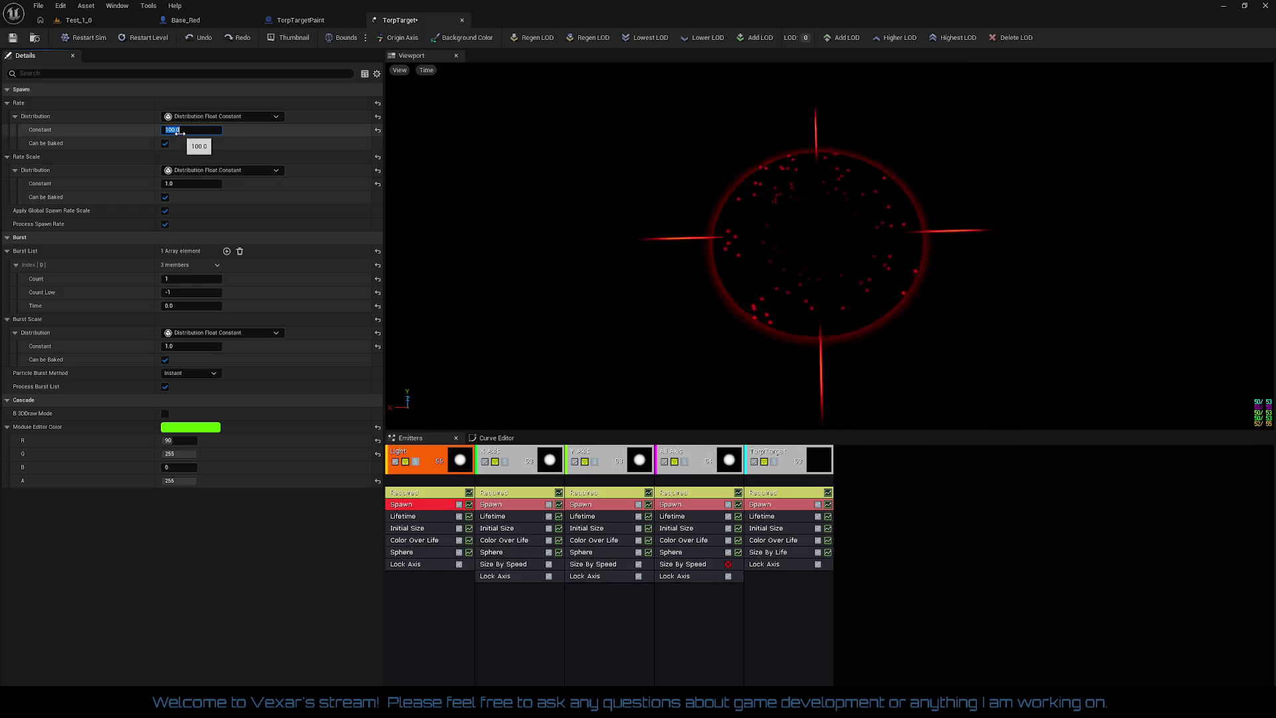
pyautogui.press('Return')
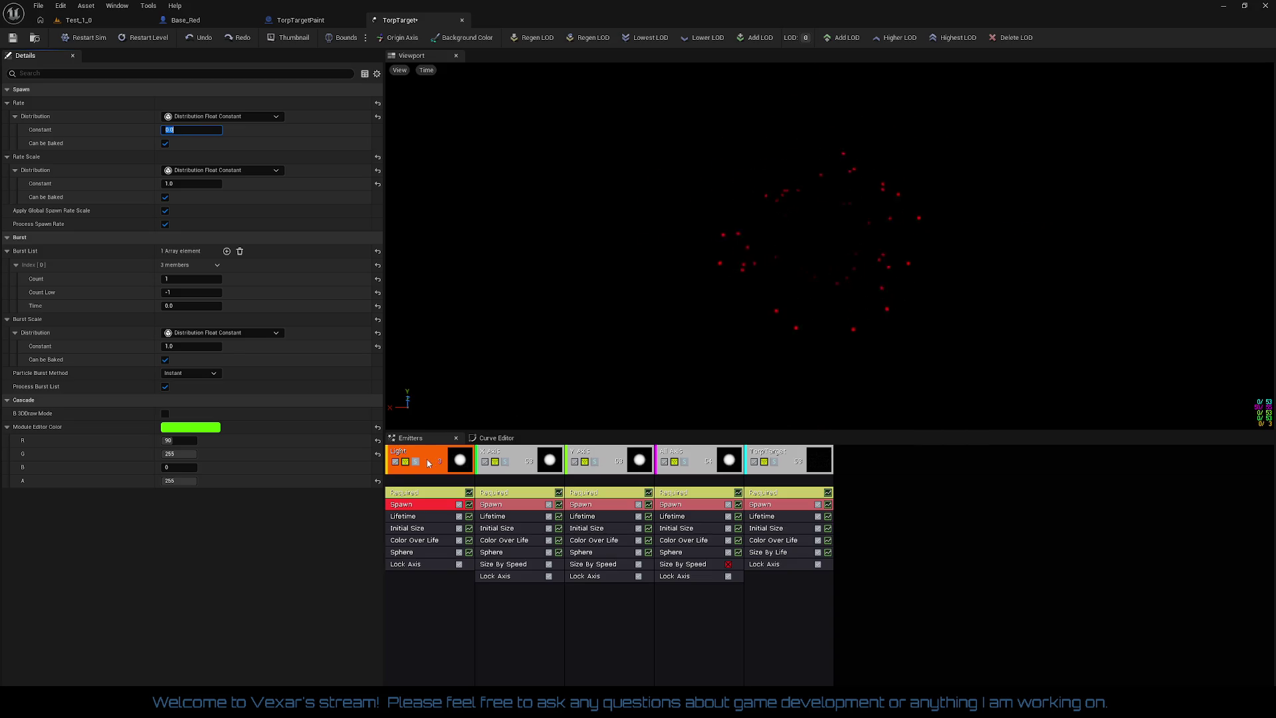
pyautogui.click(193, 279)
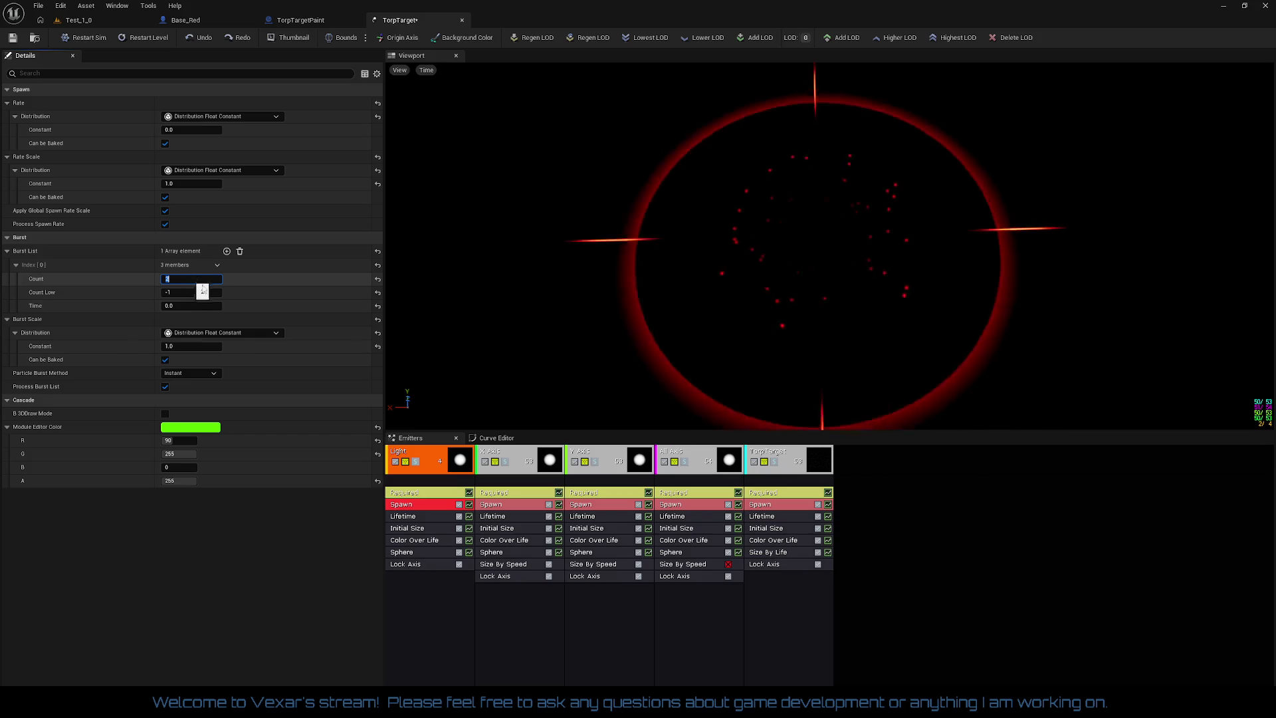
# - Delete the Lock Axis and Sphere modules from the Light emitter
pyautogui.rightClick(404, 569)
pyautogui.rightClick(405, 567)
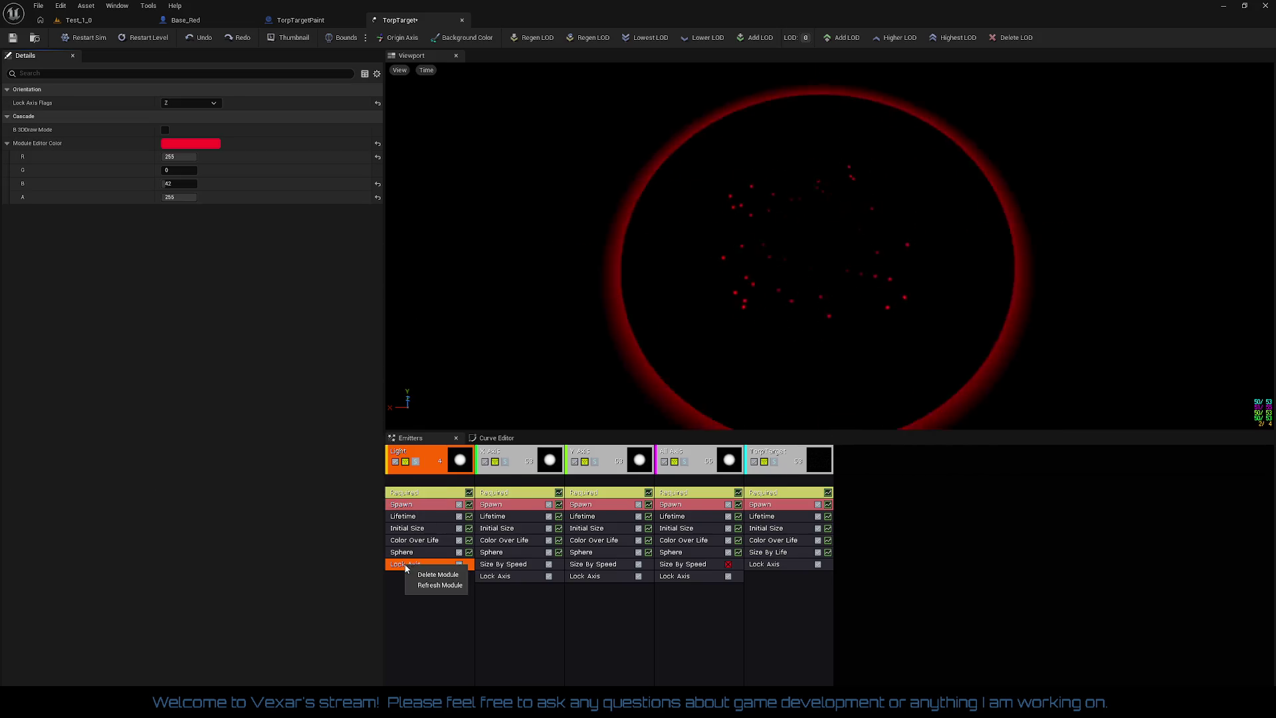
pyautogui.click(426, 575)
pyautogui.rightClick(415, 551)
pyautogui.click(426, 562)
pyautogui.click(414, 530)
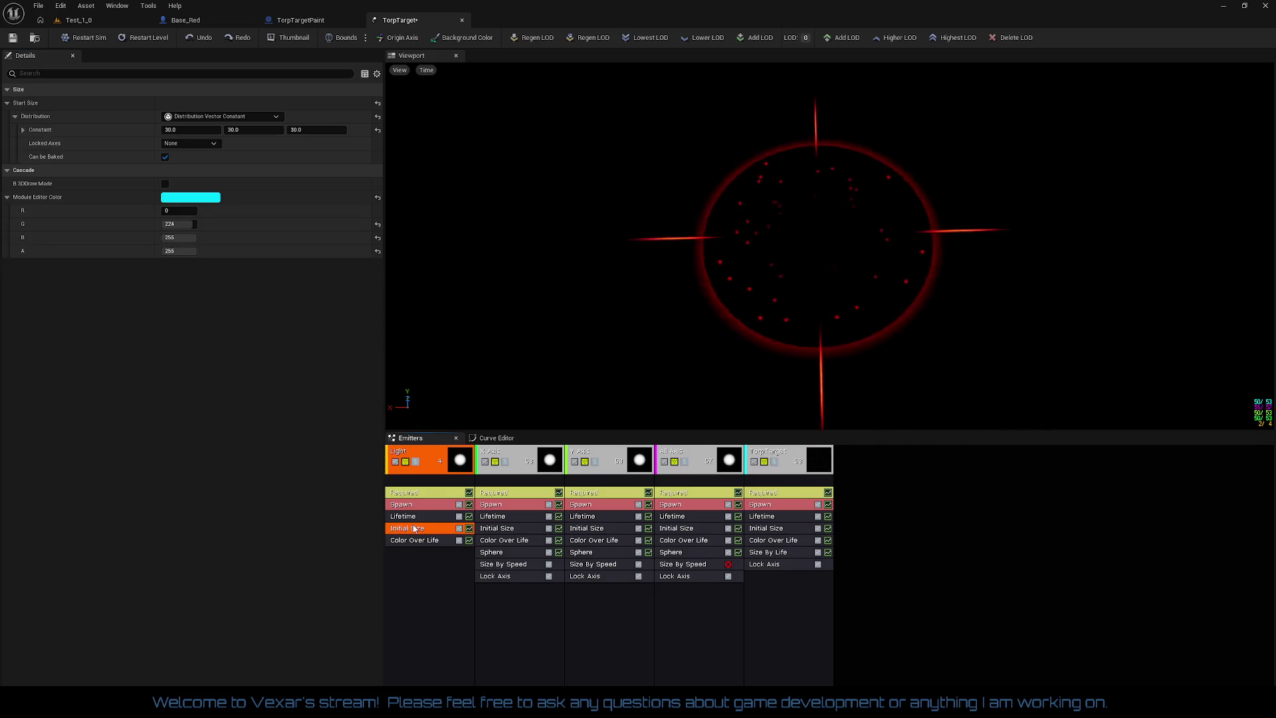
# - Bring up the Light emitter's list of modules to add
pyautogui.click(413, 562)
pyautogui.rightClick(413, 561)
pyautogui.moveTo(465, 408)
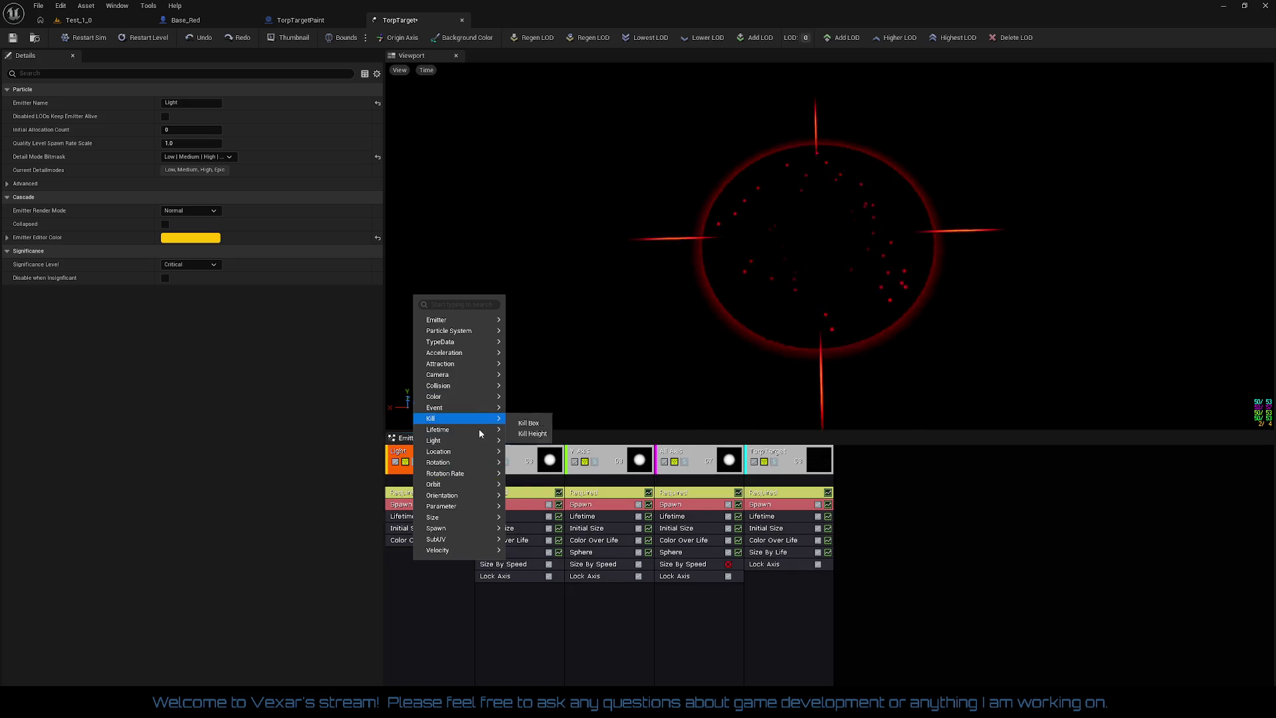
pyautogui.click(562, 452)
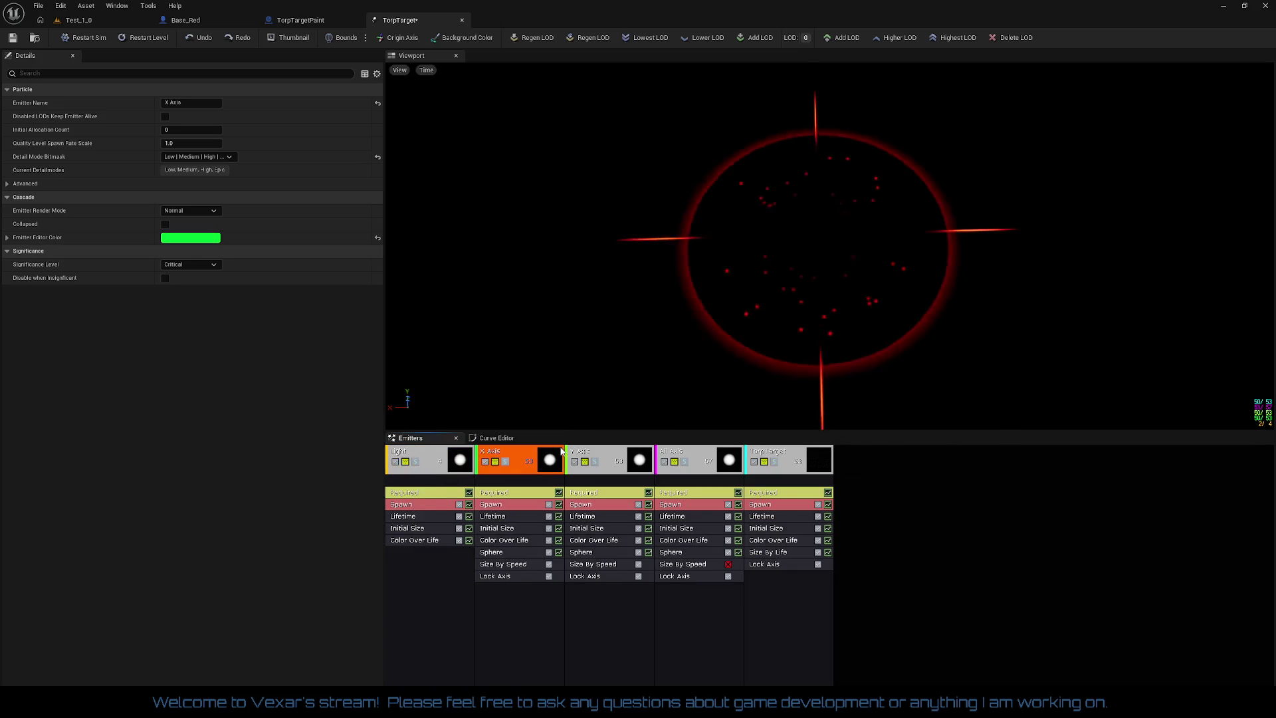
pyautogui.rightClick(425, 565)
# - Add a Light module with inverse-squared falloff off, radius preview on, and radius scale 30
pyautogui.moveTo(473, 429)
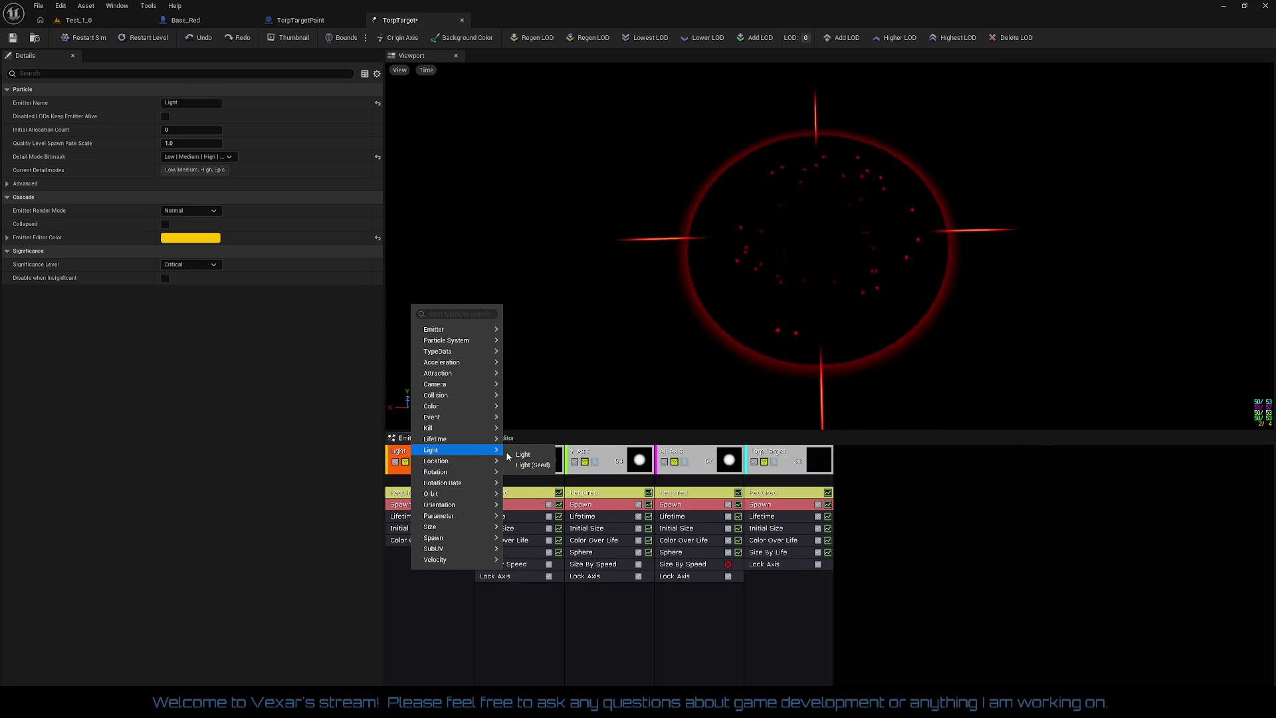
pyautogui.click(533, 457)
pyautogui.click(394, 555)
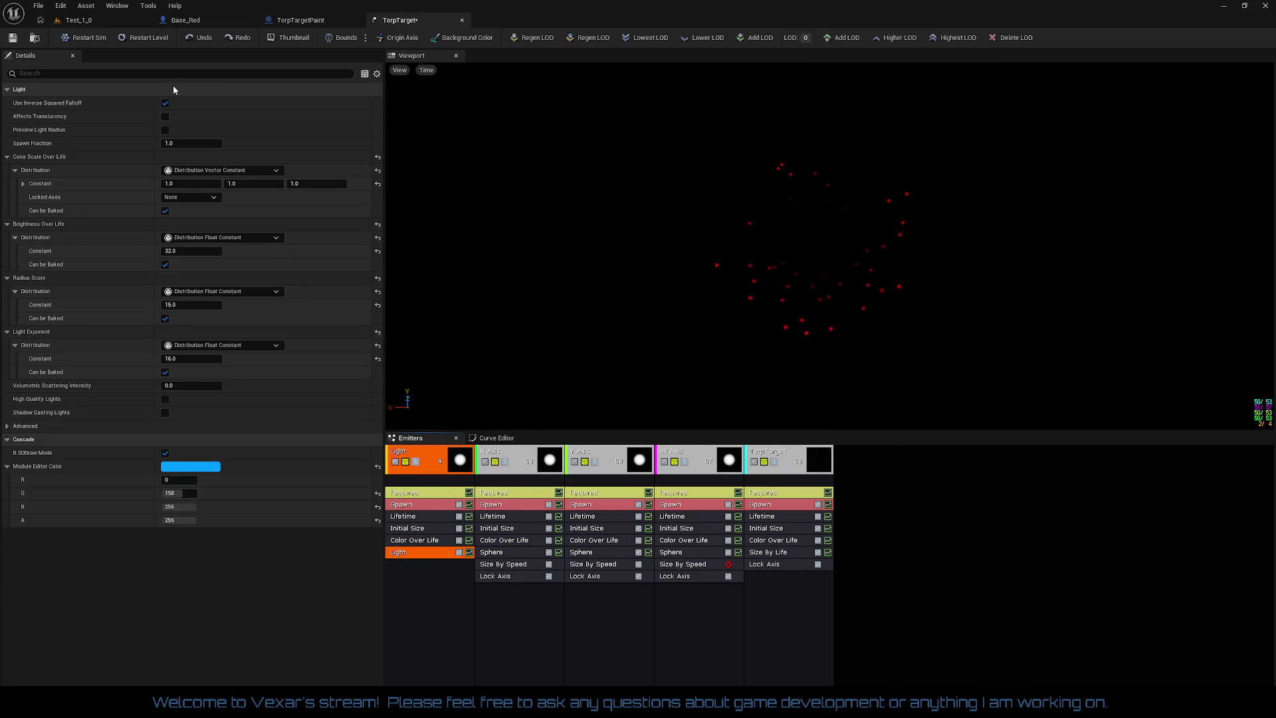
pyautogui.click(165, 103)
pyautogui.click(166, 129)
pyautogui.click(166, 129)
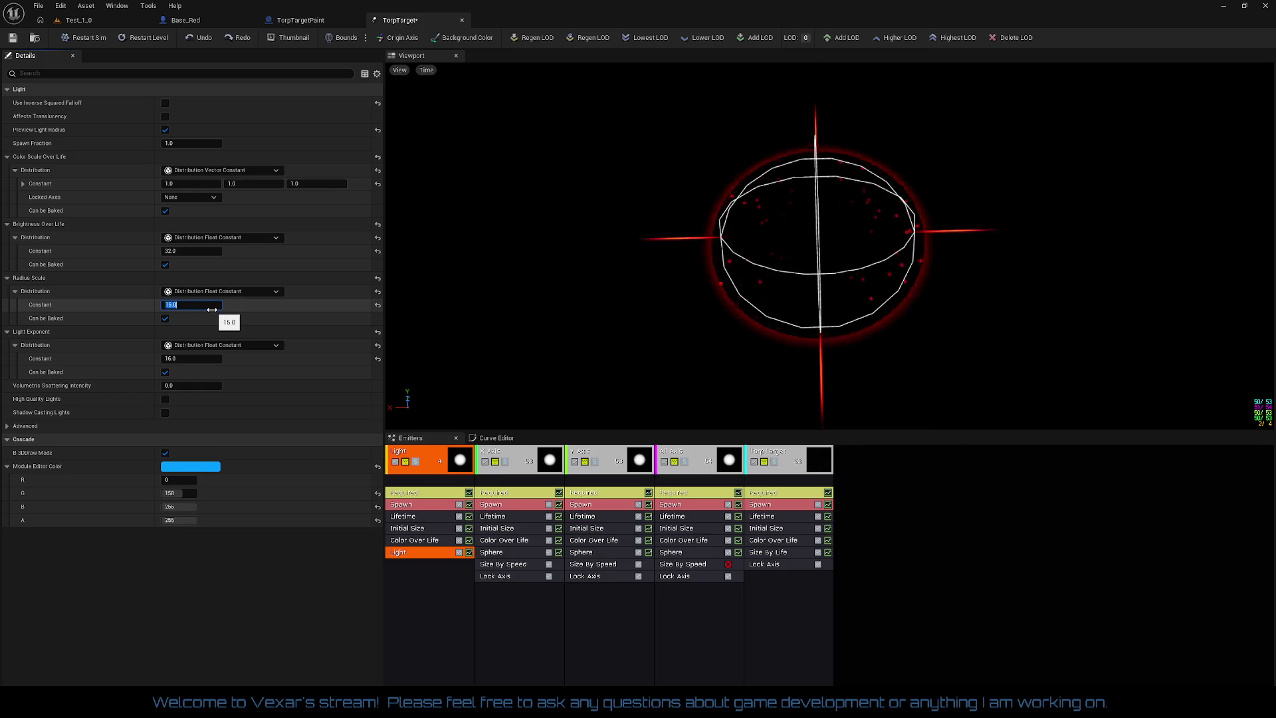
pyautogui.write('30')
pyautogui.press('Return')
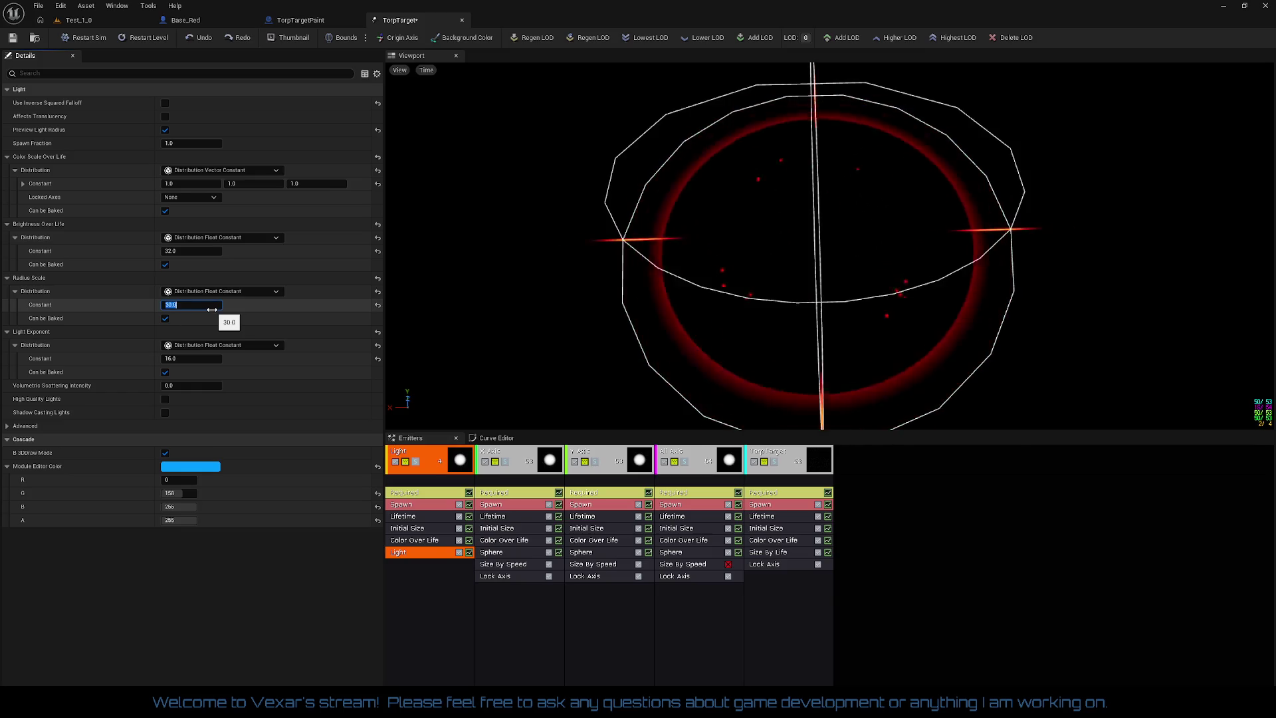
pyautogui.moveTo(961, 355); pyautogui.dragTo(961, 319)
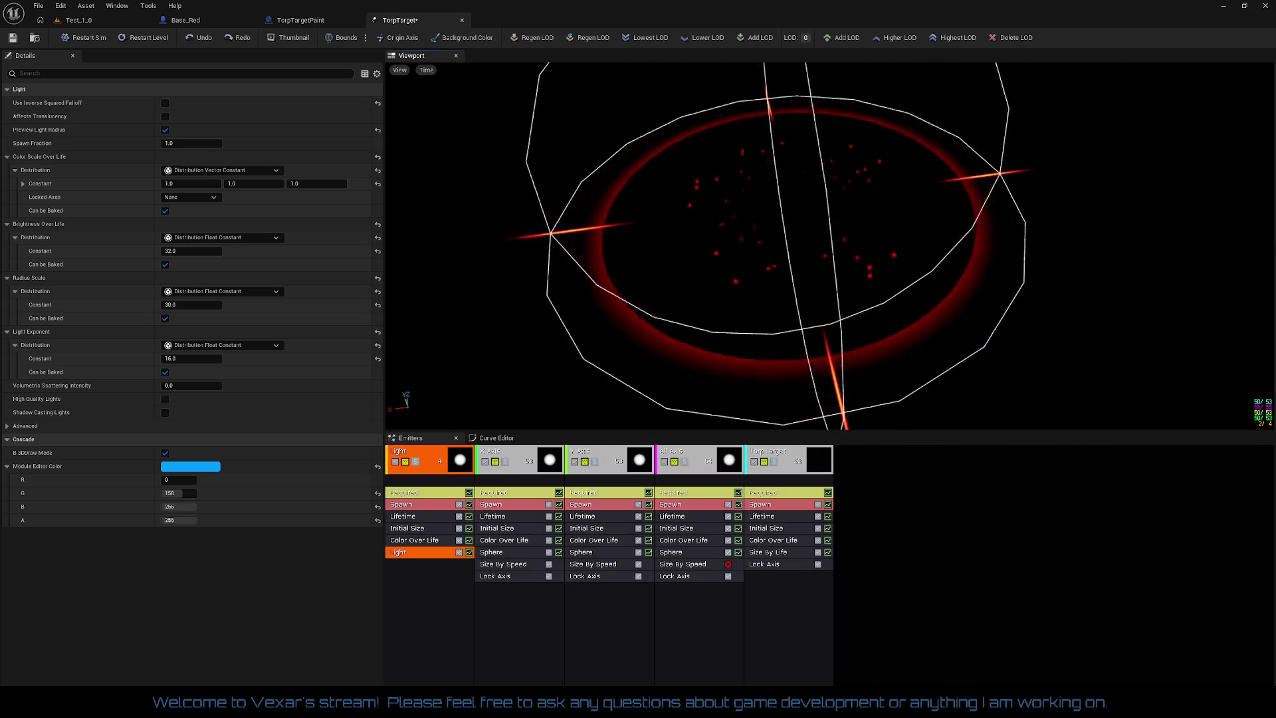
# - Set the Light module's brightness to 100
pyautogui.click(198, 251)
pyautogui.write('100')
pyautogui.press('Return')
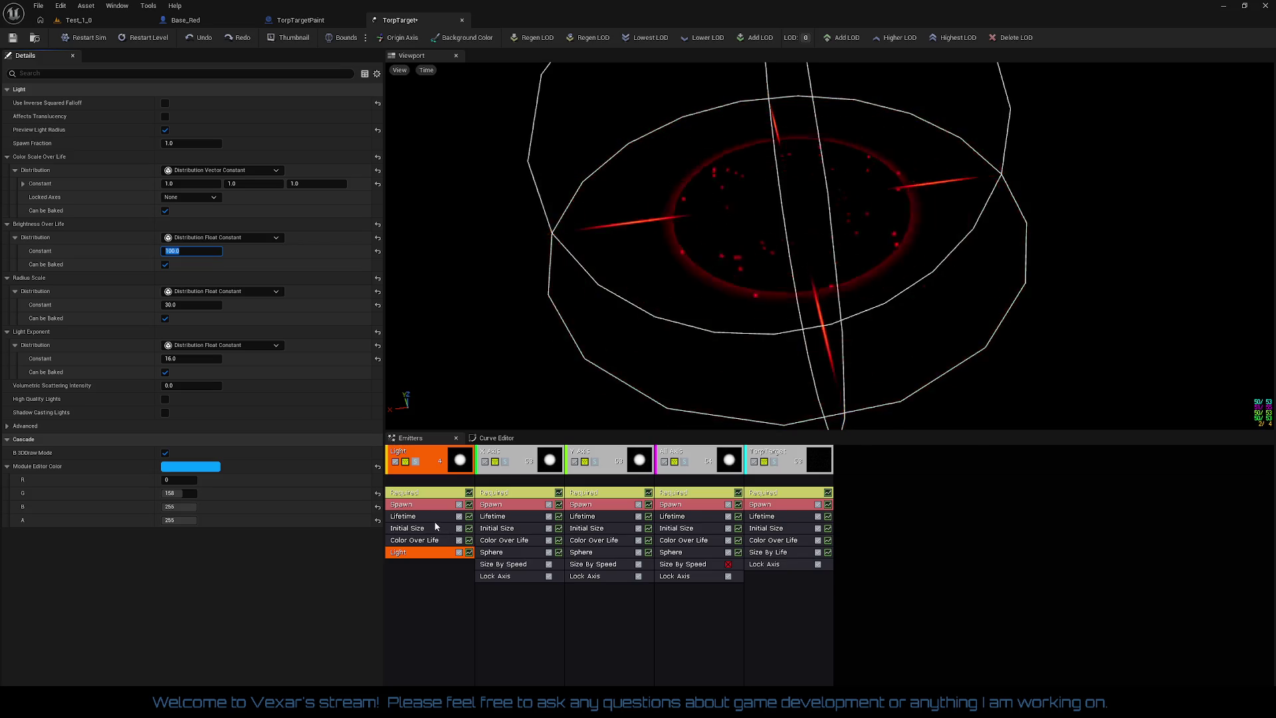
pyautogui.click(427, 546)
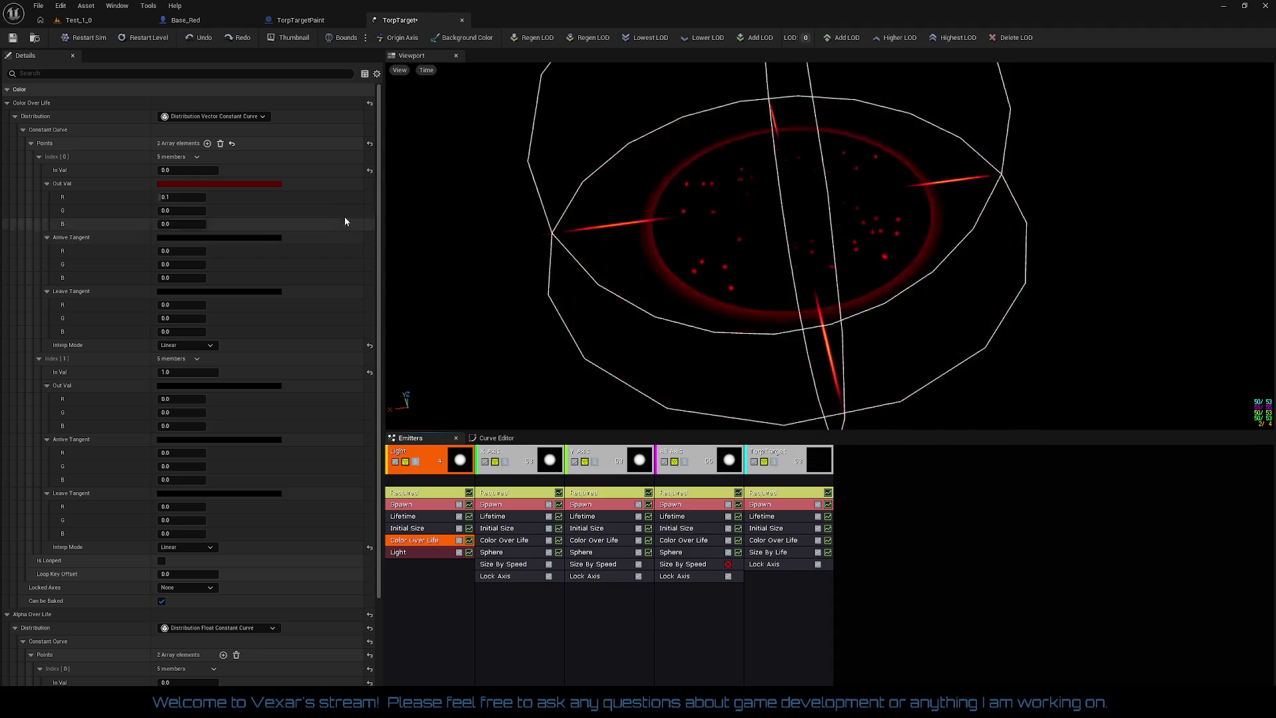
# - Make the Light emitter's colour a constant red (R=1) and save TorpTarget
pyautogui.click(243, 117)
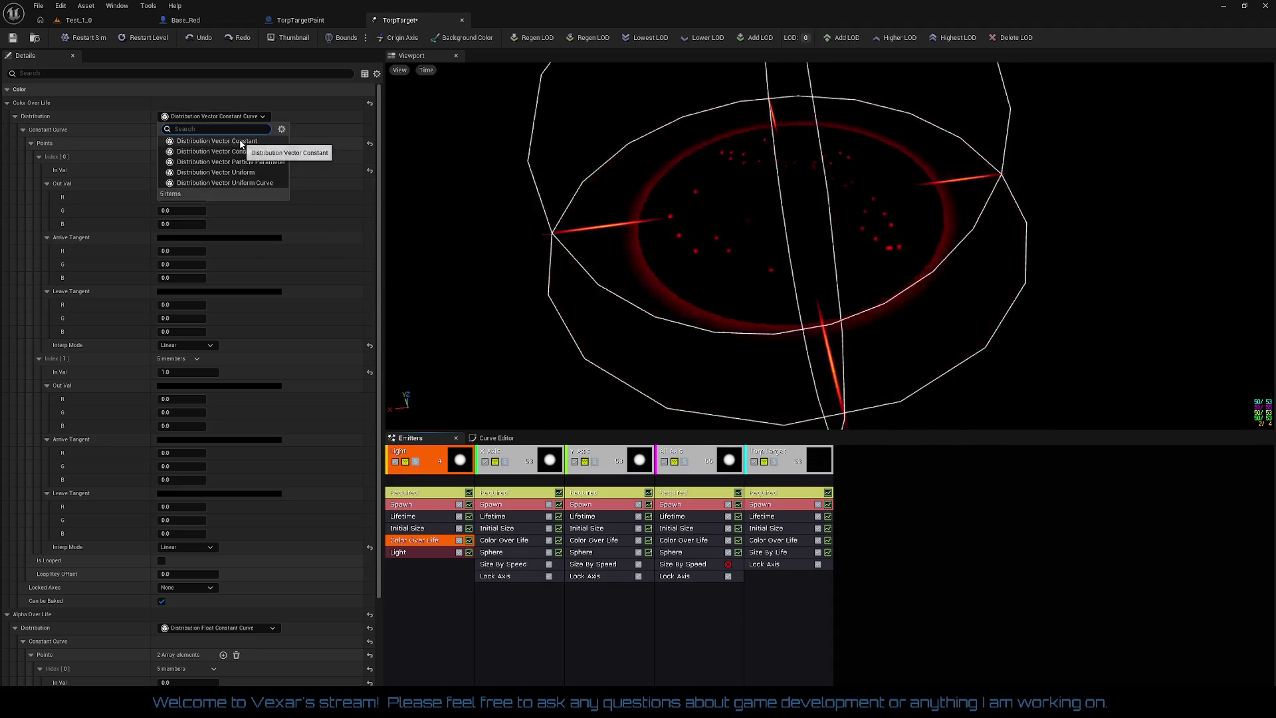
pyautogui.click(217, 141)
pyautogui.click(186, 143)
pyautogui.write('1')
pyautogui.press('Return')
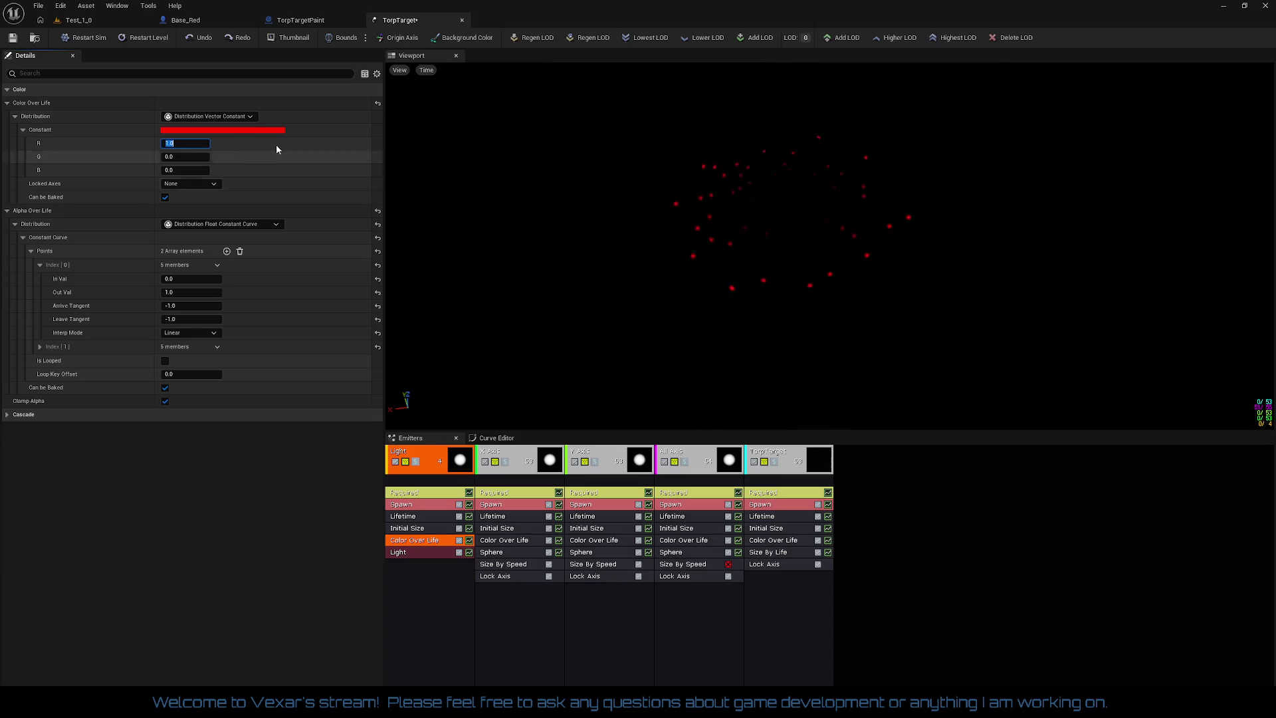
pyautogui.hotkey('ctrl', 's')
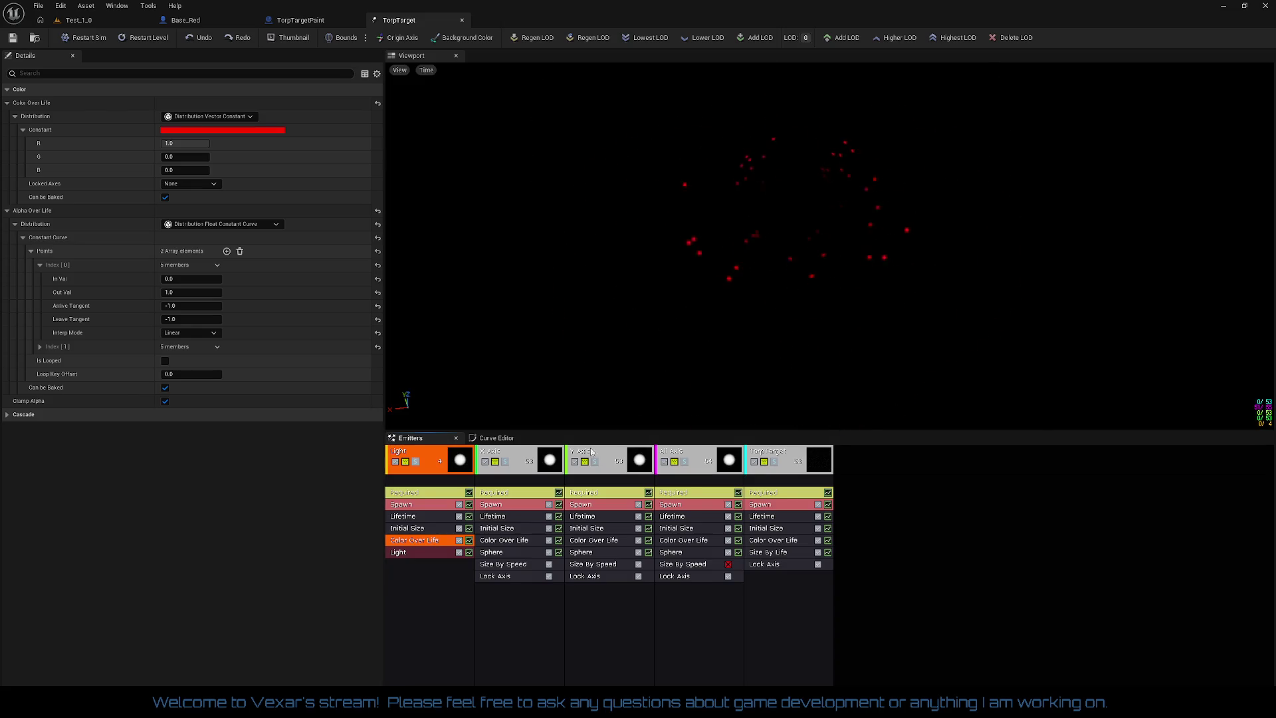
# - Add a Size By Life module shrinking the light to zero, then play-test Test_1_0
pyautogui.rightClick(418, 584)
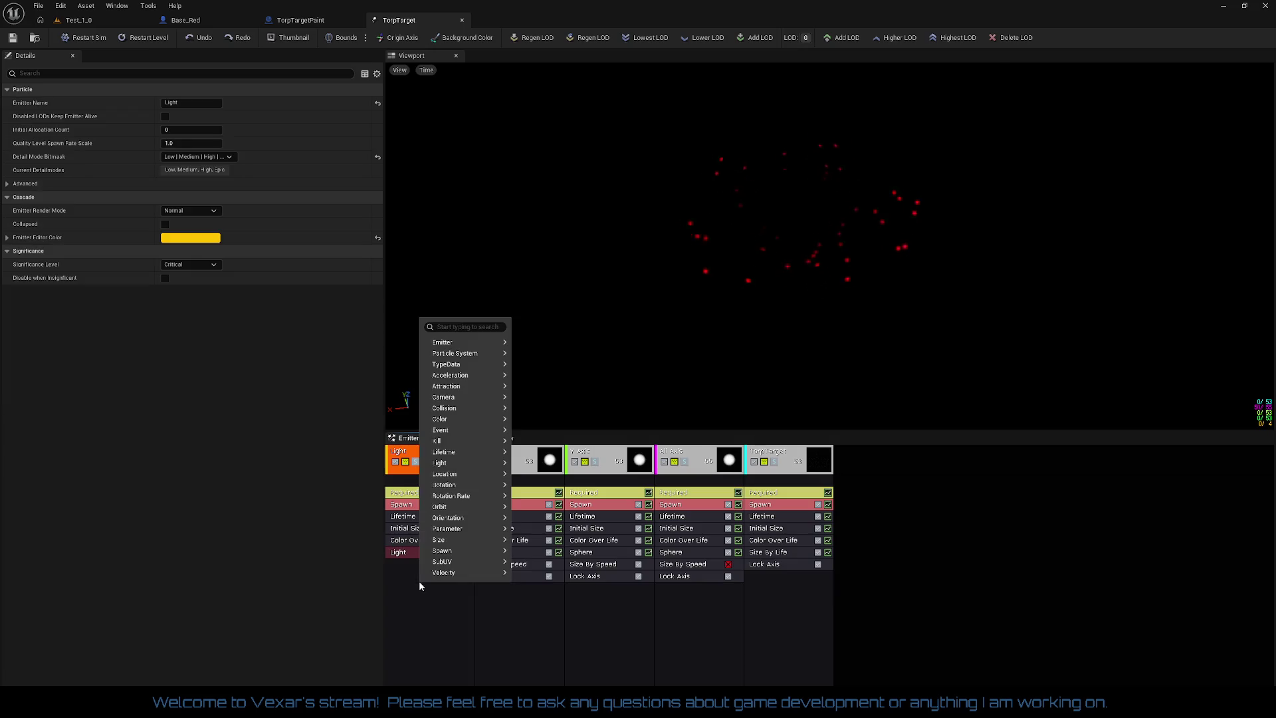
pyautogui.moveTo(464, 543)
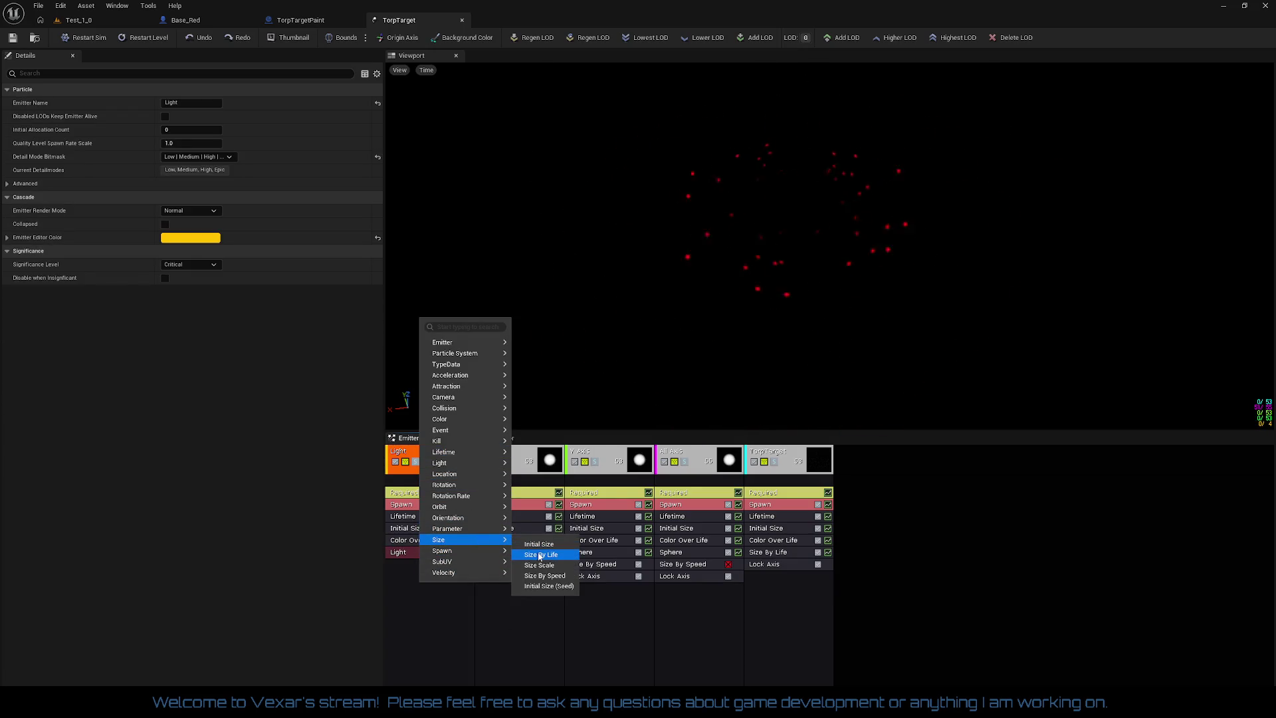
pyautogui.click(539, 556)
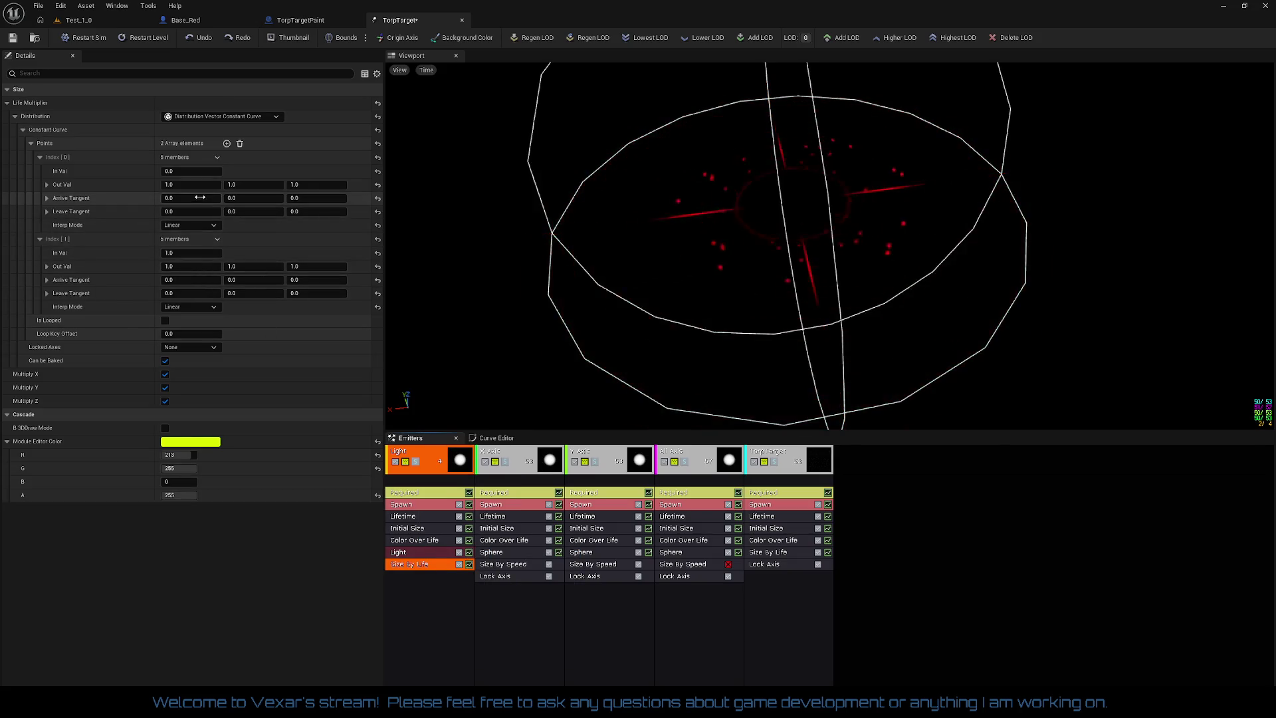
pyautogui.click(176, 270)
pyautogui.write('0')
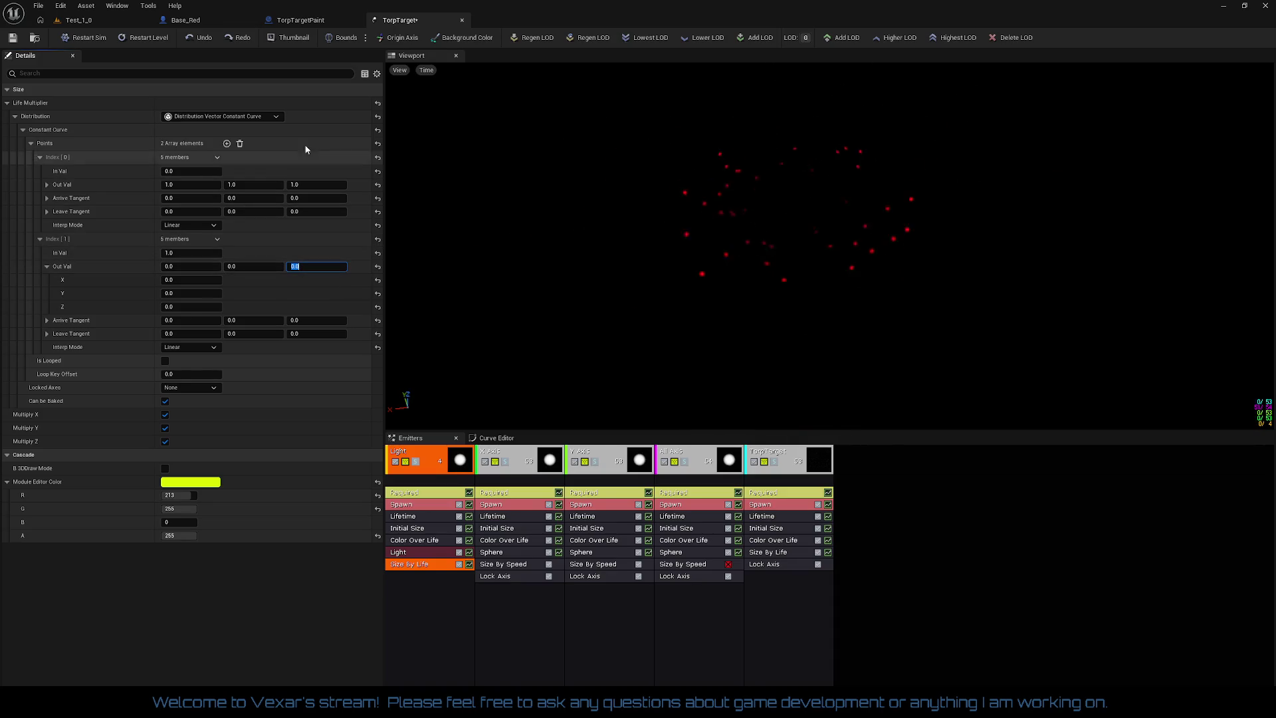
pyautogui.click(95, 24)
pyautogui.click(277, 41)
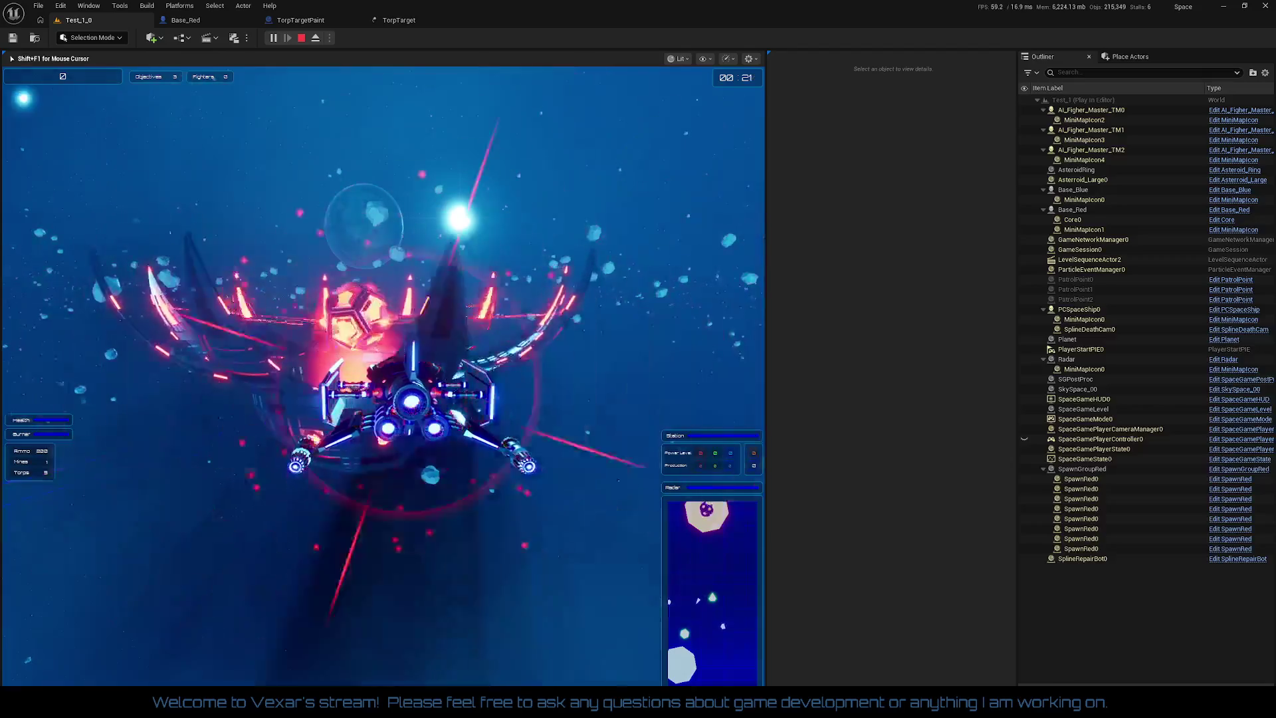
# - Stop the play-test and return to the TorpTarget particle editor
pyautogui.press('Escape')
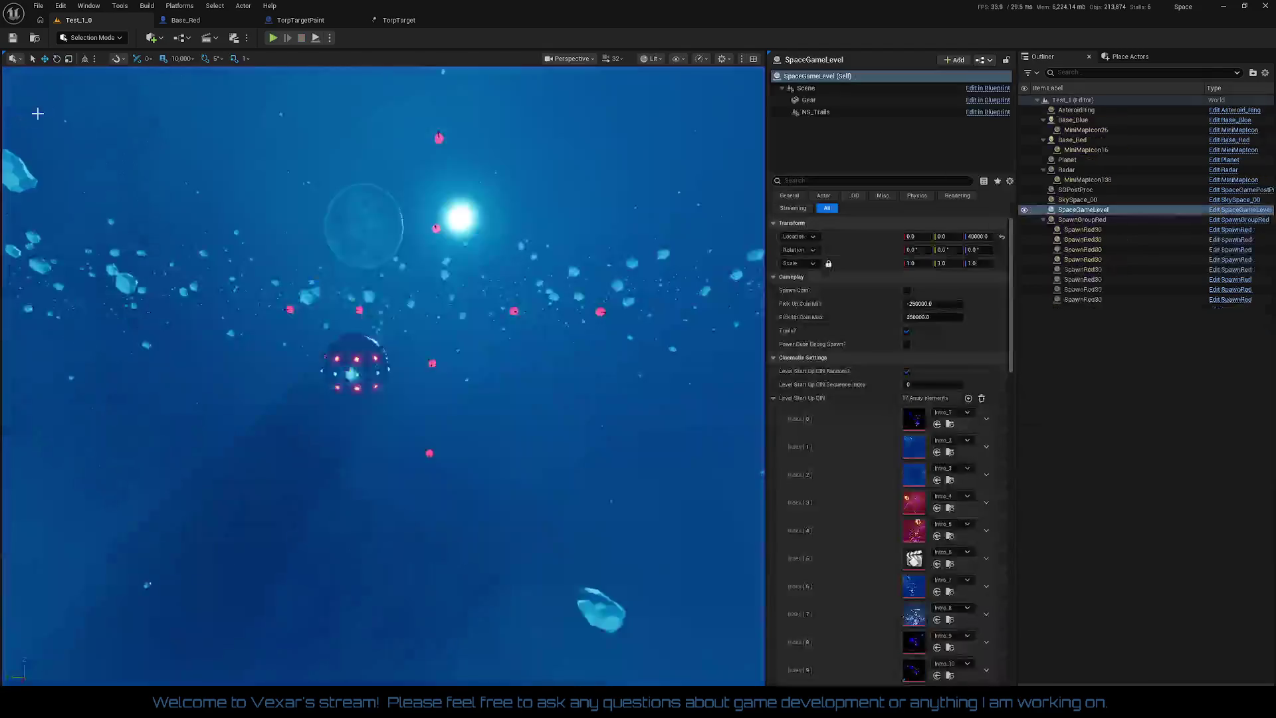
pyautogui.click(402, 25)
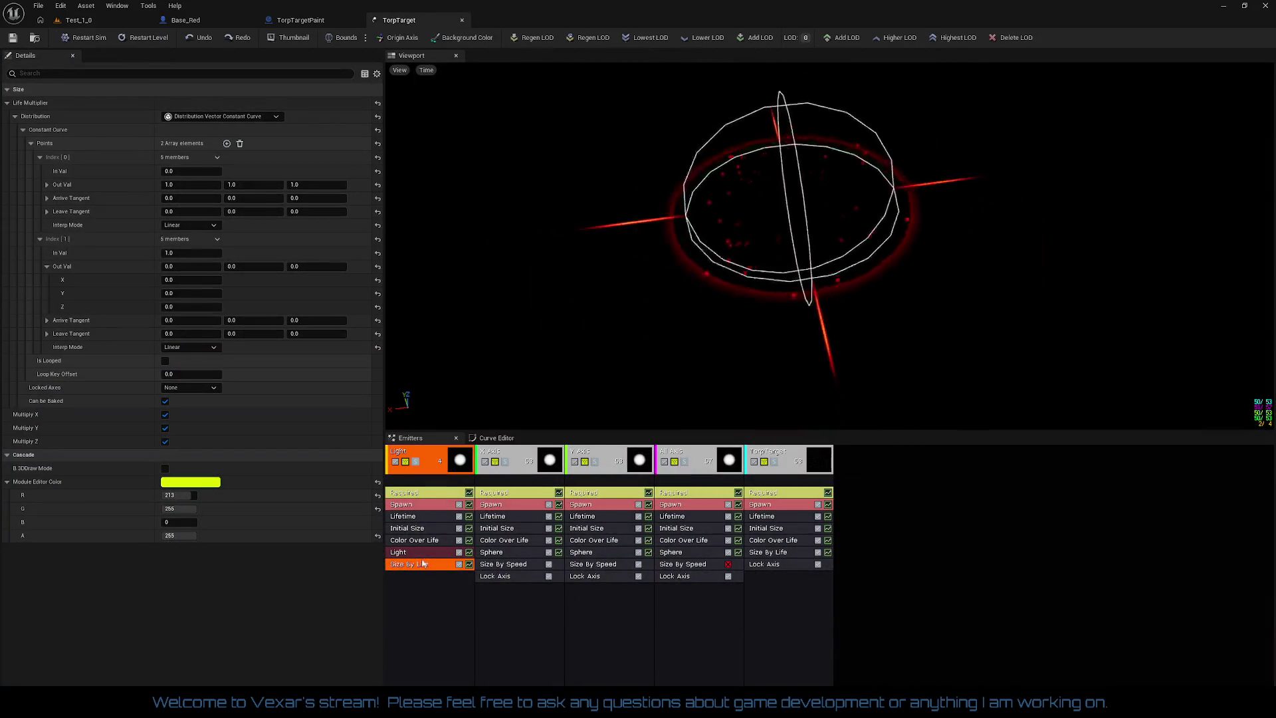
# - Set the Light emitter's Initial Size to 50 on X, Y and Z
pyautogui.click(423, 529)
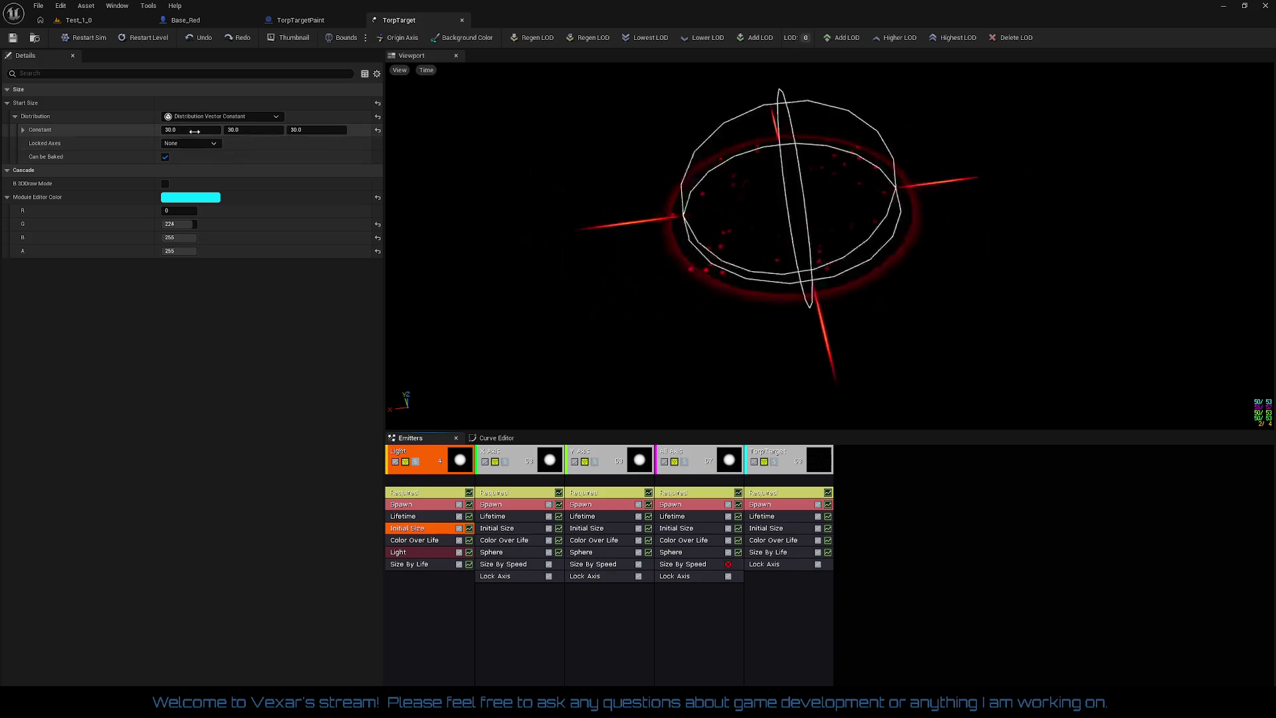
pyautogui.write('50')
pyautogui.press('Tab')
pyautogui.write('50')
pyautogui.press('Tab')
pyautogui.write('50')
pyautogui.press('Return')
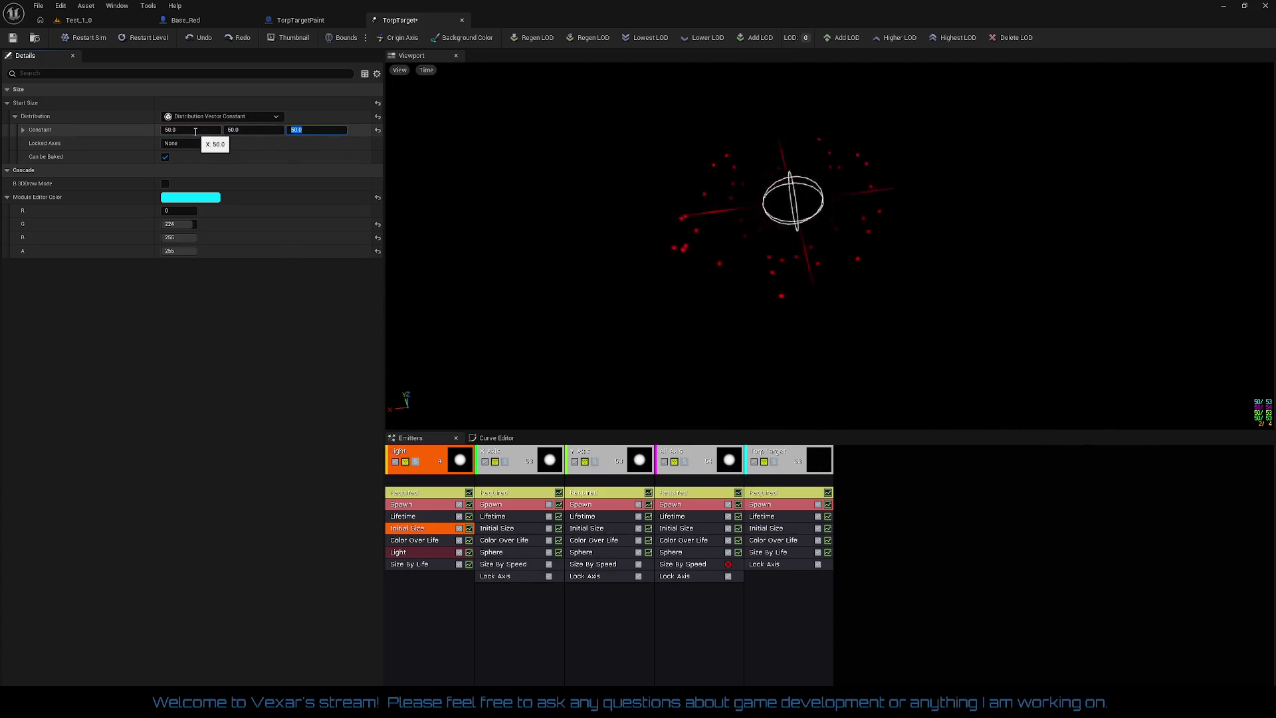
# - Raise the start size to 60 on every axis, save TorpTarget, and switch to Test_1_0
pyautogui.click(194, 131)
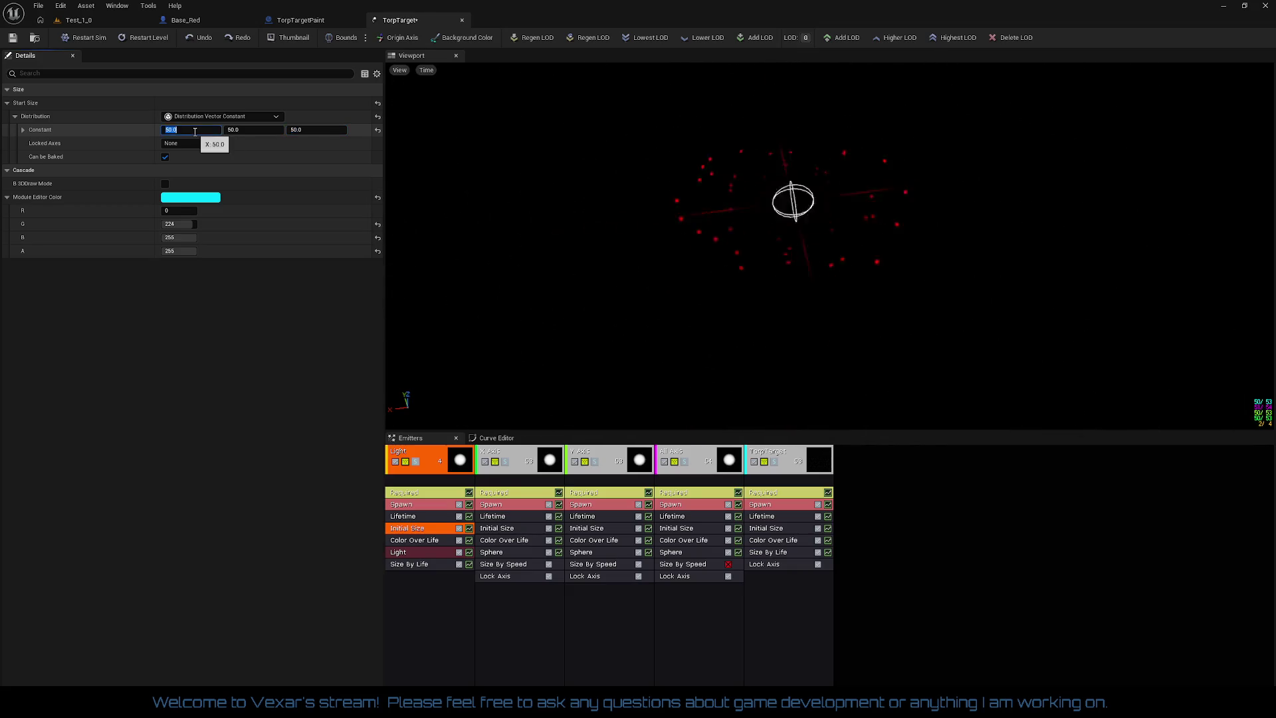
pyautogui.write('0')
pyautogui.press('Tab')
pyautogui.write('60')
pyautogui.press('Tab')
pyautogui.write('60')
pyautogui.press('Return')
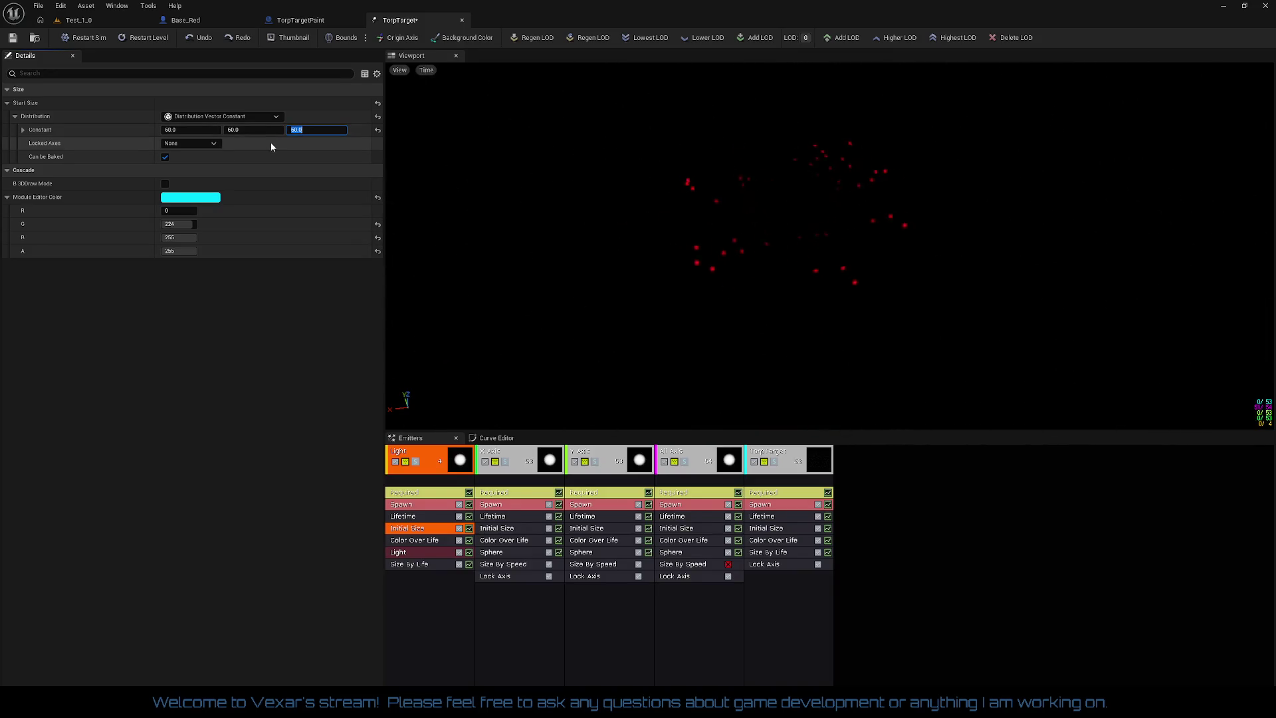
pyautogui.click(12, 38)
pyautogui.click(78, 20)
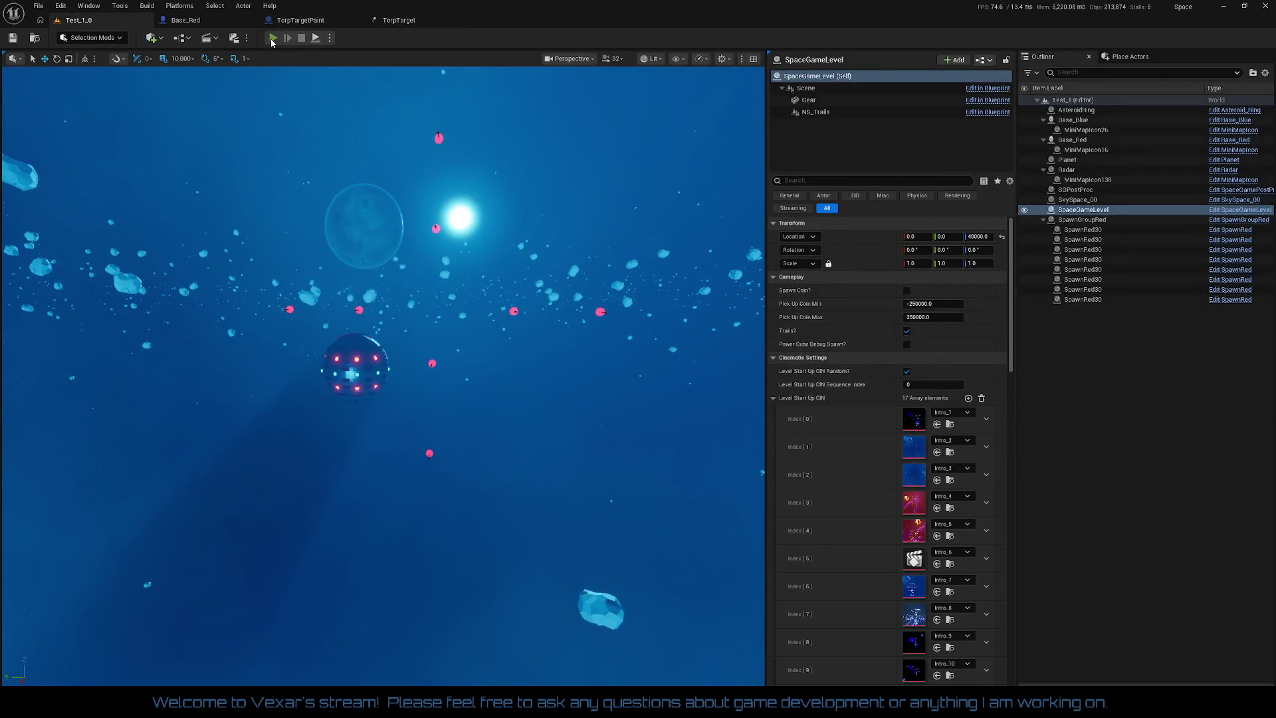
pyautogui.click(272, 40)
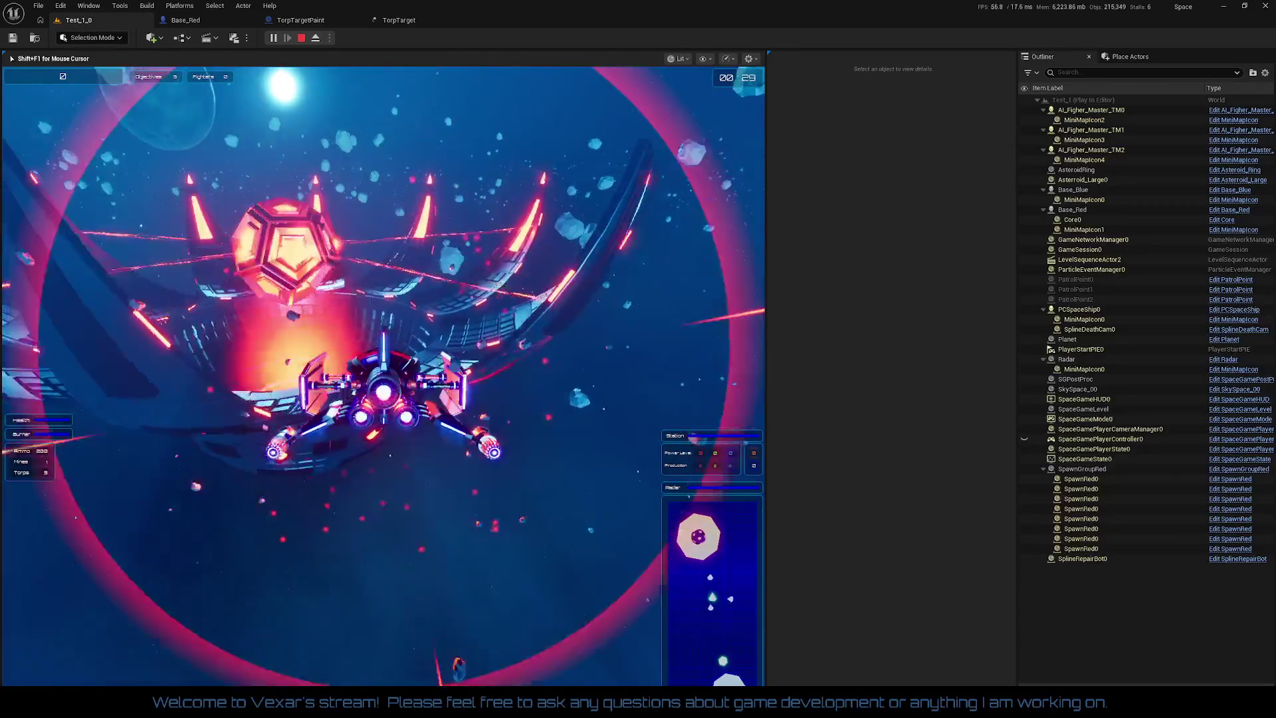
pyautogui.press('Escape')
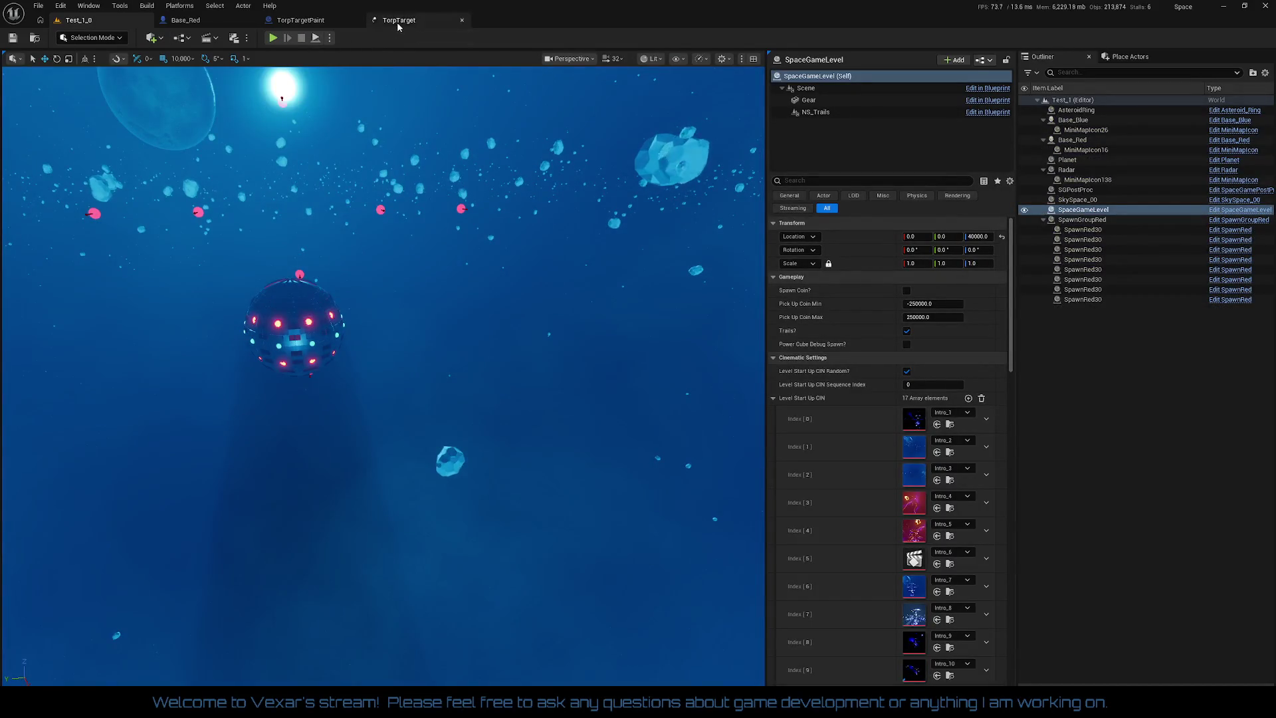
# - In TorpTarget, drag Size By Life above the Light module in the Light emitter
pyautogui.click(398, 20)
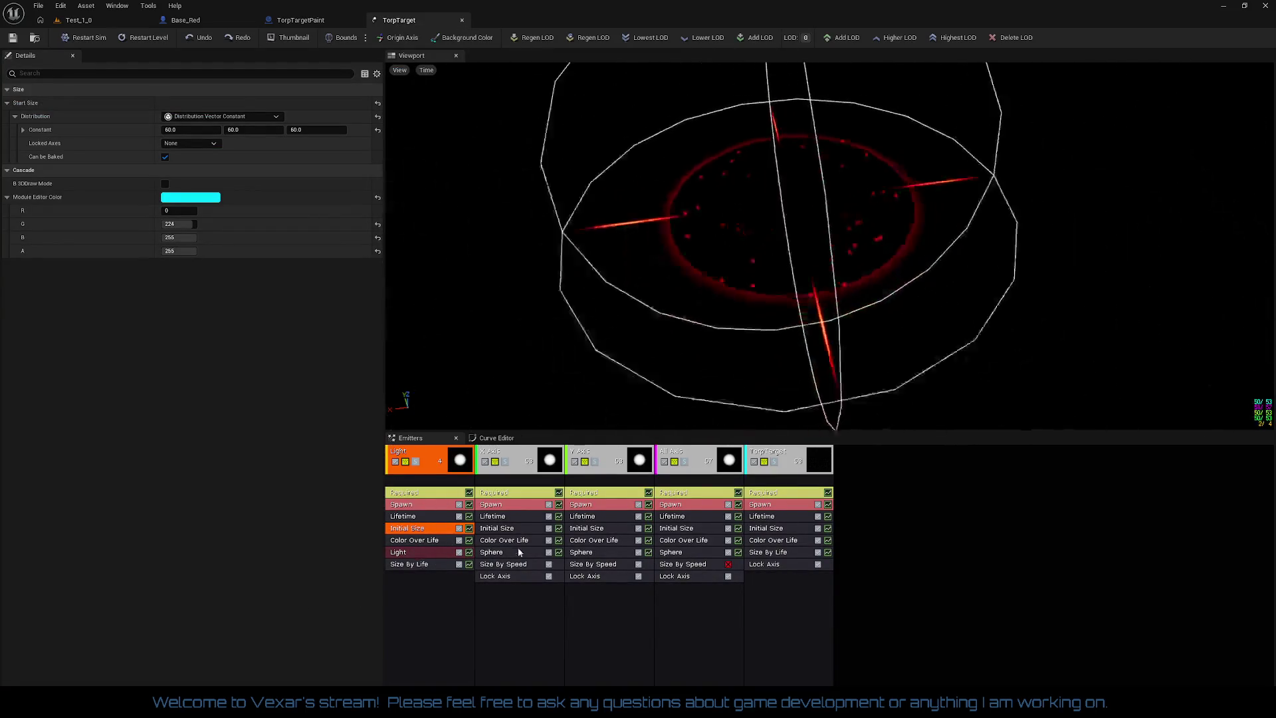
pyautogui.moveTo(408, 563); pyautogui.dragTo(410, 556)
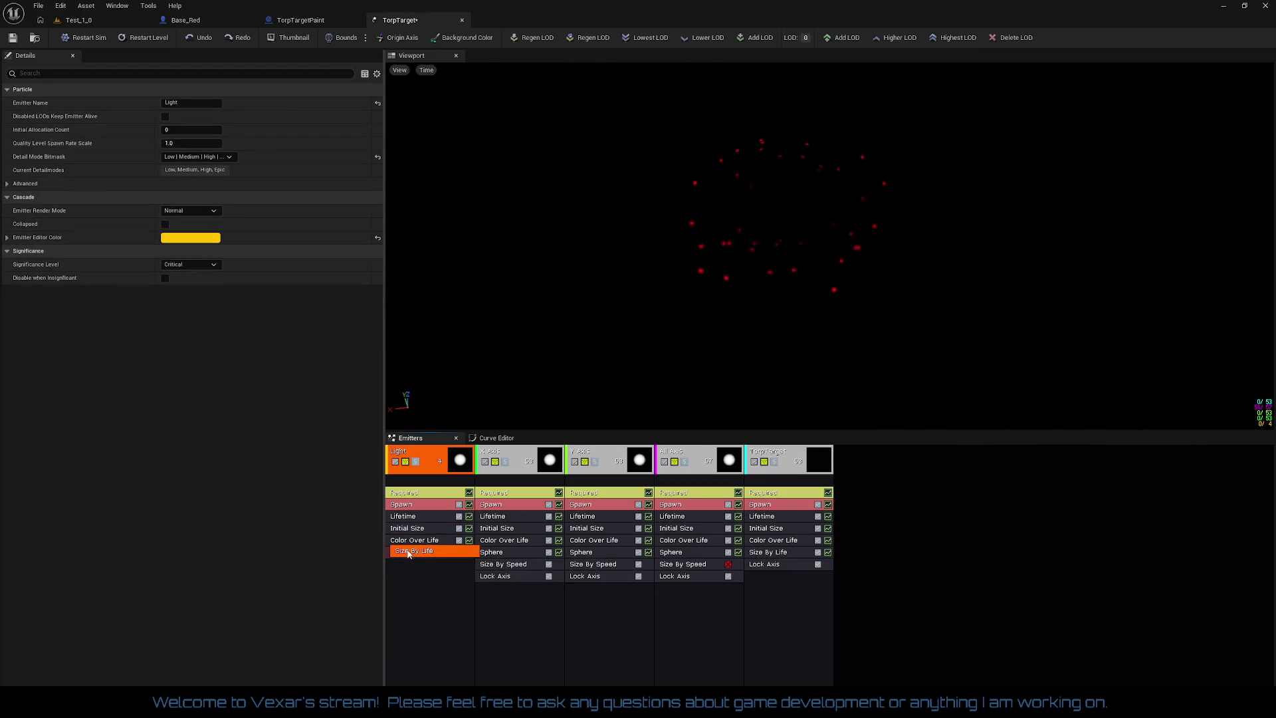
pyautogui.click(436, 563)
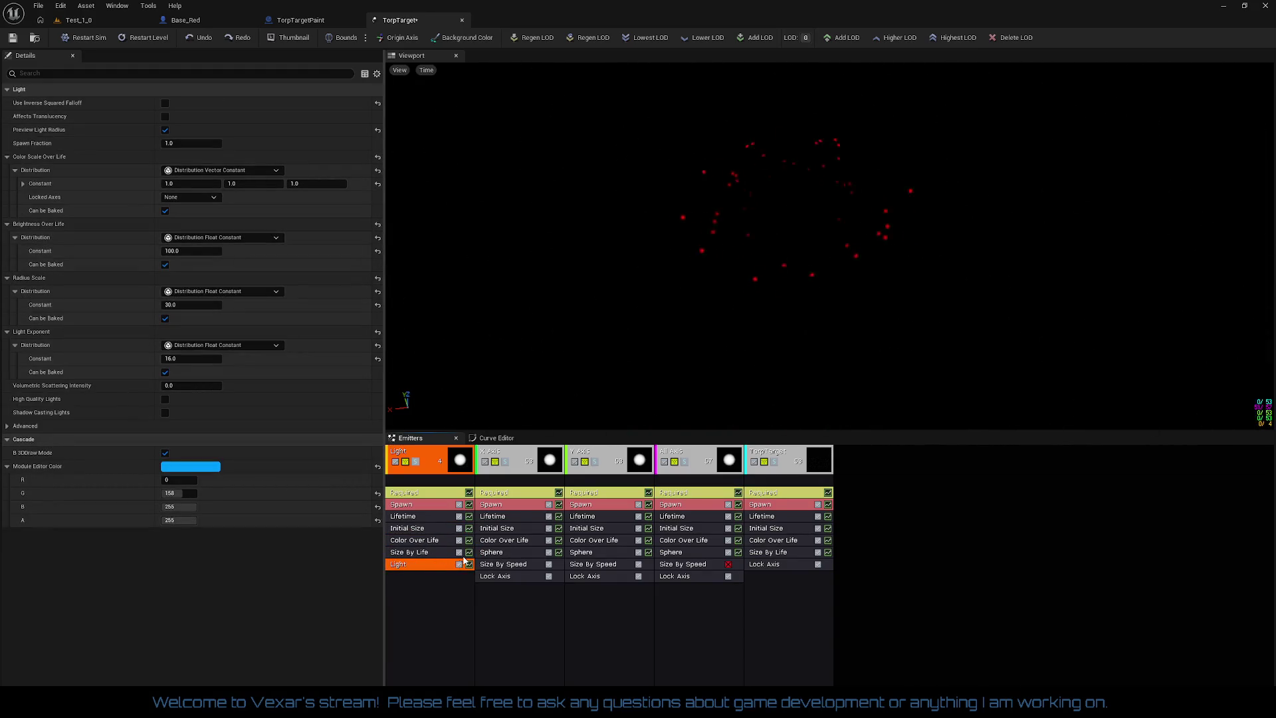
pyautogui.click(419, 517)
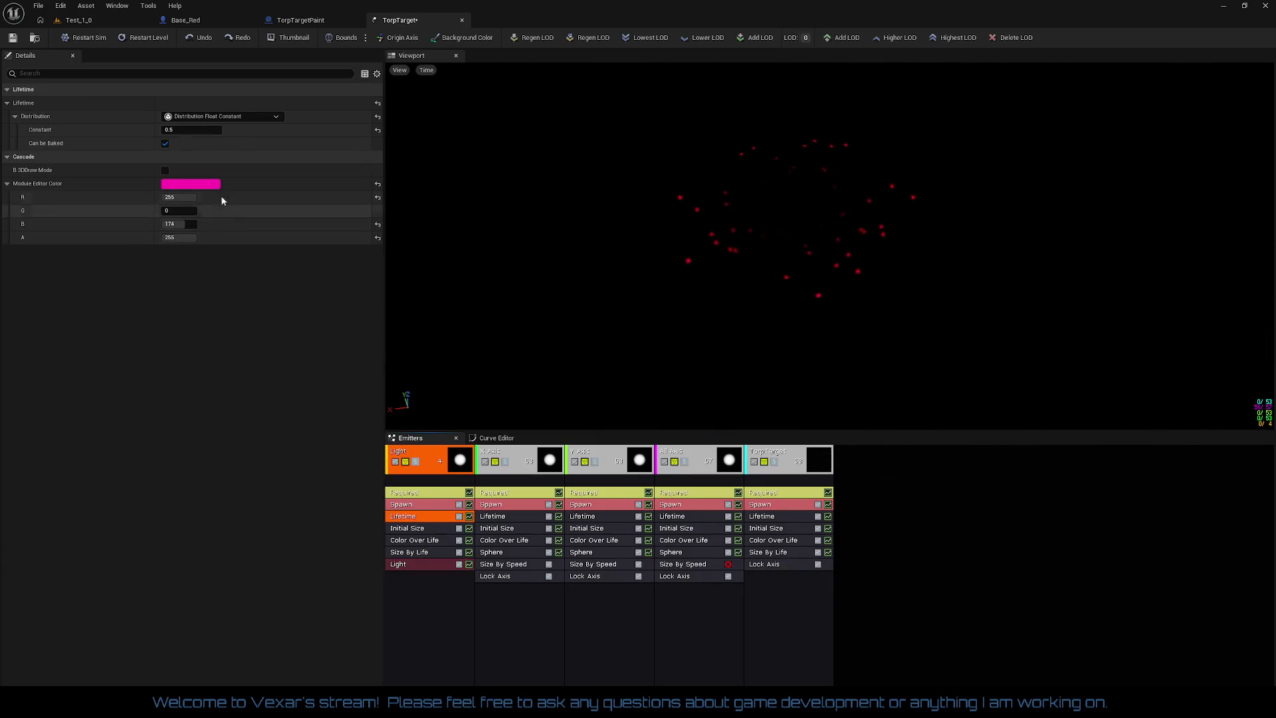
pyautogui.click(180, 129)
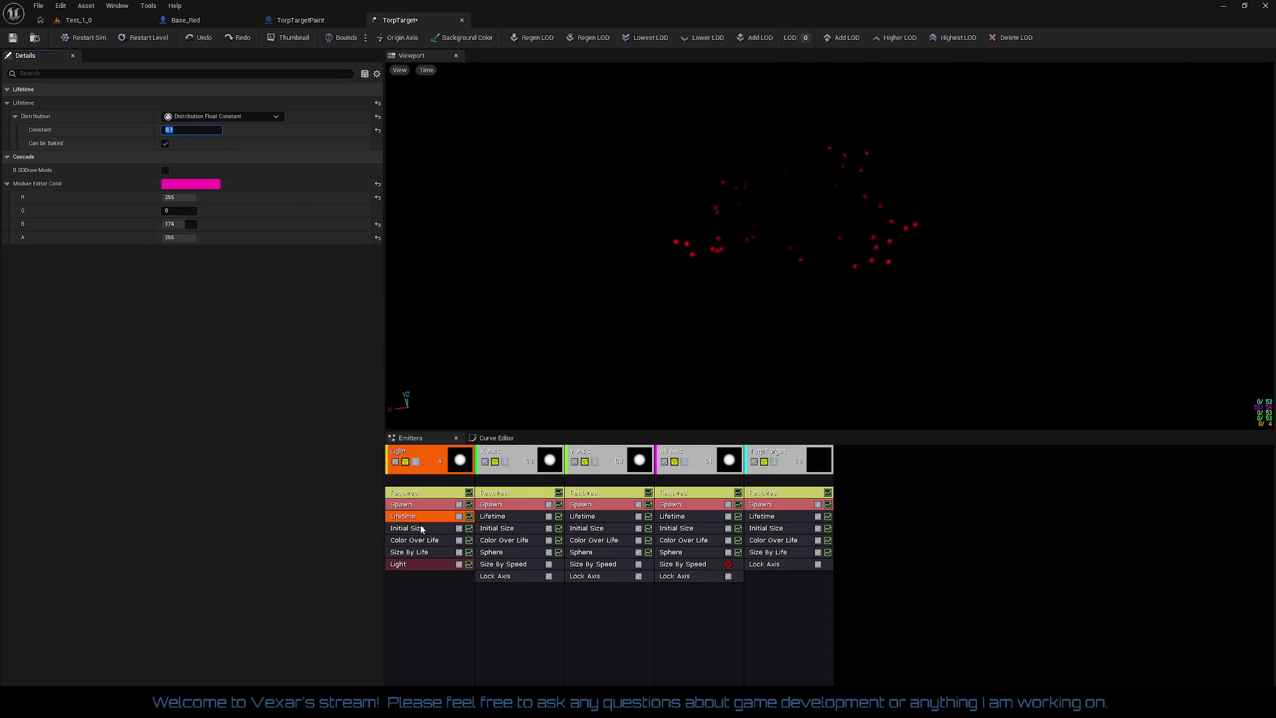
pyautogui.click(420, 493)
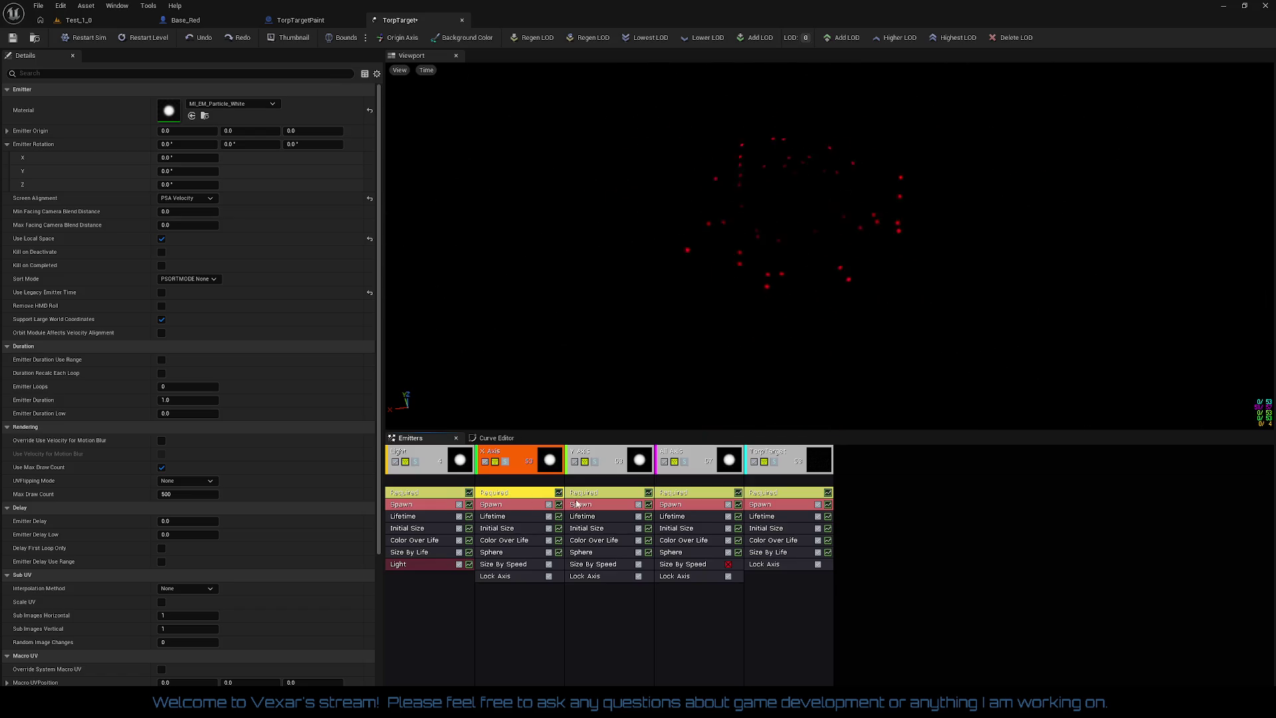
# - Set the TorpTarget emitter loop count to 5, reset screen alignment to PSA Square, and save
pyautogui.click(600, 495)
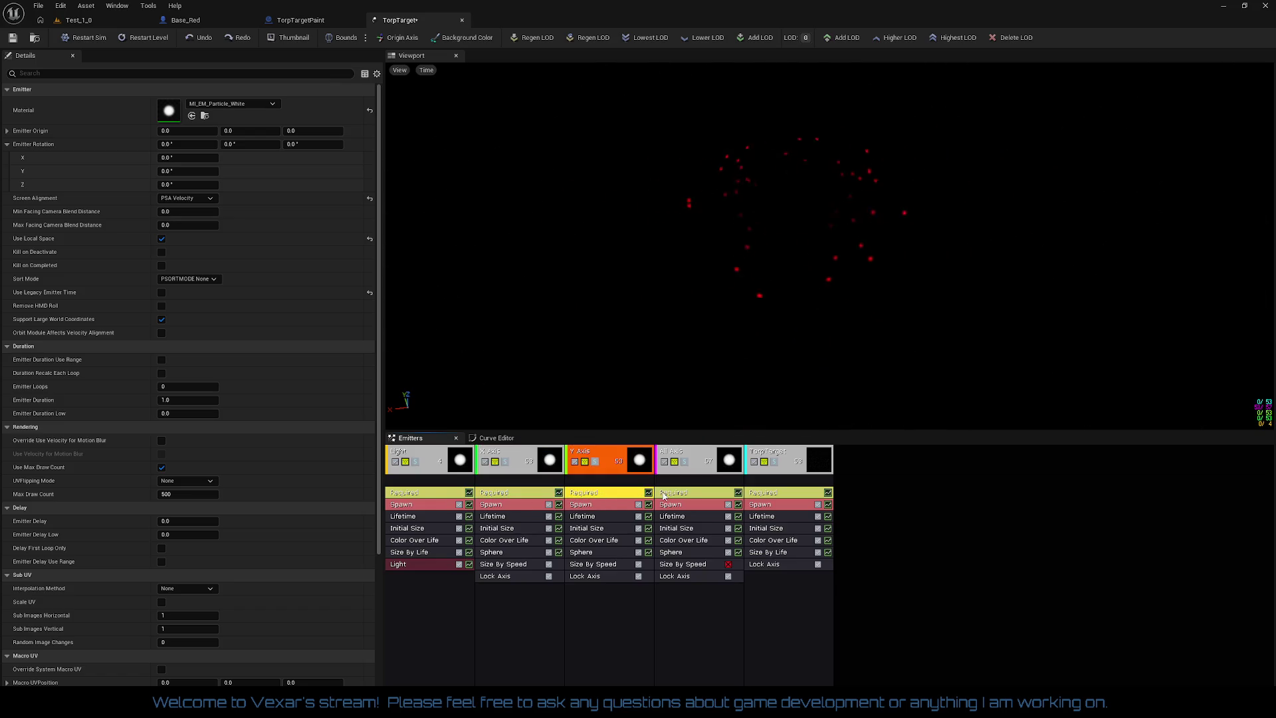
pyautogui.click(783, 494)
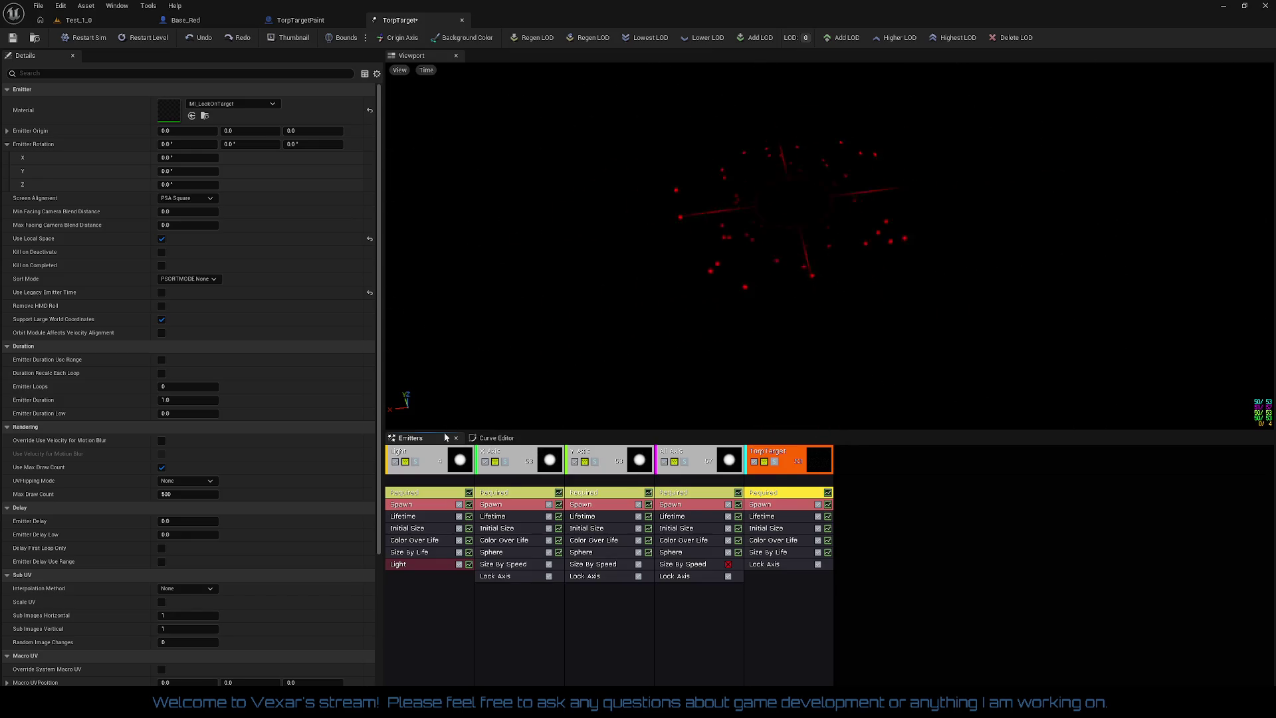
pyautogui.click(179, 389)
pyautogui.write('1')
pyautogui.press('Return')
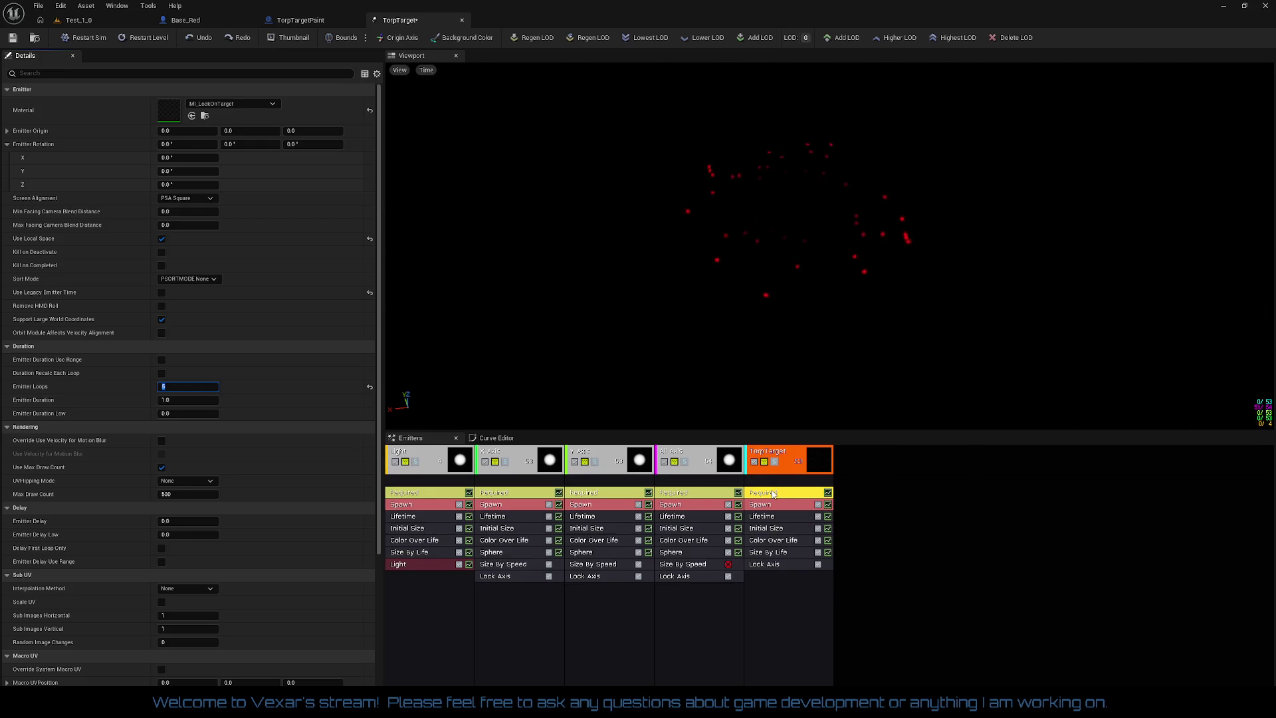
pyautogui.click(370, 388)
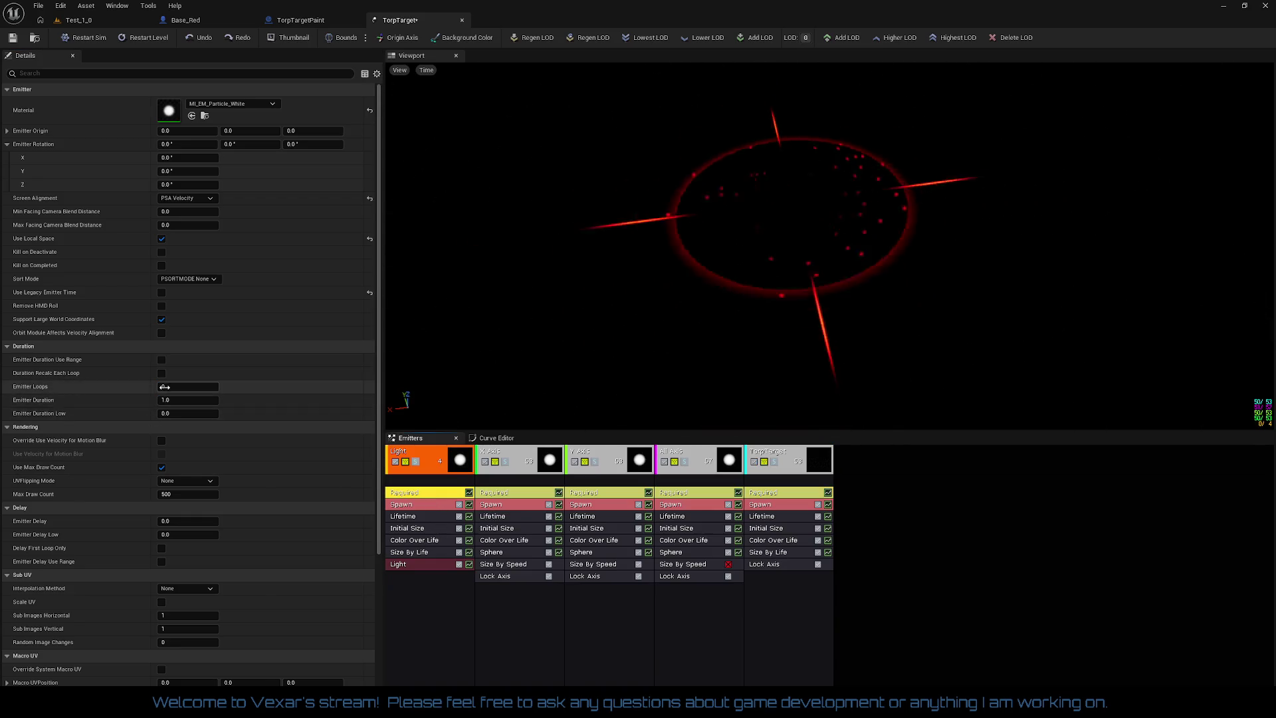
pyautogui.write('5')
pyautogui.press('Return')
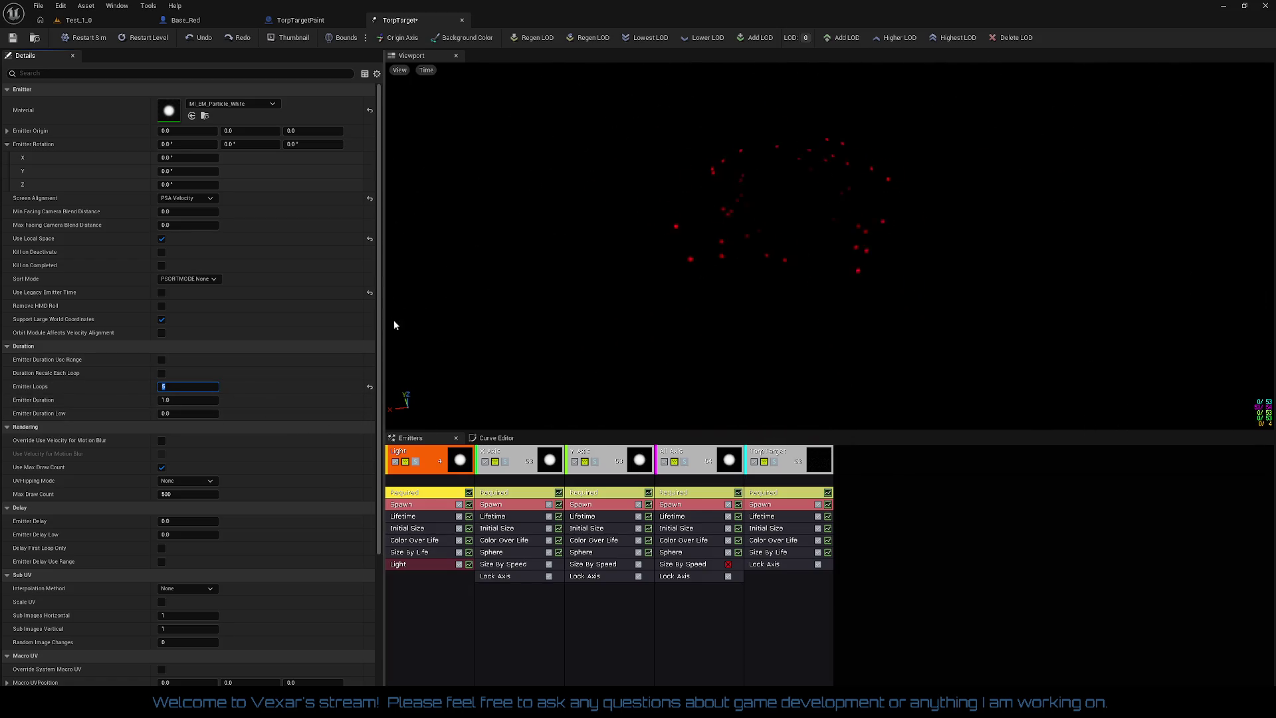
pyautogui.click(369, 198)
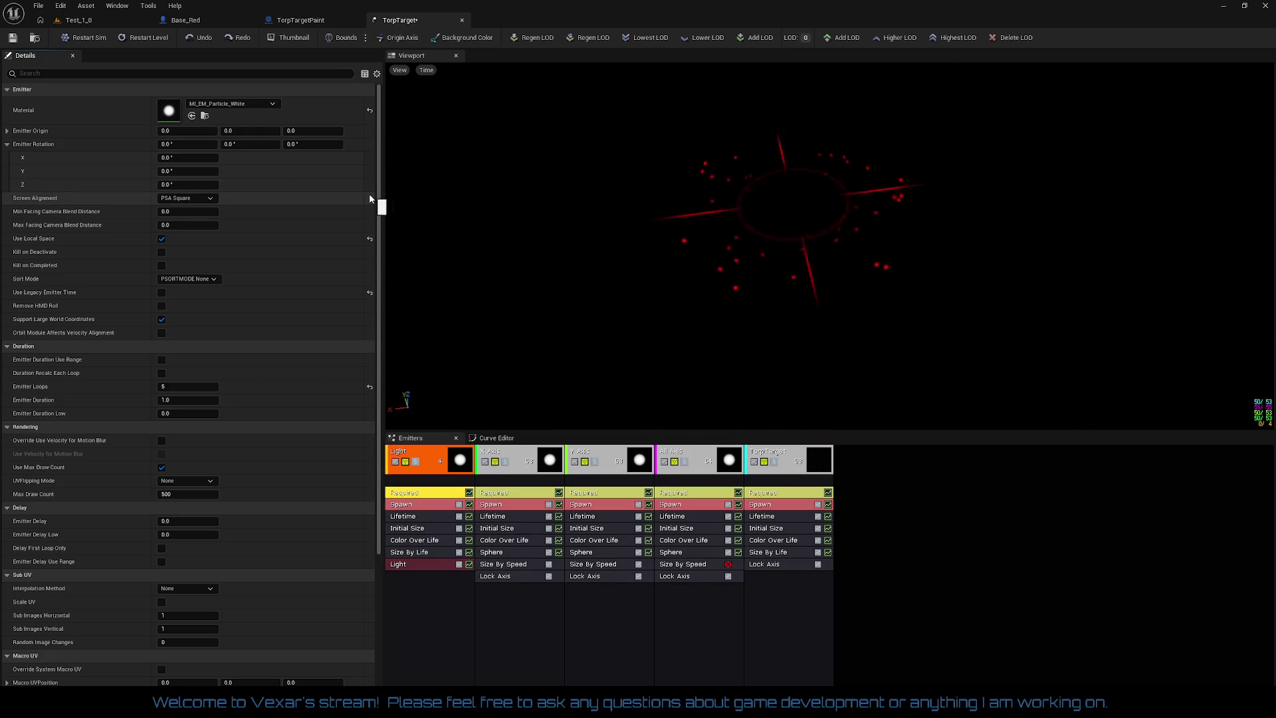
pyautogui.click(11, 40)
pyautogui.write('0')
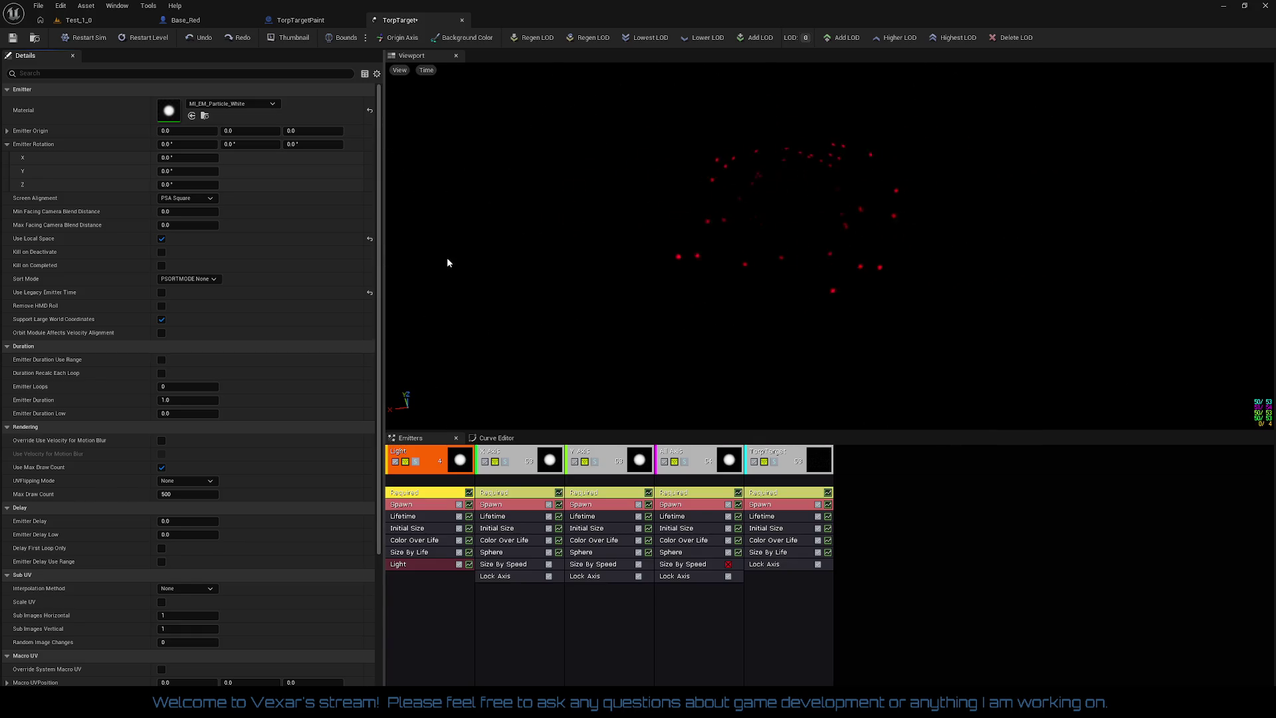
# - Set the Light emitter's Lifetime to 0.5 and switch back to Test_1_0
pyautogui.click(414, 517)
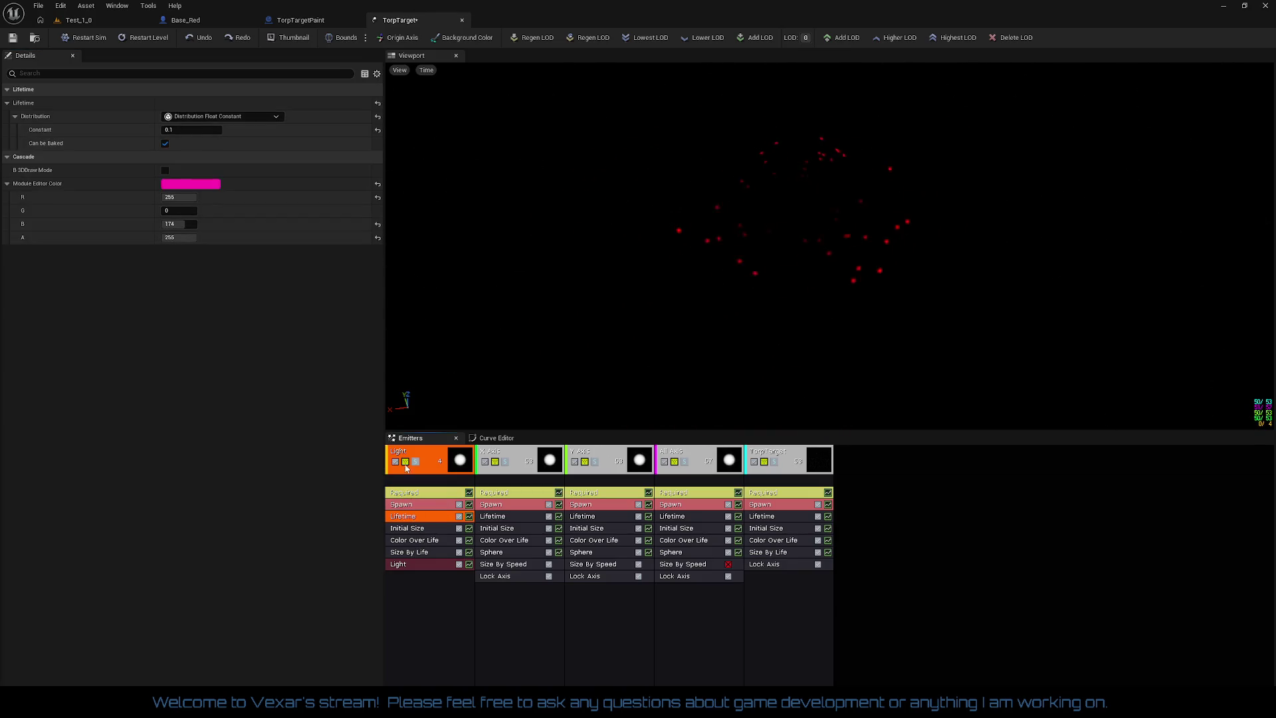
pyautogui.write('0.25')
pyautogui.press('Return')
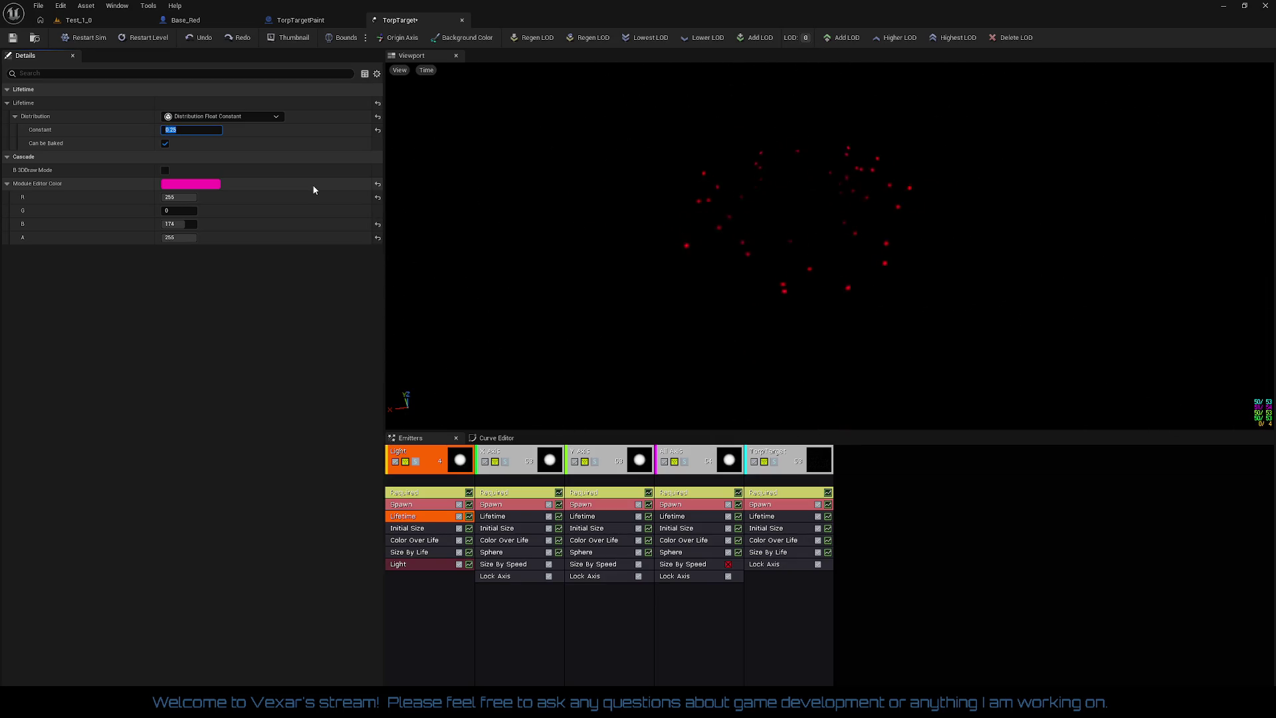
pyautogui.write('0.5')
pyautogui.press('Return')
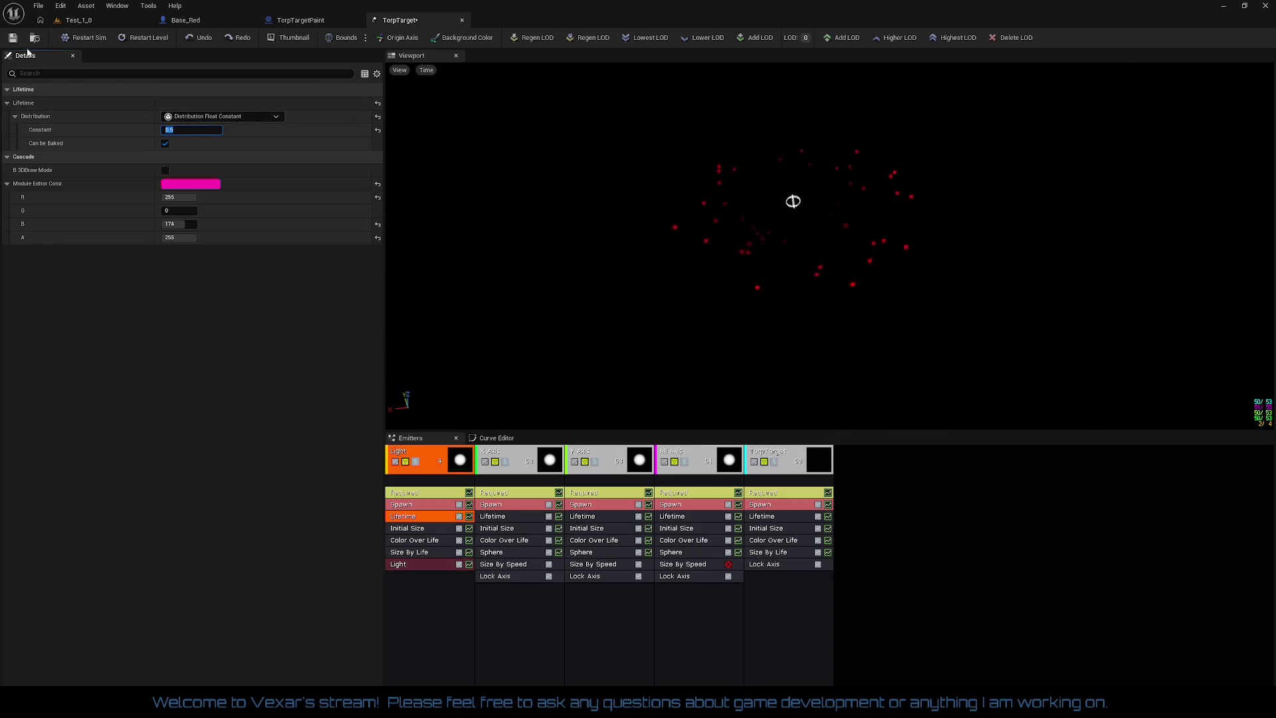
pyautogui.click(78, 20)
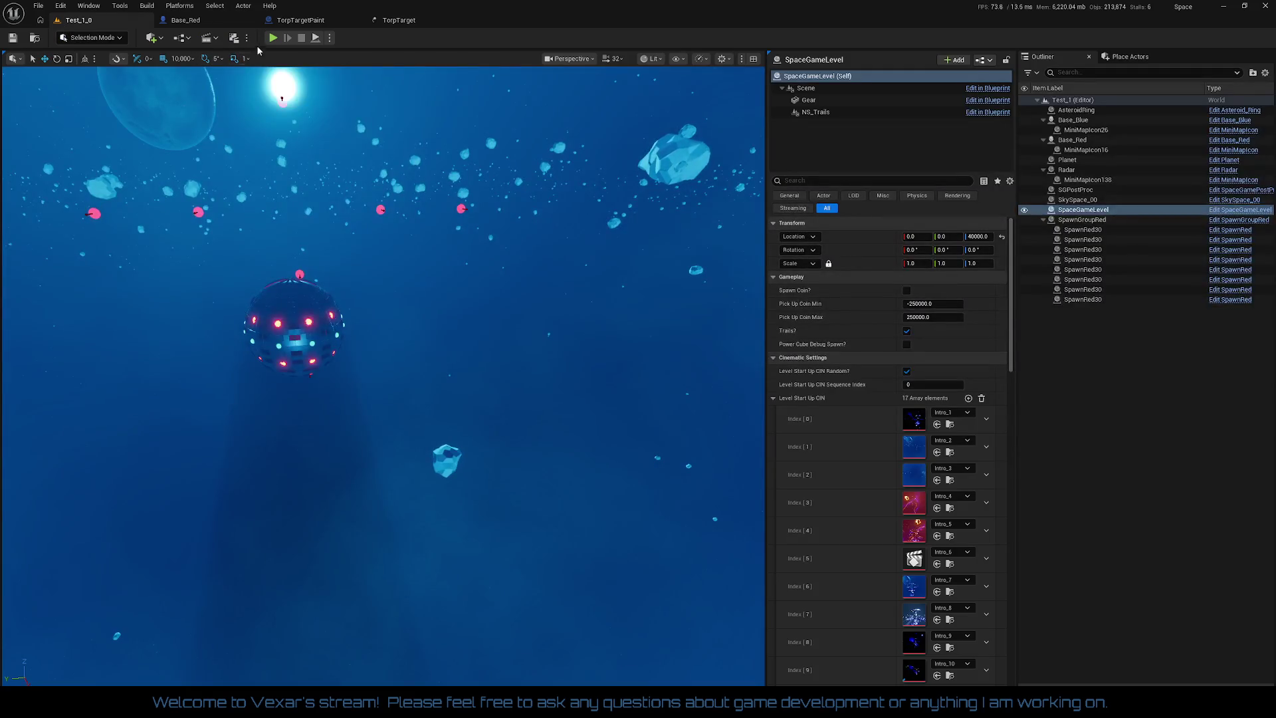
# - Play Test_1_0 to check the red target ring, then stop and return to TorpTarget
pyautogui.click(272, 38)
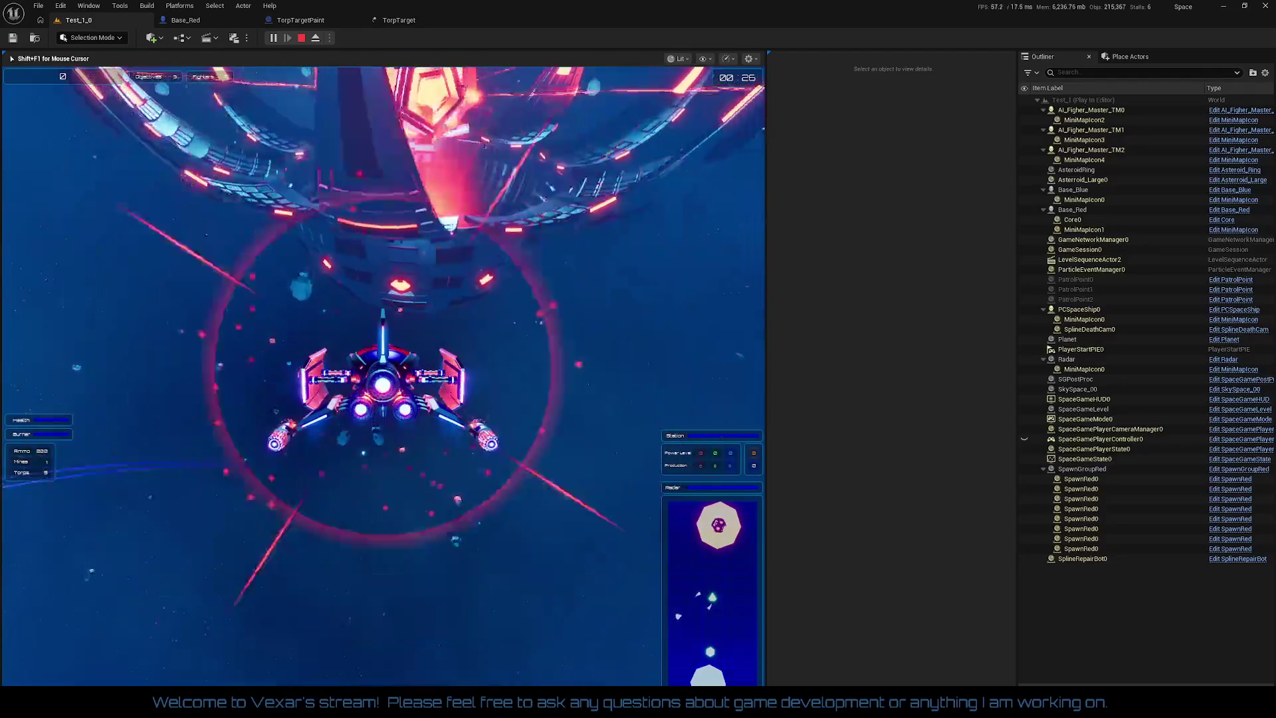
pyautogui.press('Escape')
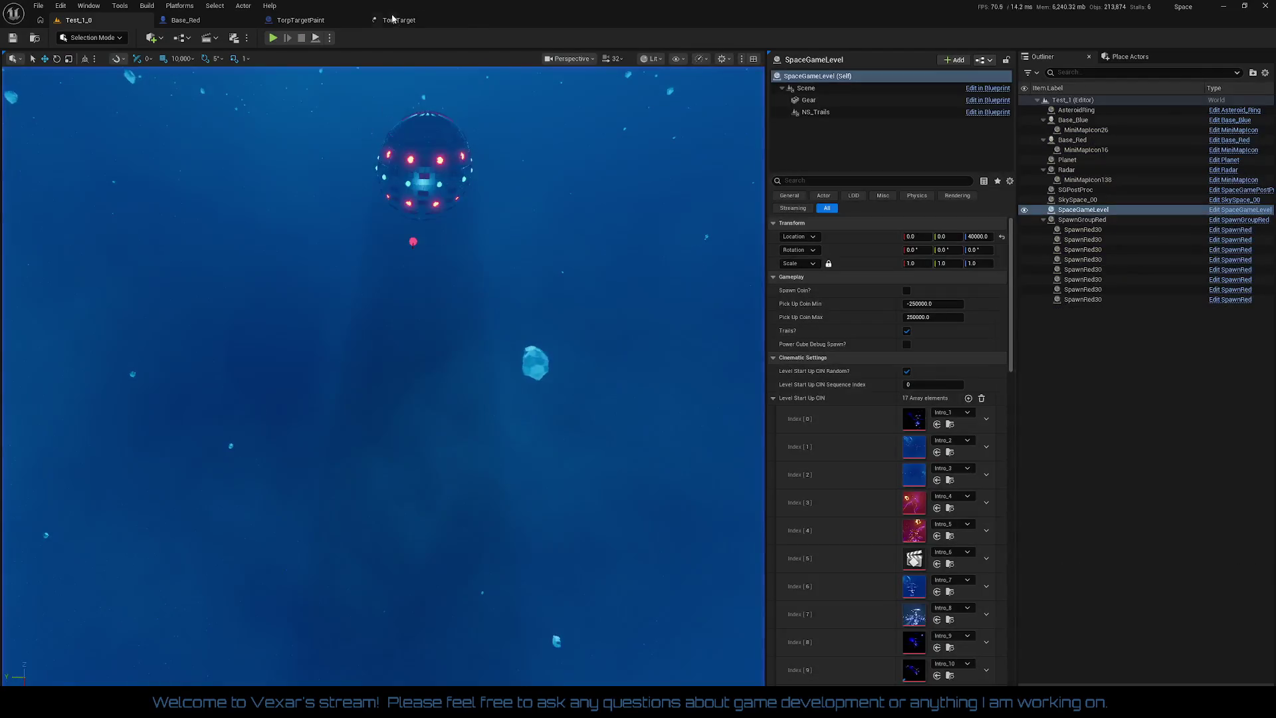
pyautogui.click(399, 20)
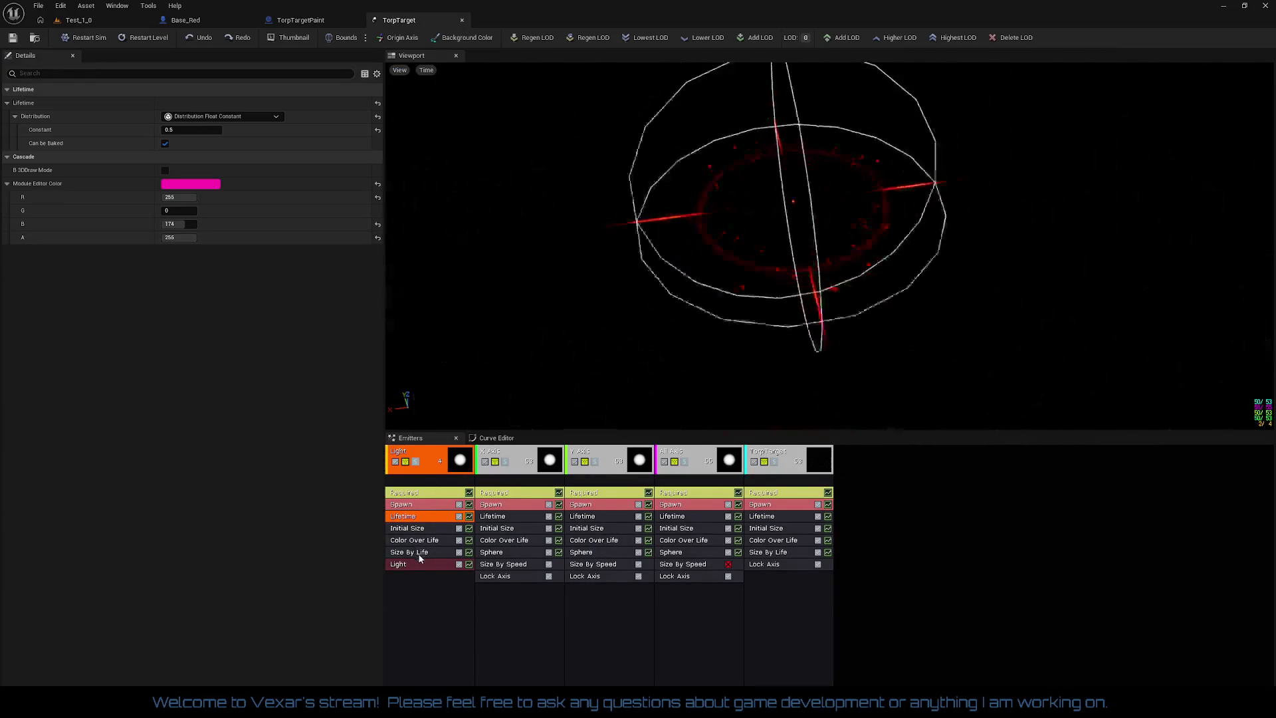
# - Set the Light module's radius scale to 60 and brightness to 200, save, and switch to Test_1_0
pyautogui.click(424, 563)
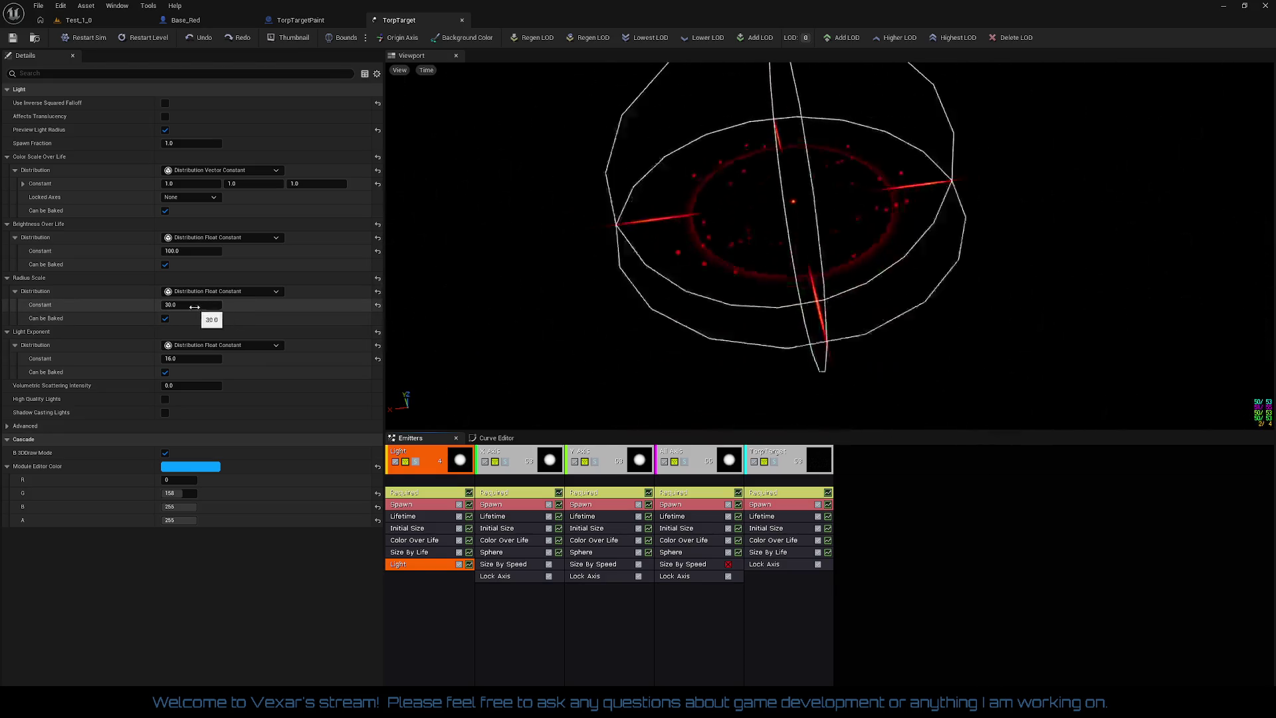
pyautogui.write('60')
pyautogui.press('Return')
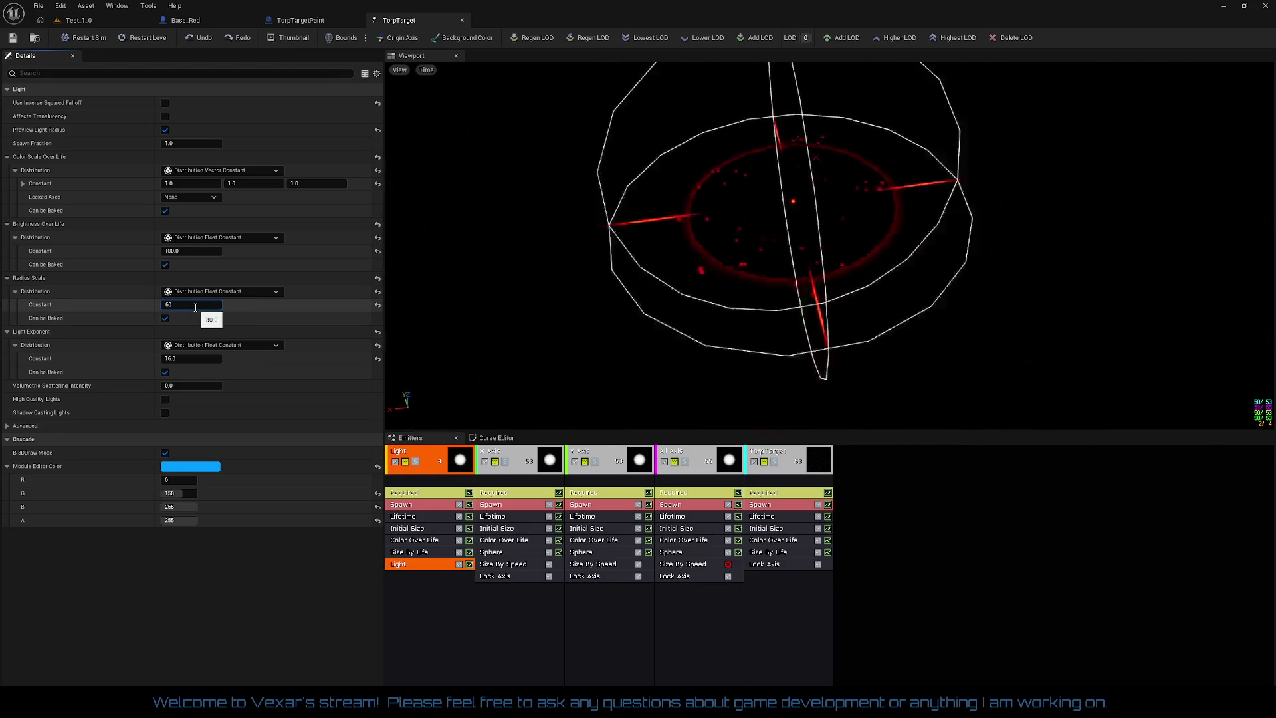
pyautogui.hotkey('shift', 'Tab')
pyautogui.write('200')
pyautogui.press('Return')
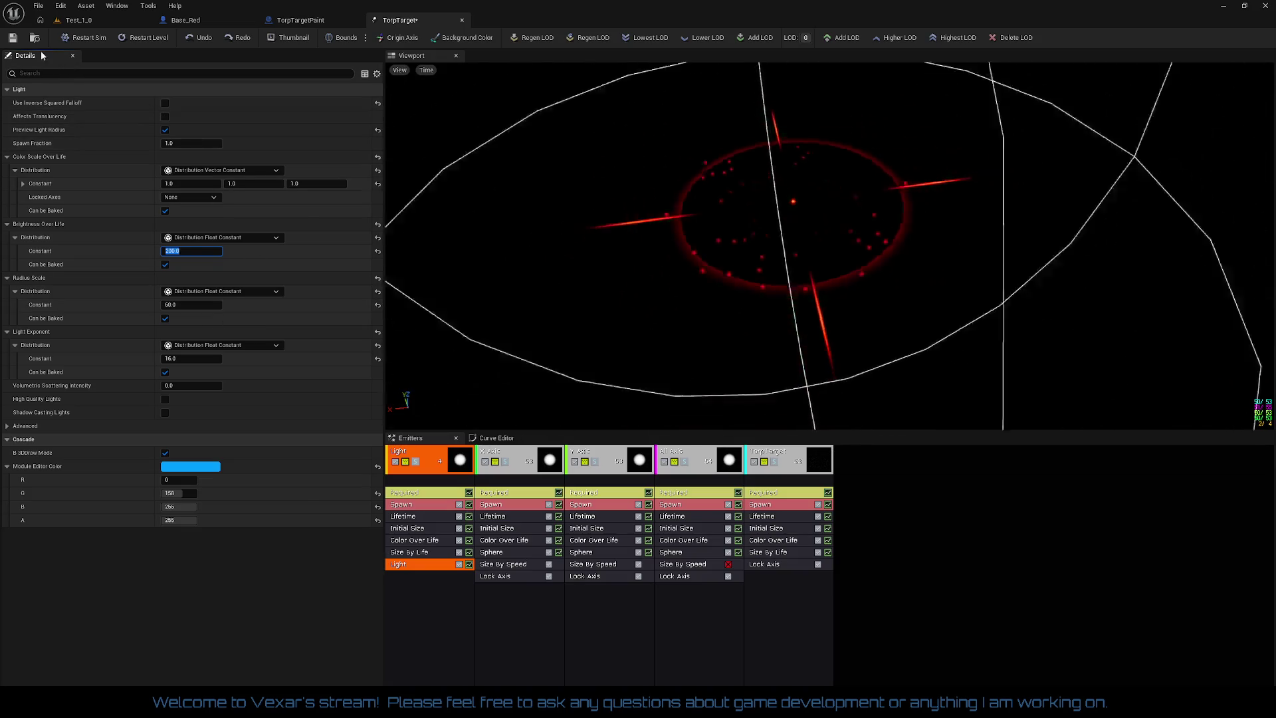
pyautogui.click(12, 38)
pyautogui.click(121, 21)
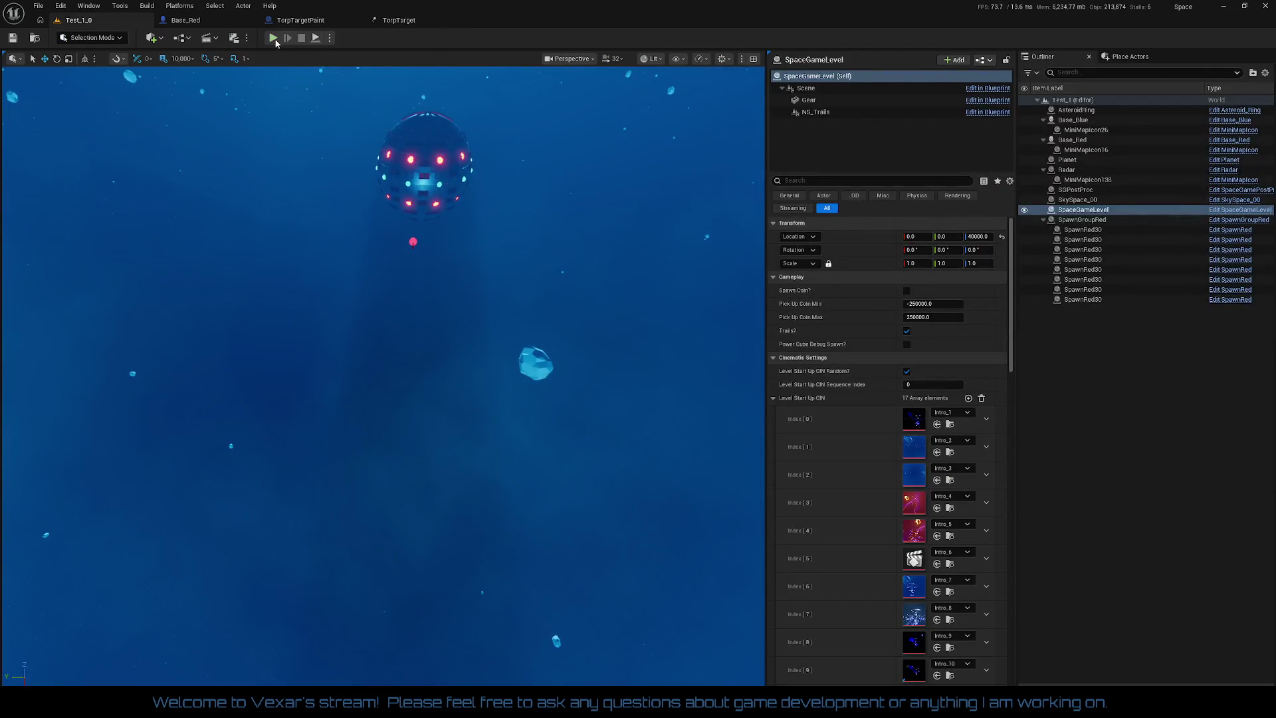
pyautogui.click(274, 39)
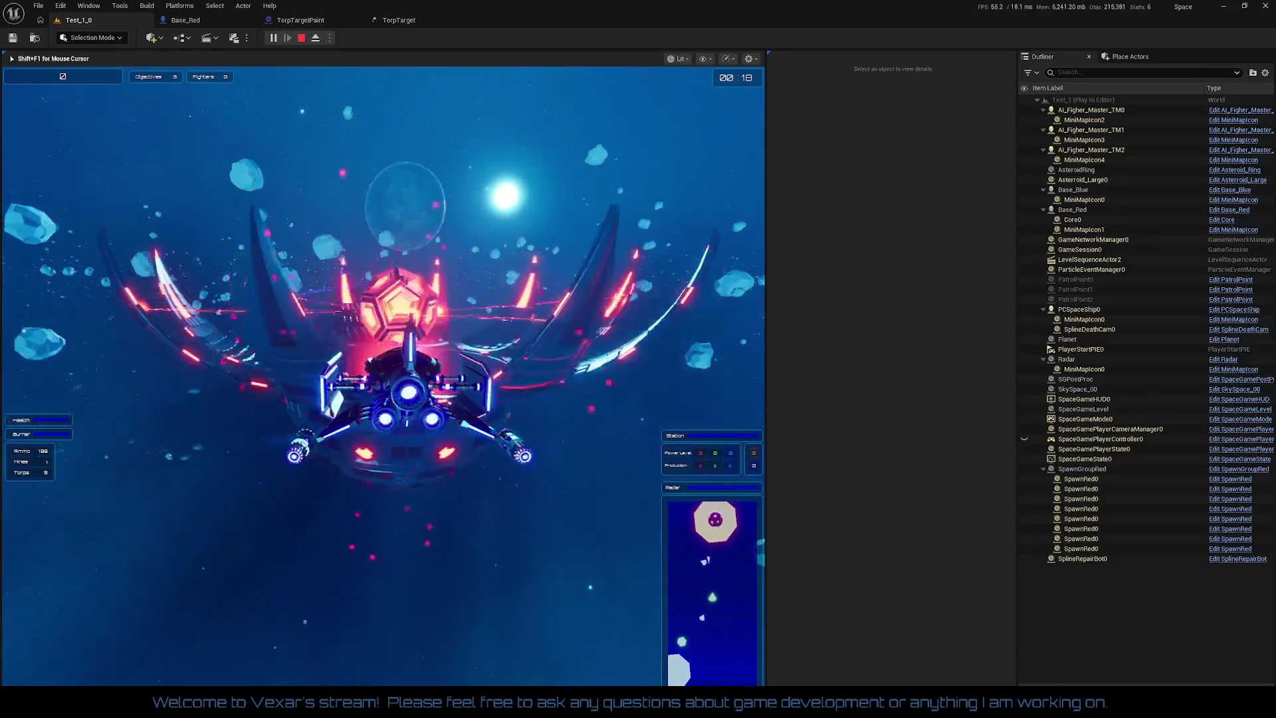
pyautogui.press('Escape')
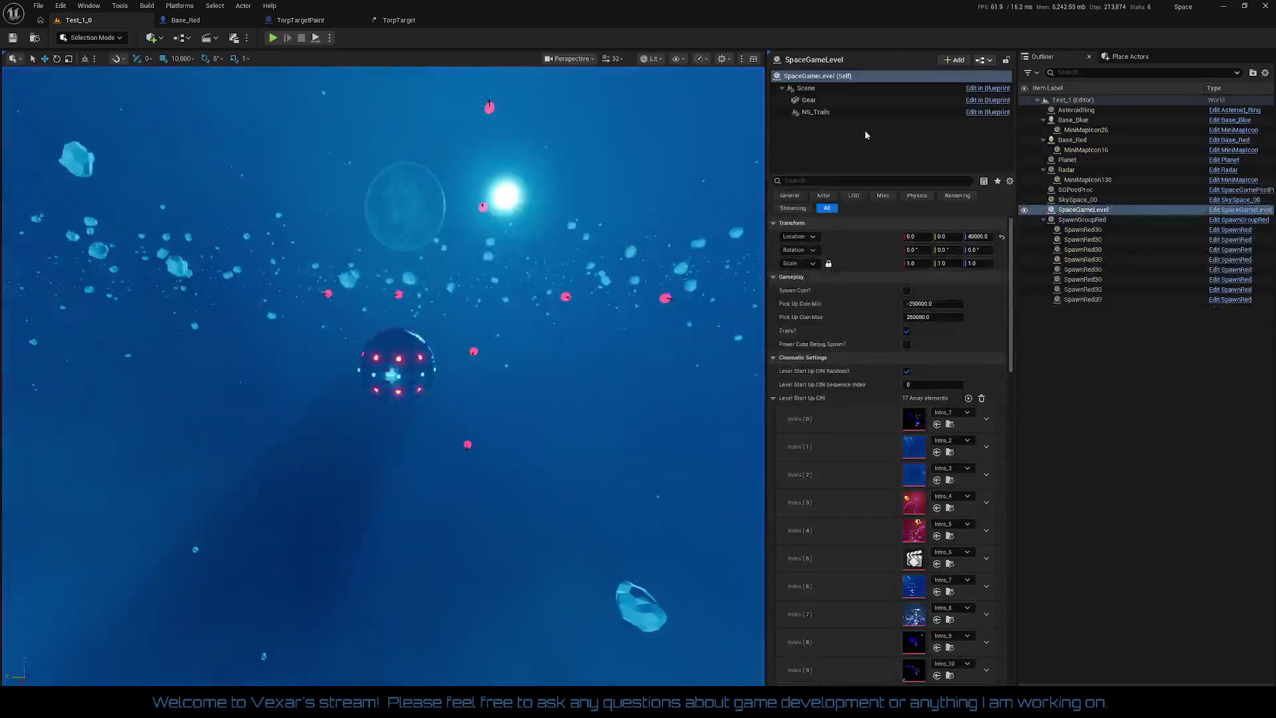
pyautogui.click(399, 20)
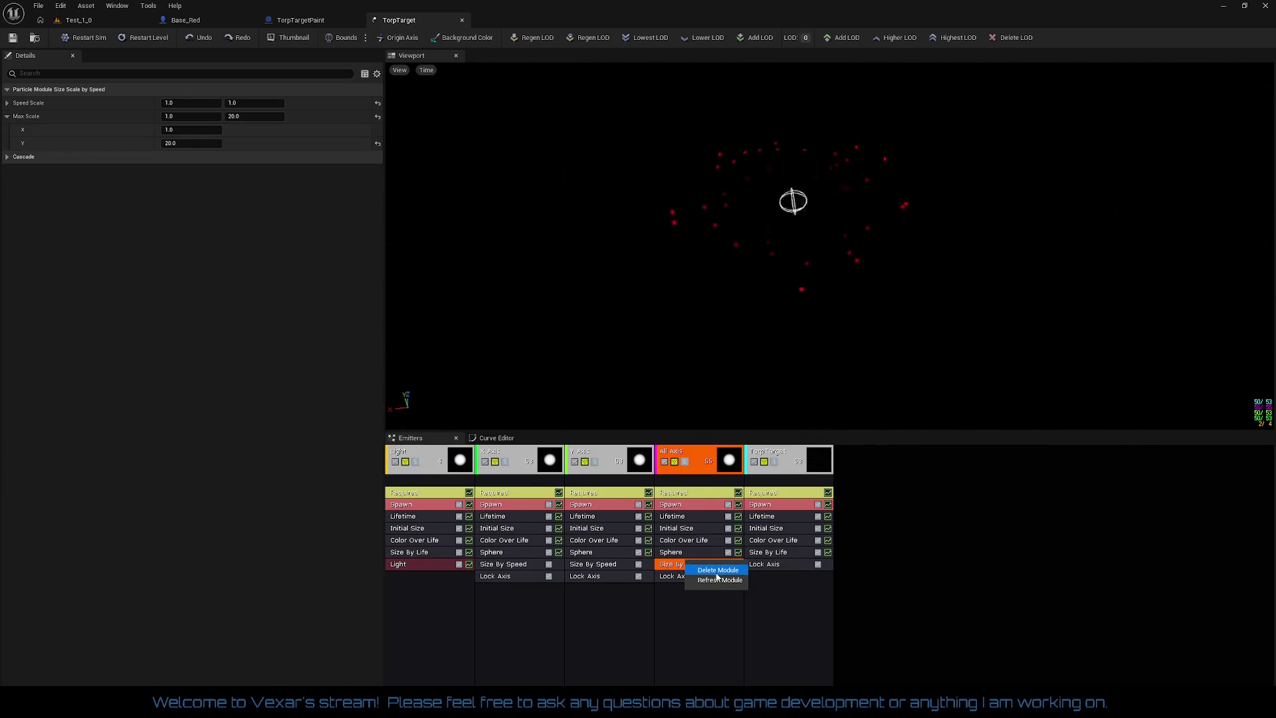
# - Delete the Size By Speed module and set the All Axis initial size to 15×15×150
pyautogui.click(716, 569)
pyautogui.click(691, 528)
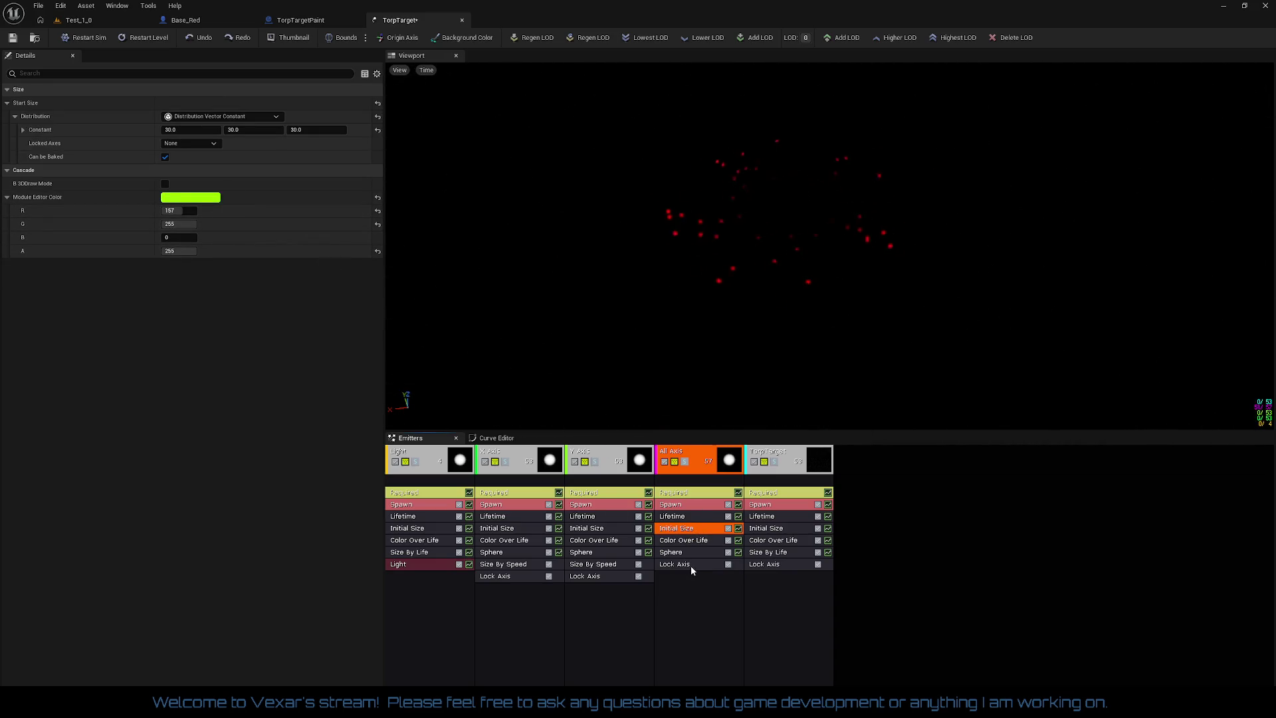
pyautogui.click(202, 130)
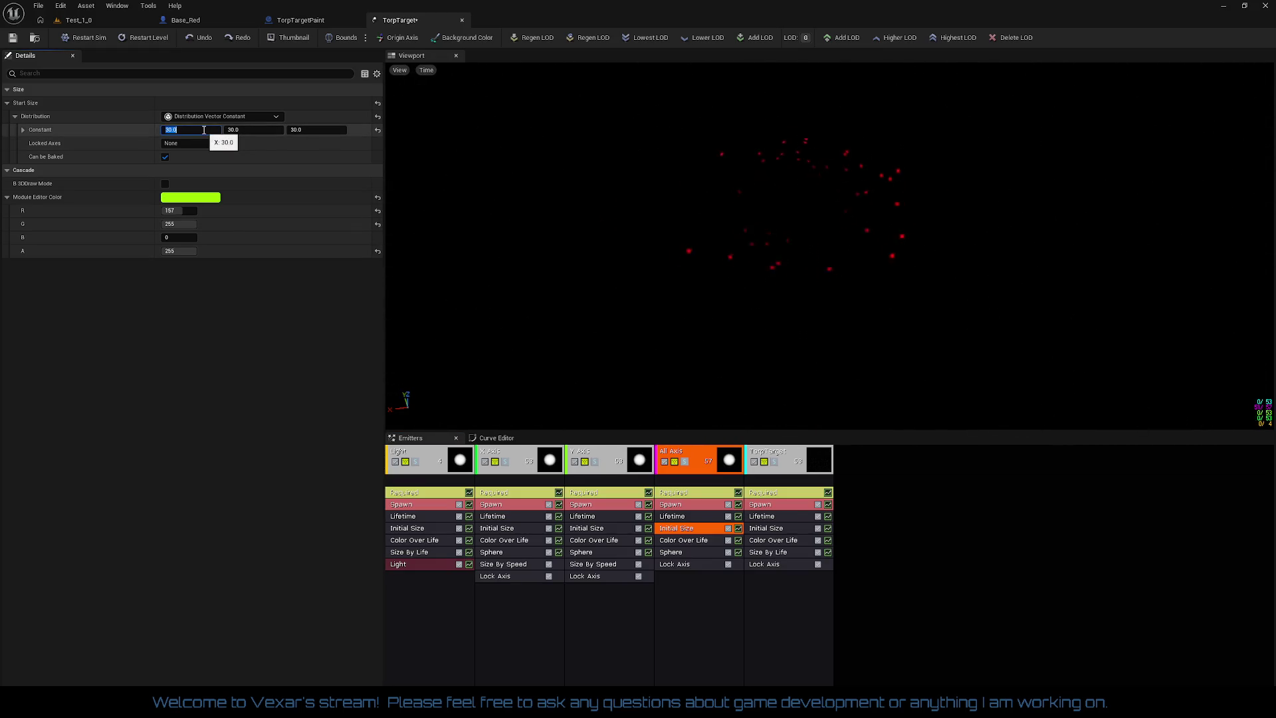
pyautogui.write('15')
pyautogui.press('Tab')
pyautogui.write('15')
pyautogui.press('Tab')
pyautogui.write('150')
pyautogui.press('Return')
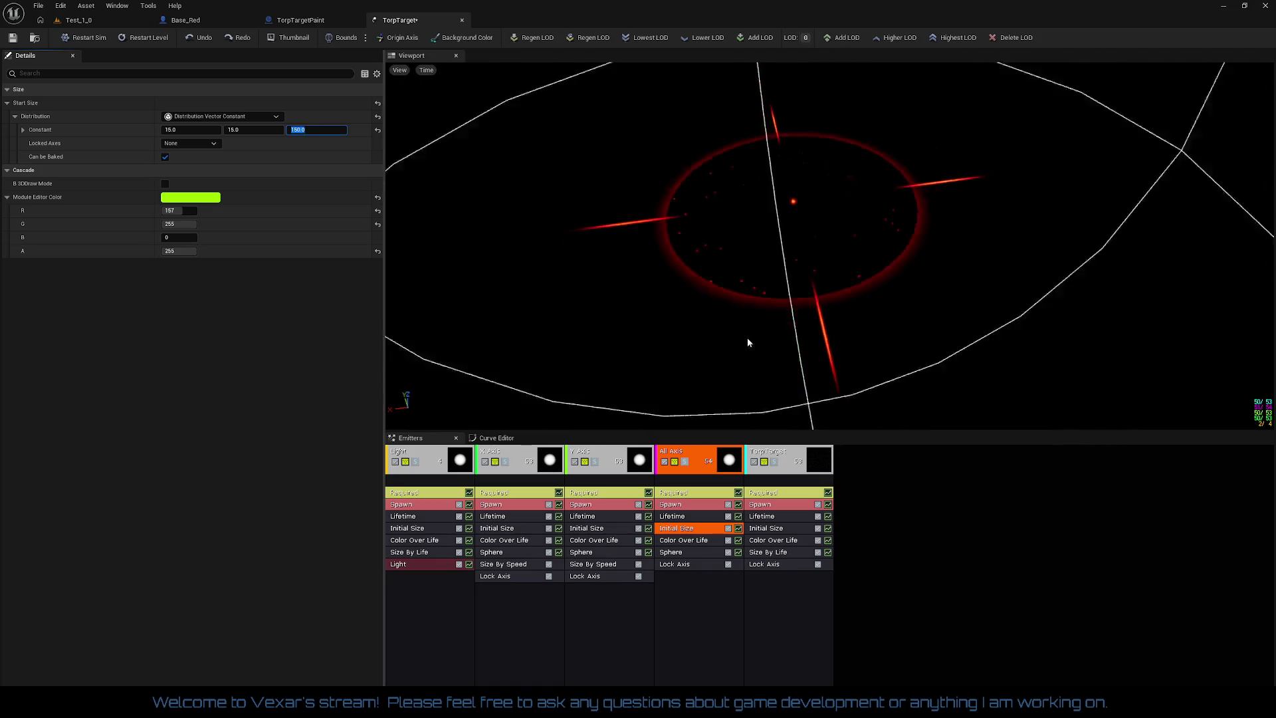
# - Make All Axis Color Over Life a constant red (R 1), then return to Test_1_0
pyautogui.click(695, 541)
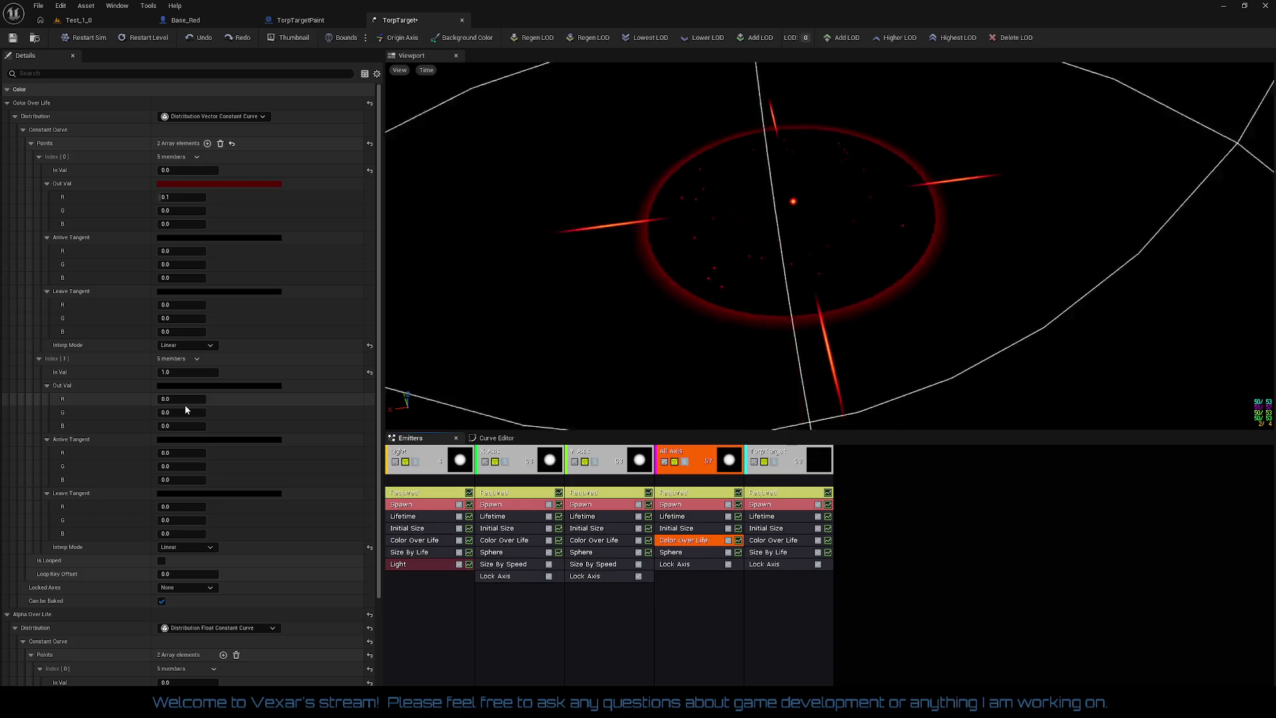
pyautogui.scroll(-5, 233, 426)
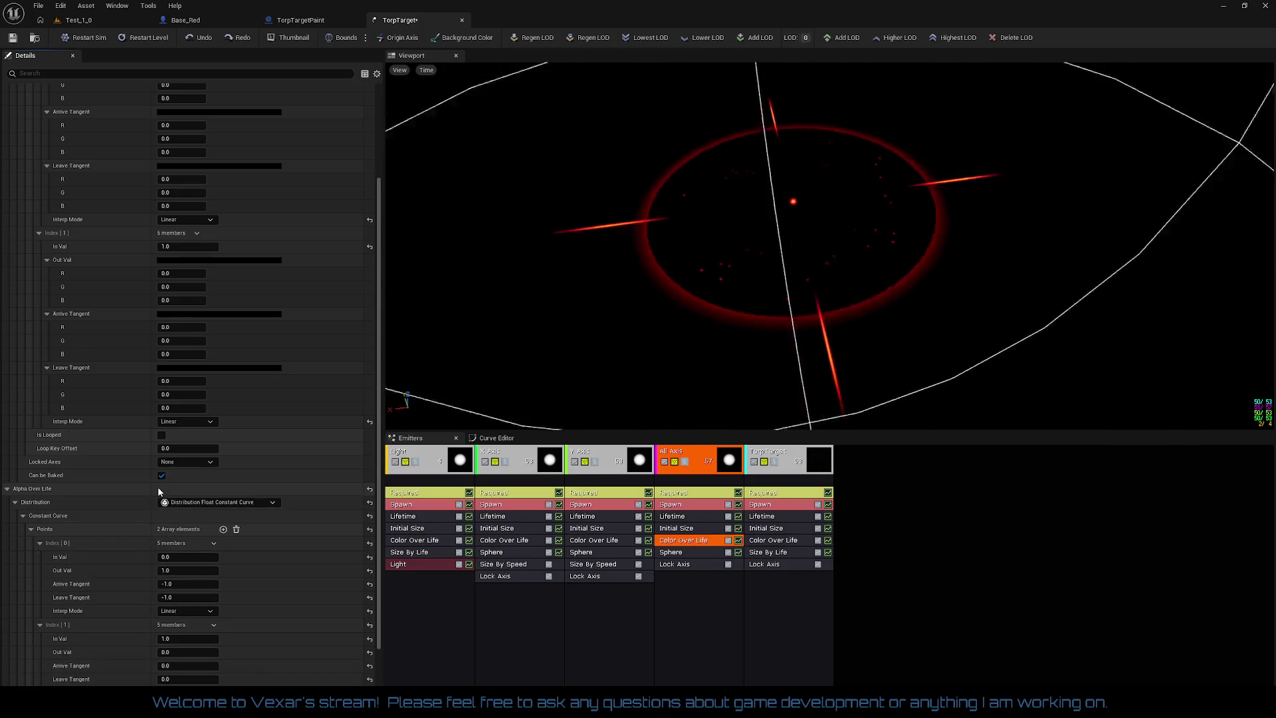
pyautogui.scroll(5, 223, 300)
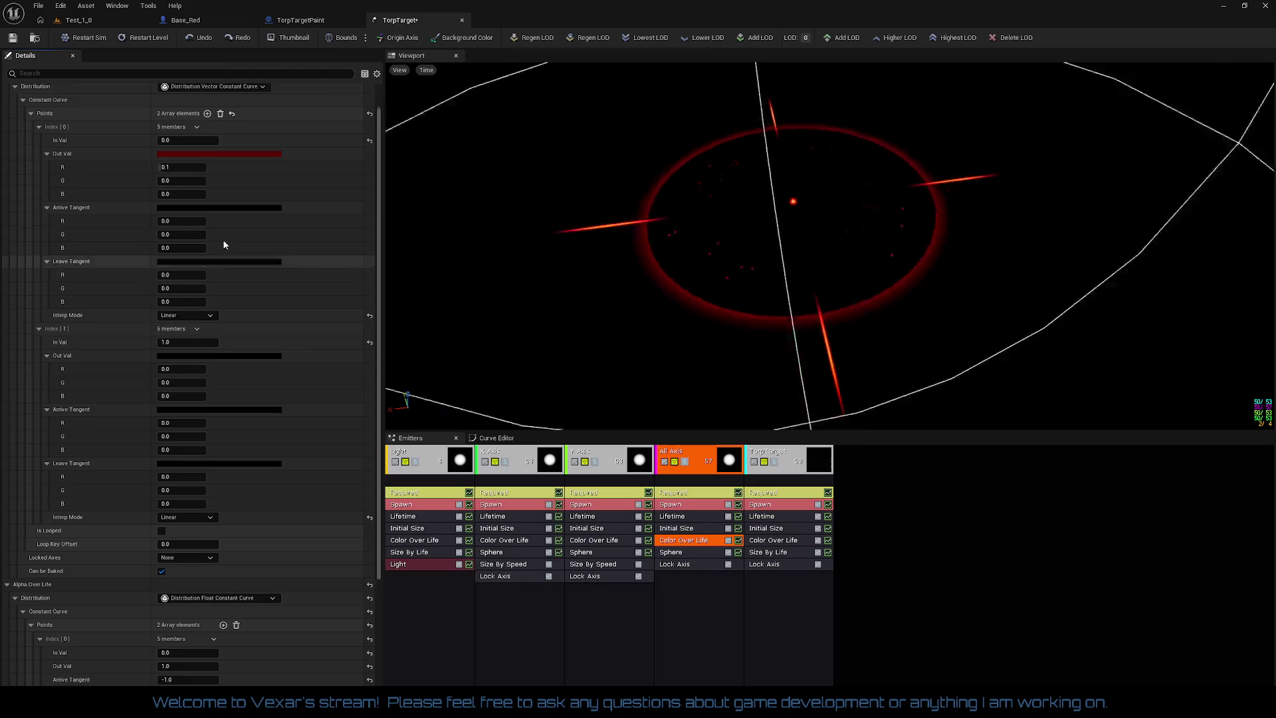
pyautogui.click(251, 117)
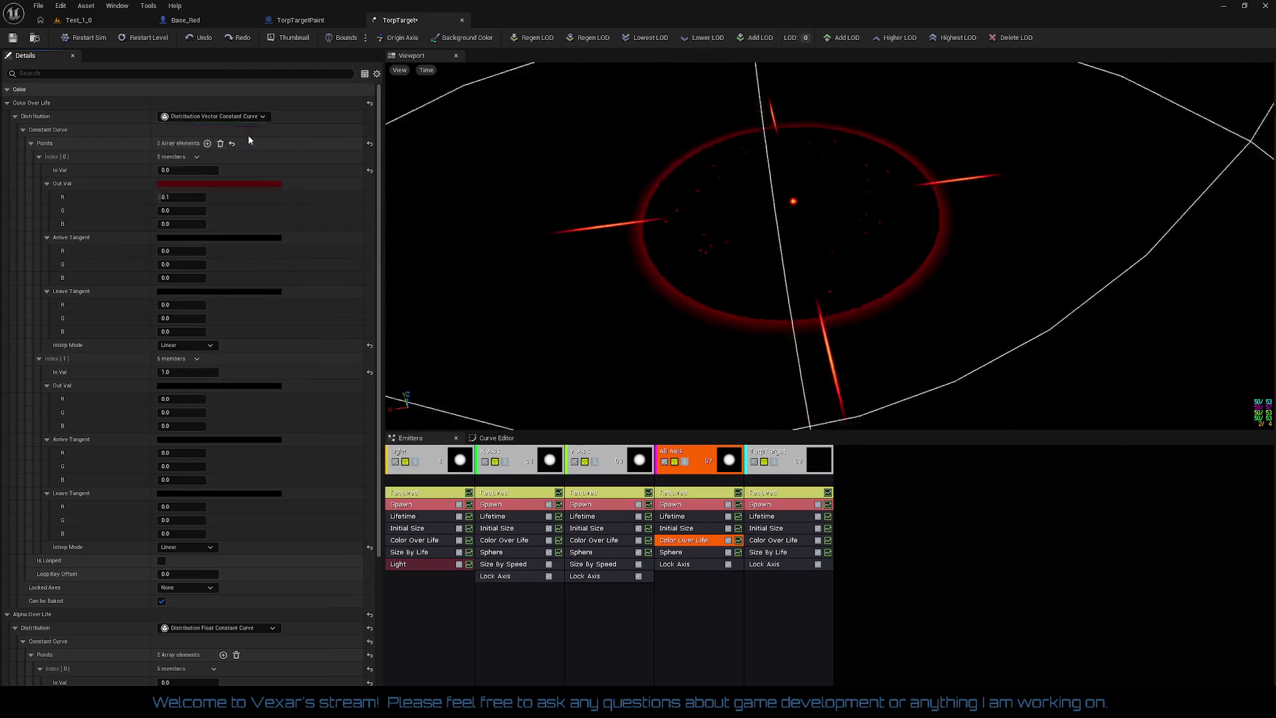
pyautogui.click(250, 140)
pyautogui.write('1')
pyautogui.press('Return')
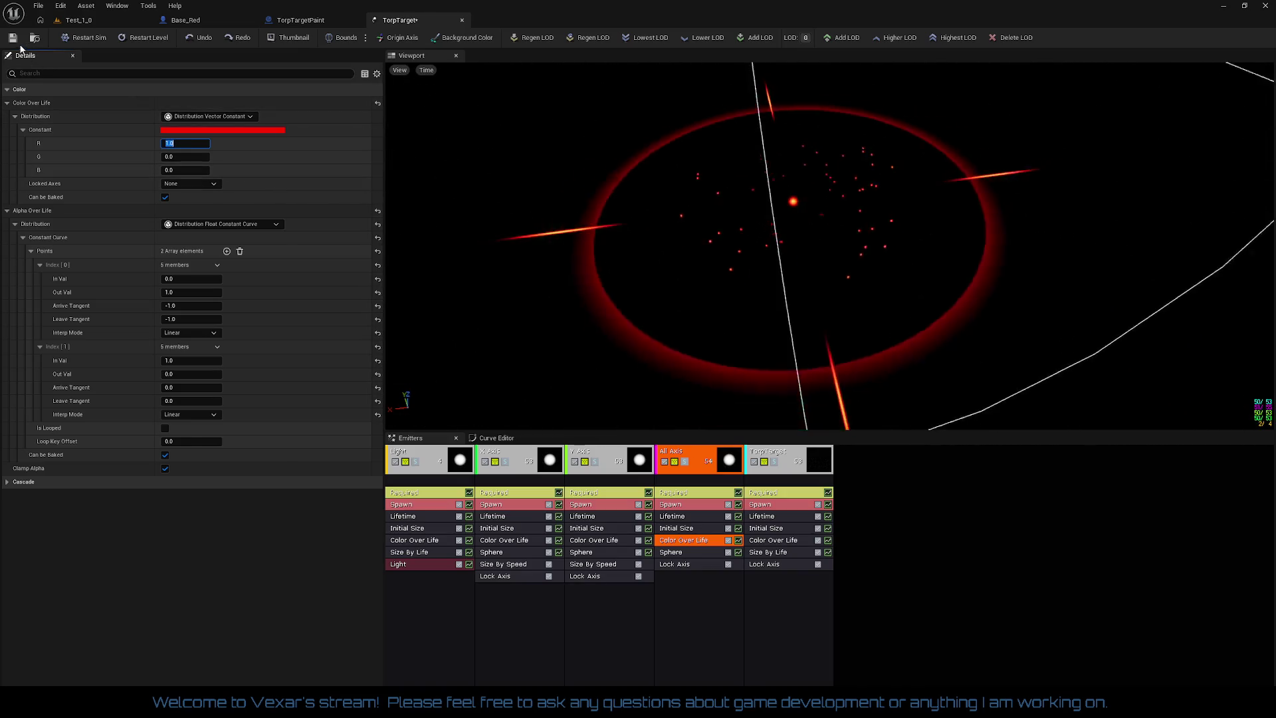
pyautogui.click(93, 24)
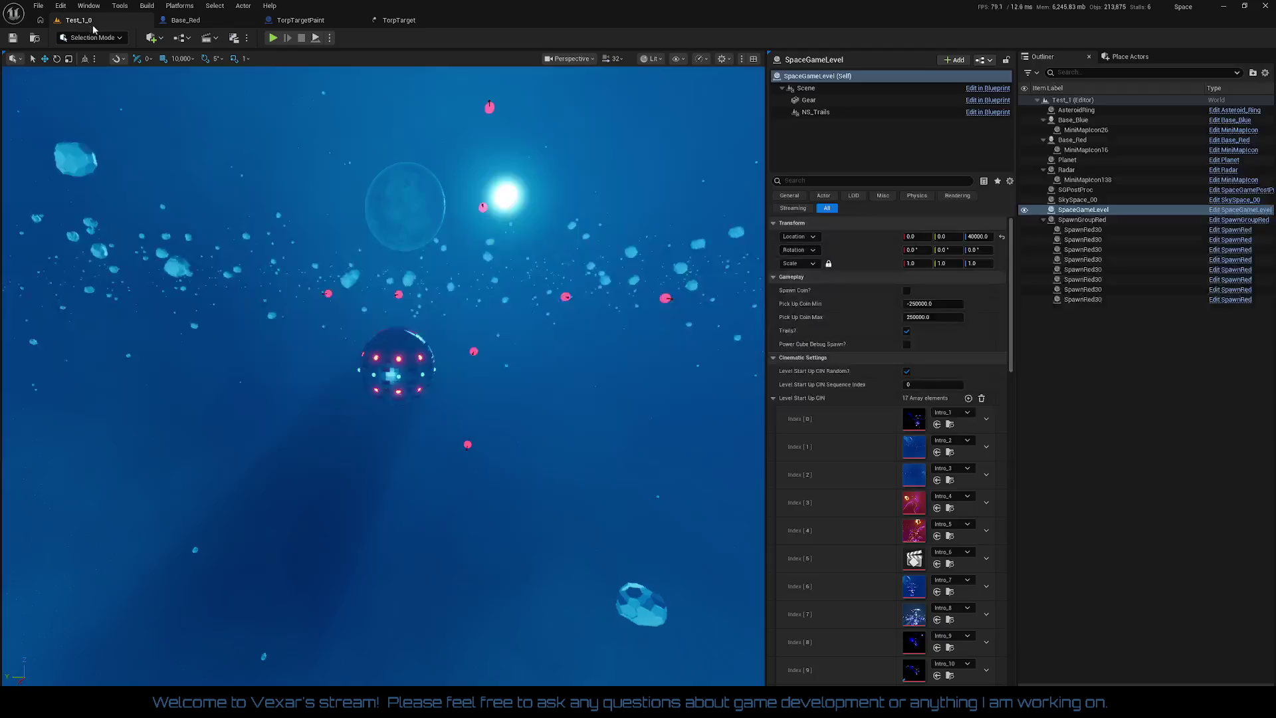
# - Play Test_1_0 in the editor to watch the red TorpTarget ring glow around the ship
pyautogui.click(275, 38)
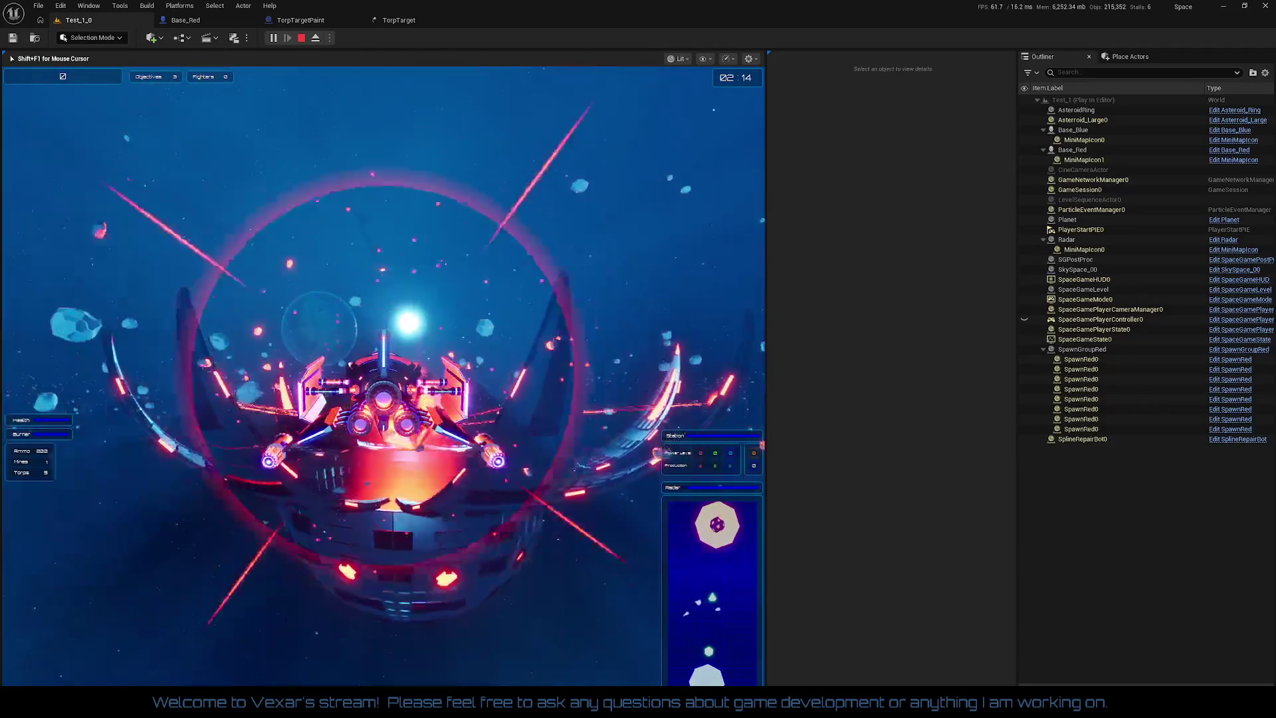
pyautogui.hotkey('alt', 'Tab')
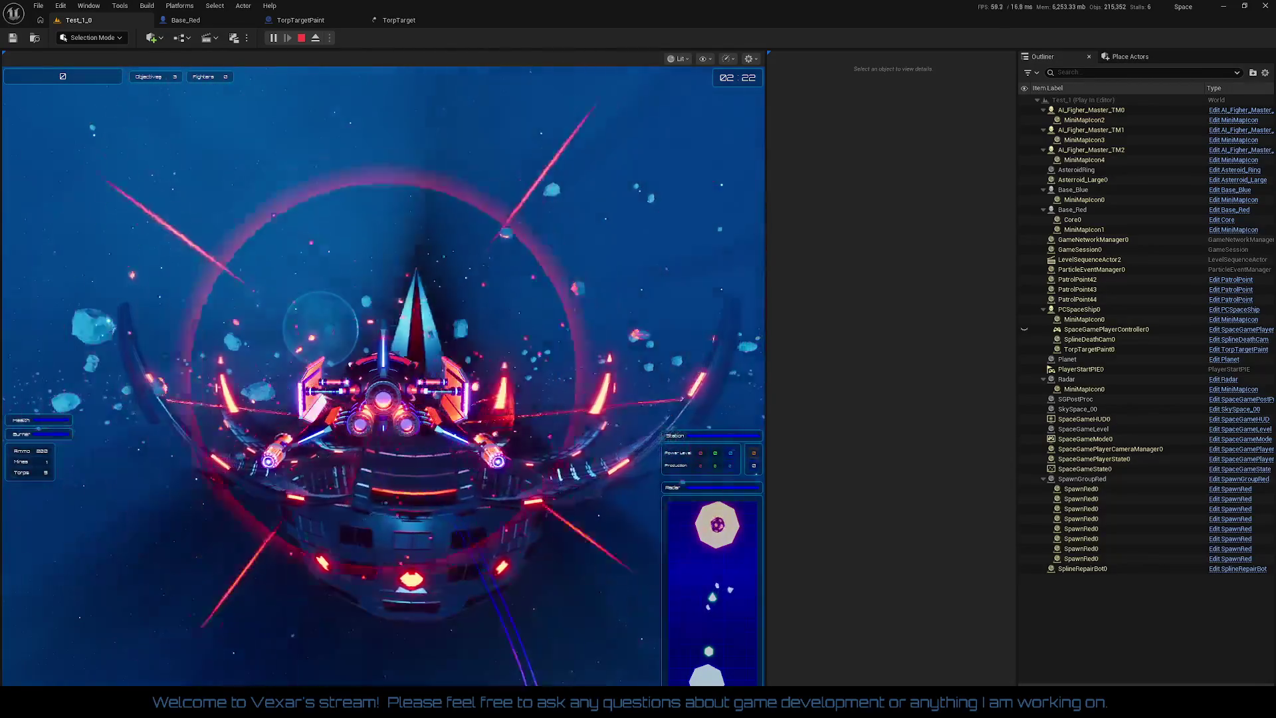
# - Keep flying through the asteroid base, then continue past the death screen to respawn
pyautogui.click(464, 331)
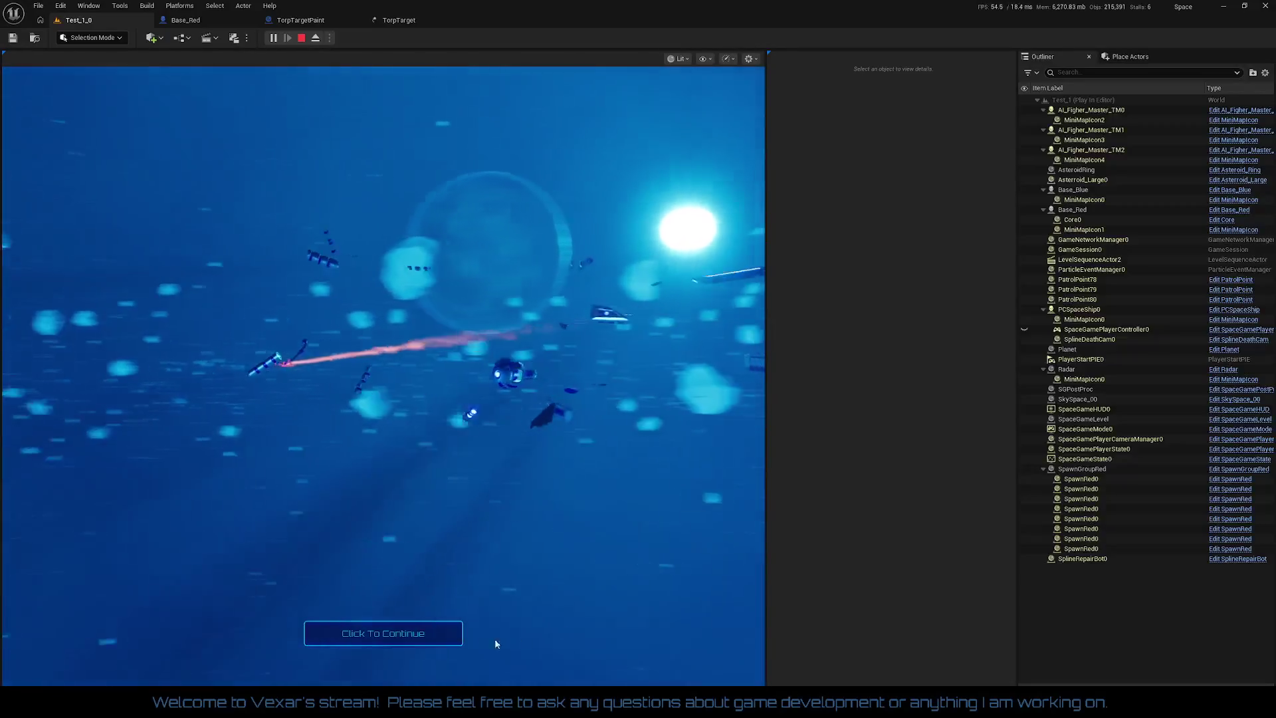
pyautogui.click(409, 642)
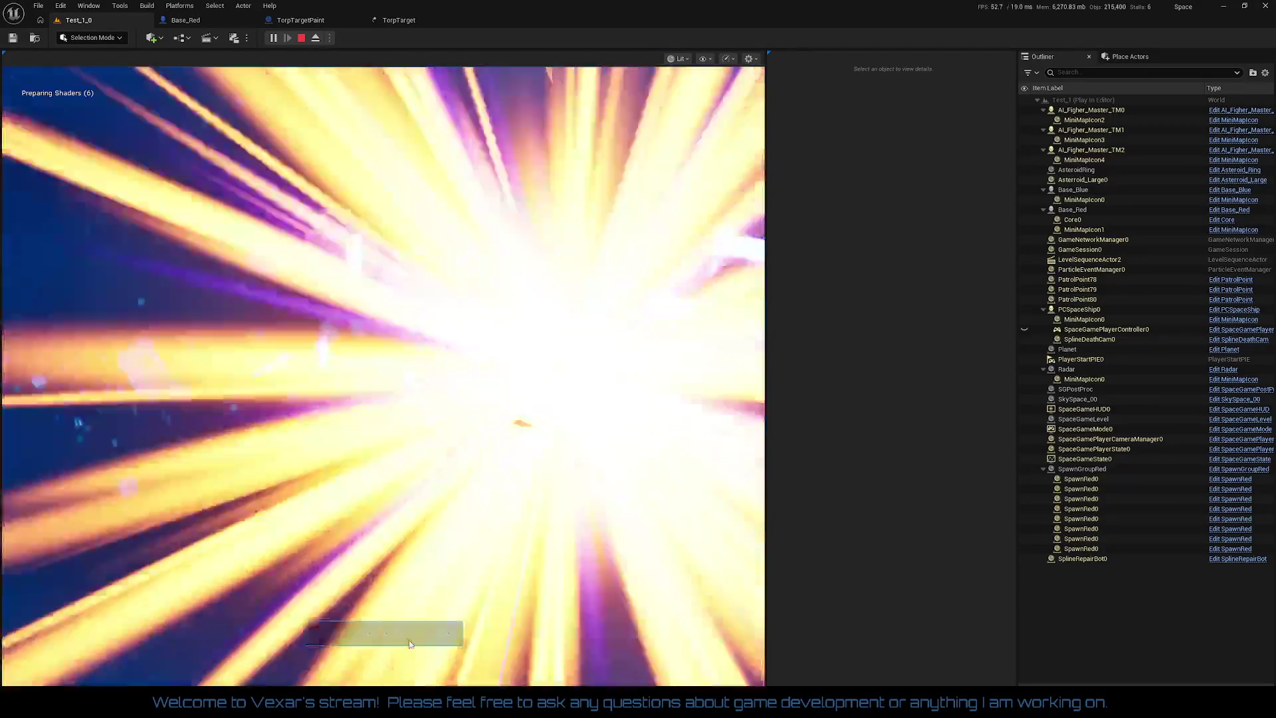
# - Launch the respawned ship from the hangar, fly it, then end the play-in-editor session
pyautogui.click(409, 640)
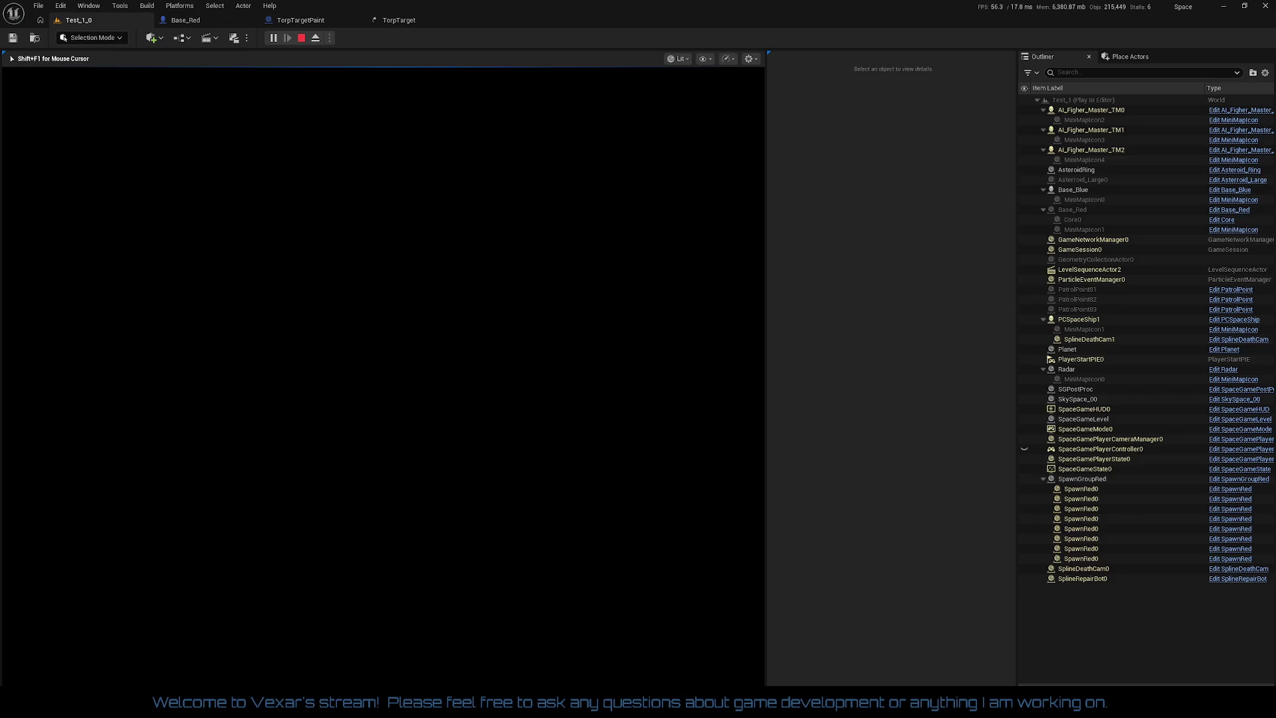
pyautogui.press('Escape')
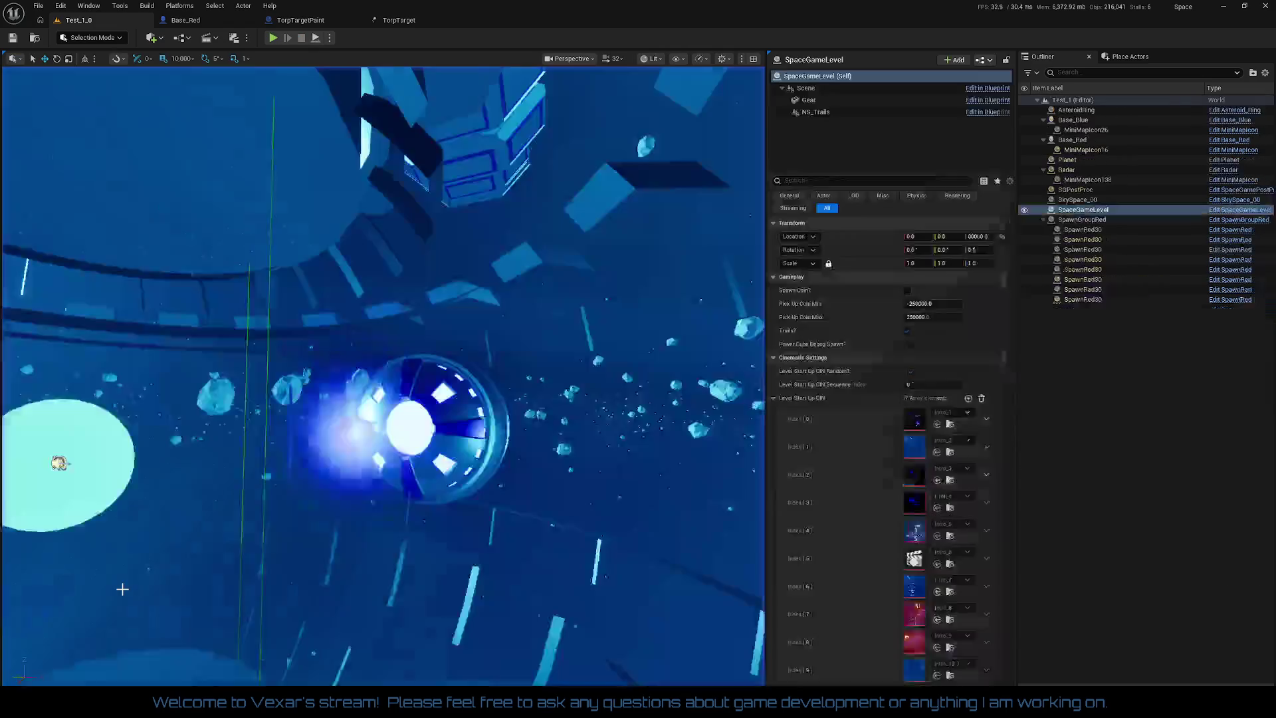